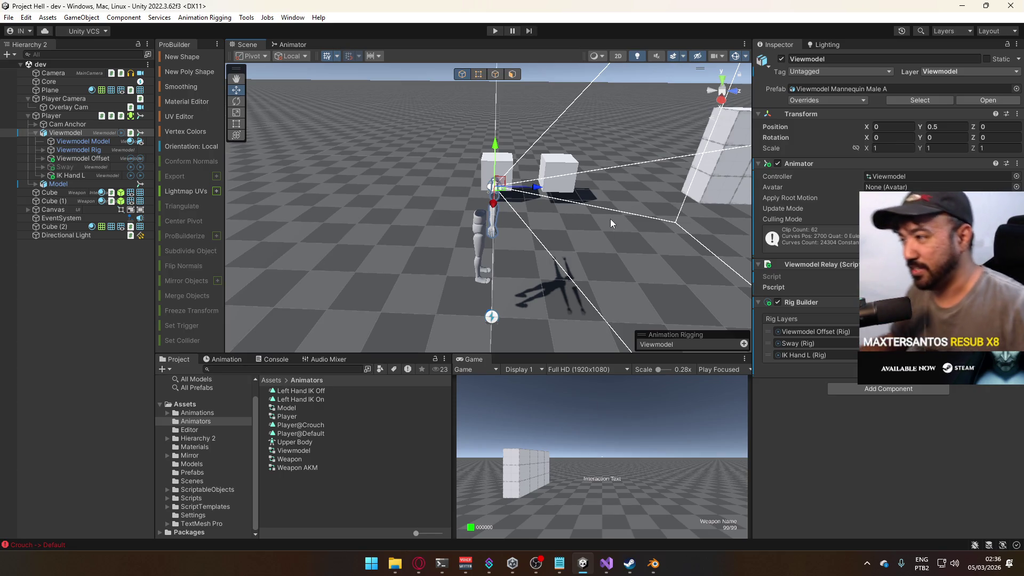
Play the Song of .. (AM) mix from the YouTube home feed, then bring up Google Drive from the tray
{"action": "left_click", "coordinate": [418, 563]}
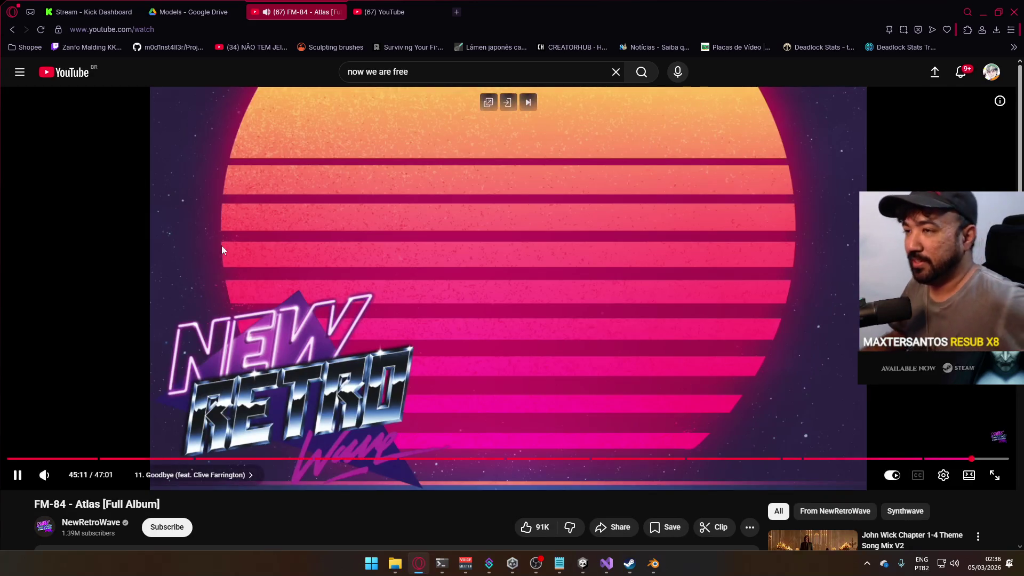
{"action": "left_click", "coordinate": [64, 72]}
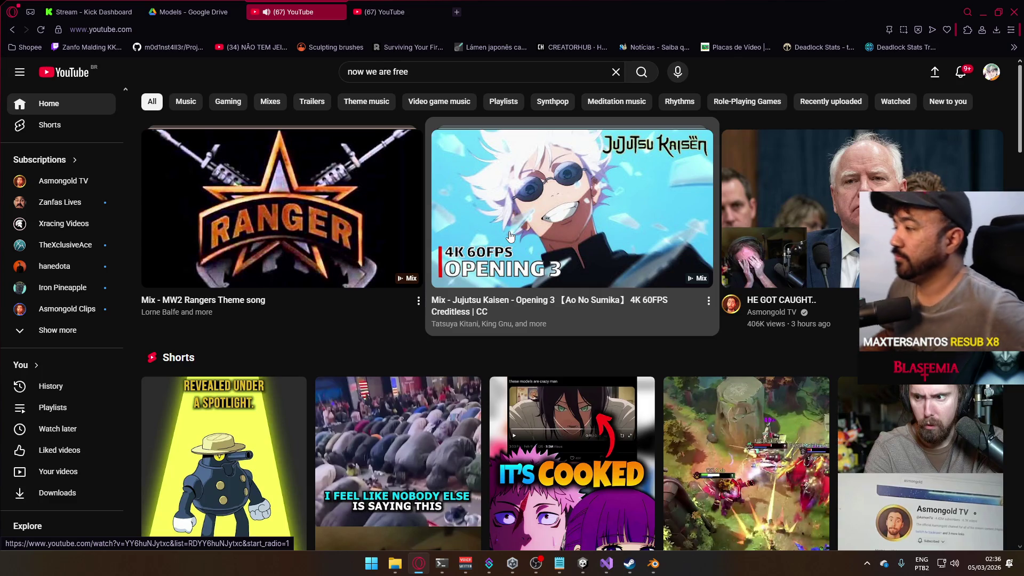
{"action": "scroll", "coordinate": [525, 267], "scroll_direction": "down", "scroll_amount": 4}
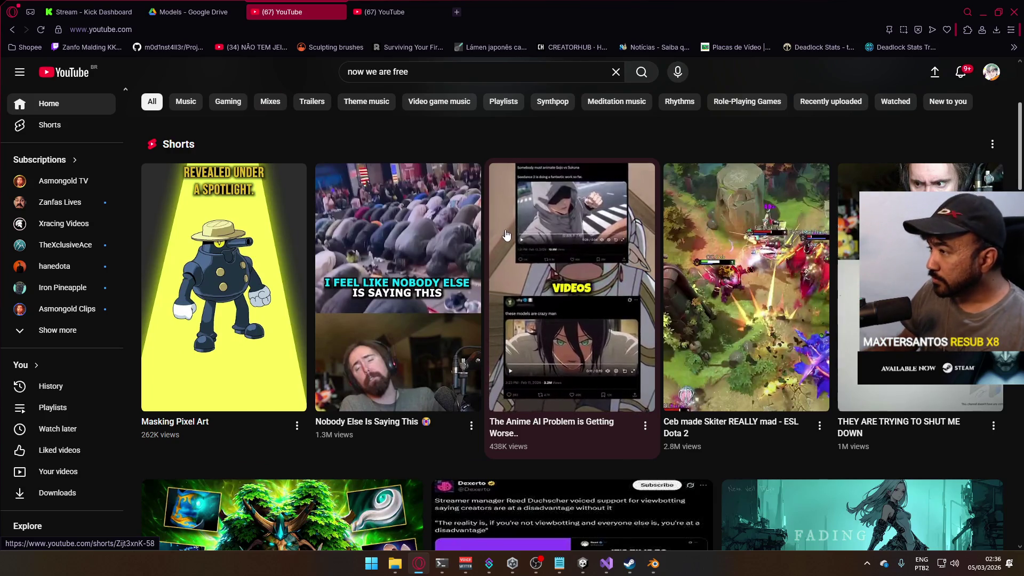
{"action": "scroll", "coordinate": [509, 240], "scroll_direction": "down", "scroll_amount": 5}
{"action": "scroll", "coordinate": [505, 230], "scroll_direction": "down", "scroll_amount": 5}
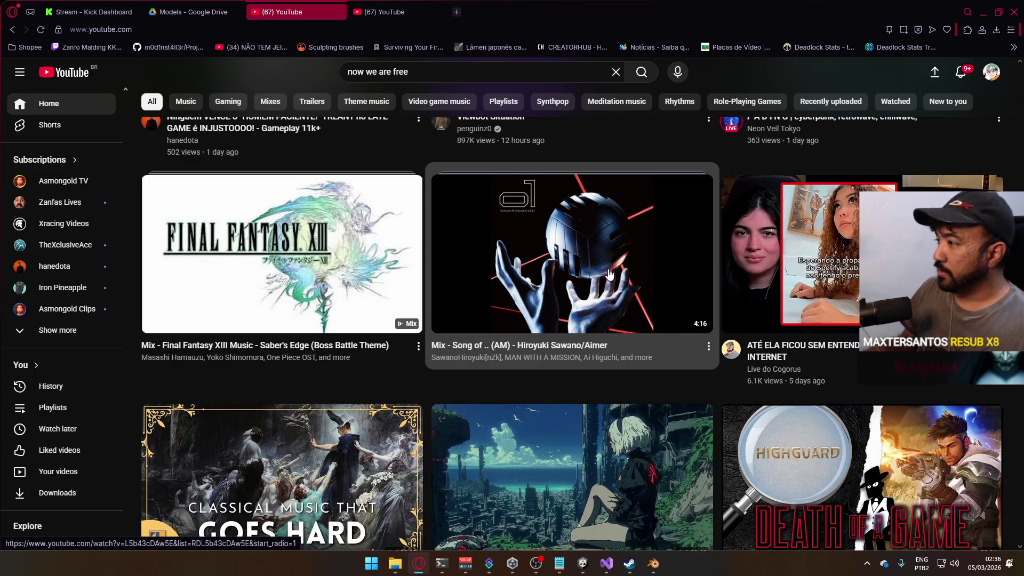
{"action": "left_click", "coordinate": [547, 244]}
{"action": "left_click", "coordinate": [867, 563]}
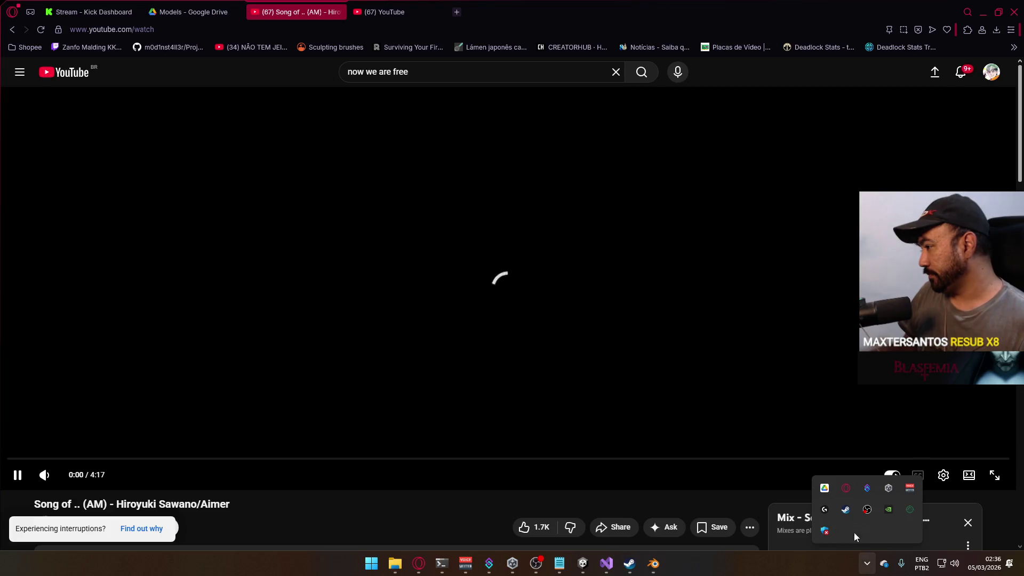
{"action": "left_click", "coordinate": [824, 487]}
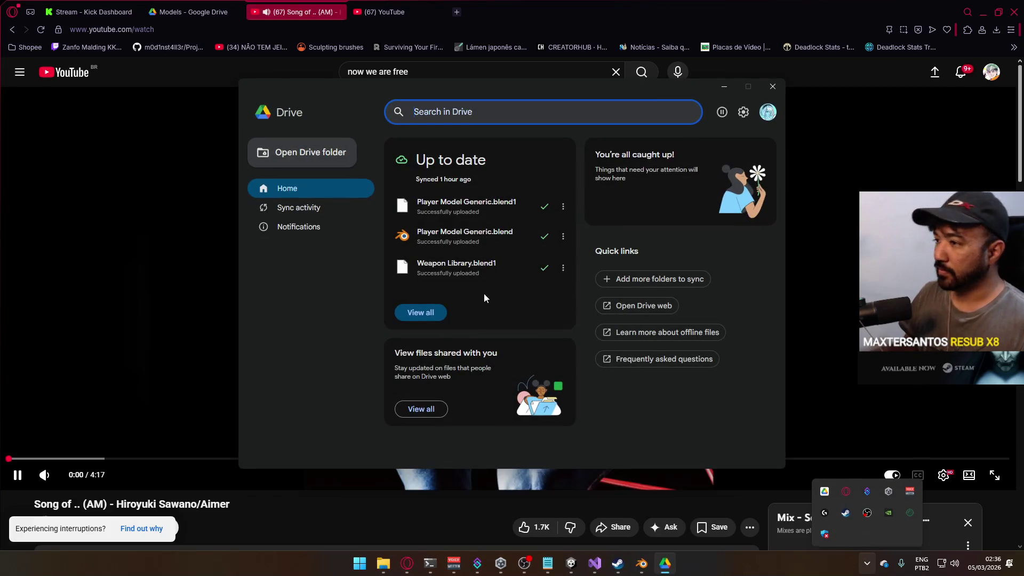
Check Google Drive's sync activity for the uploaded Blender files, then return to Player Model Generic in Blender
{"action": "left_click", "coordinate": [426, 302]}
{"action": "left_click", "coordinate": [421, 313]}
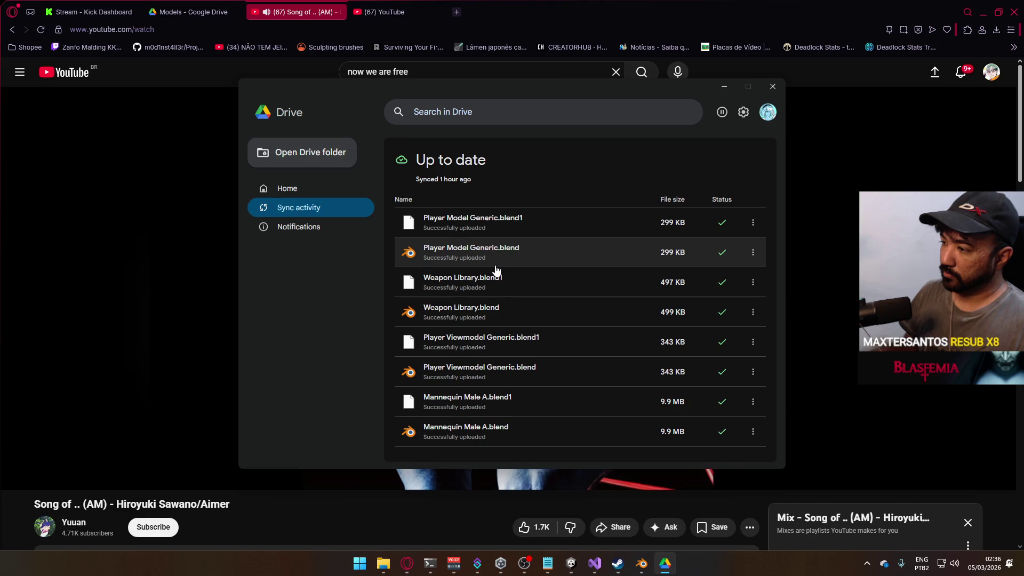
{"action": "left_click", "coordinate": [359, 563]}
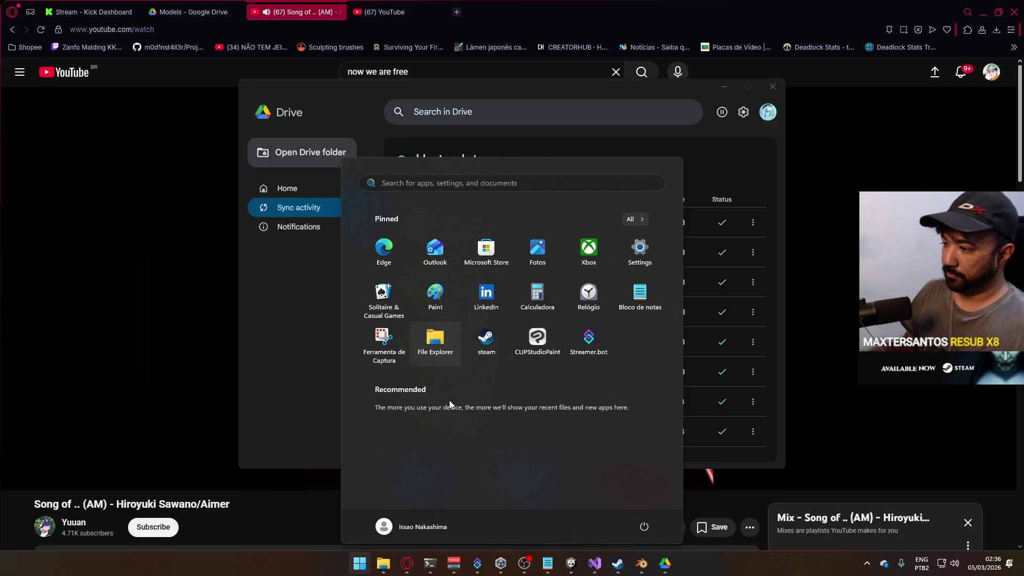
{"action": "mouse_move", "coordinate": [640, 554]}
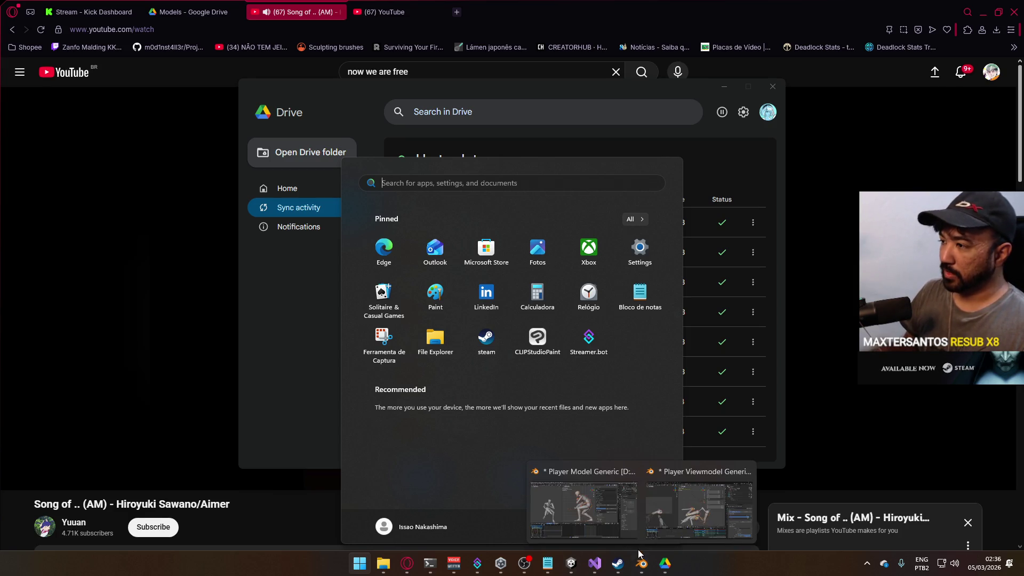
{"action": "left_click", "coordinate": [582, 499]}
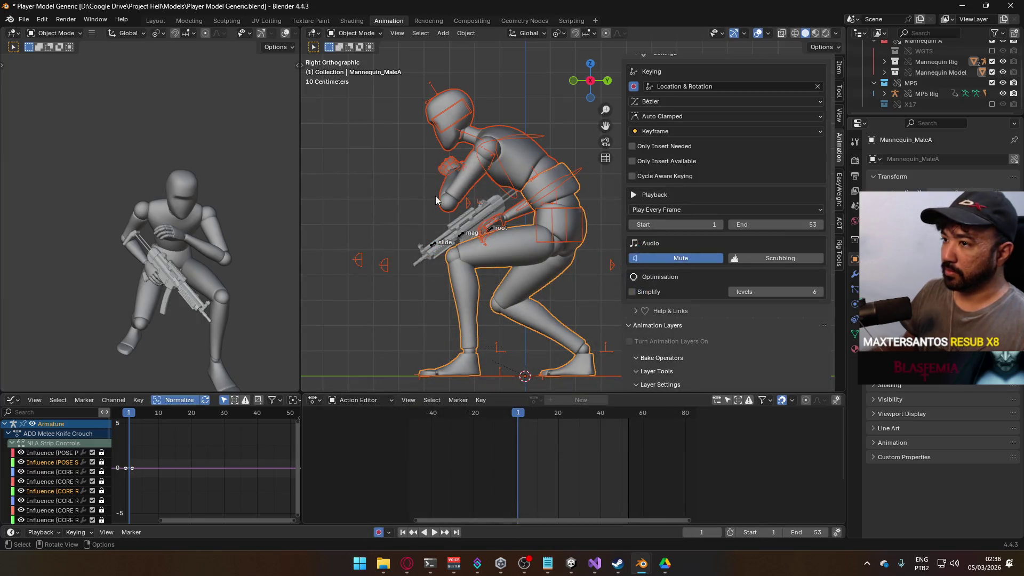
Save Player Model Generic and open Mannequin Male A.blend from the recent files
{"action": "key", "text": "ctrl+s"}
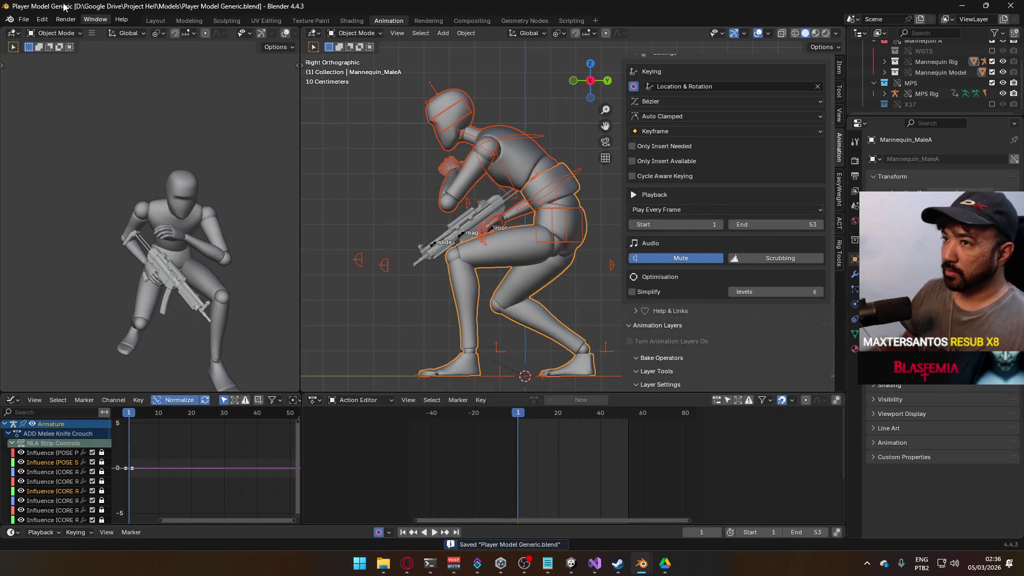
{"action": "left_click", "coordinate": [24, 20]}
{"action": "mouse_move", "coordinate": [50, 53]}
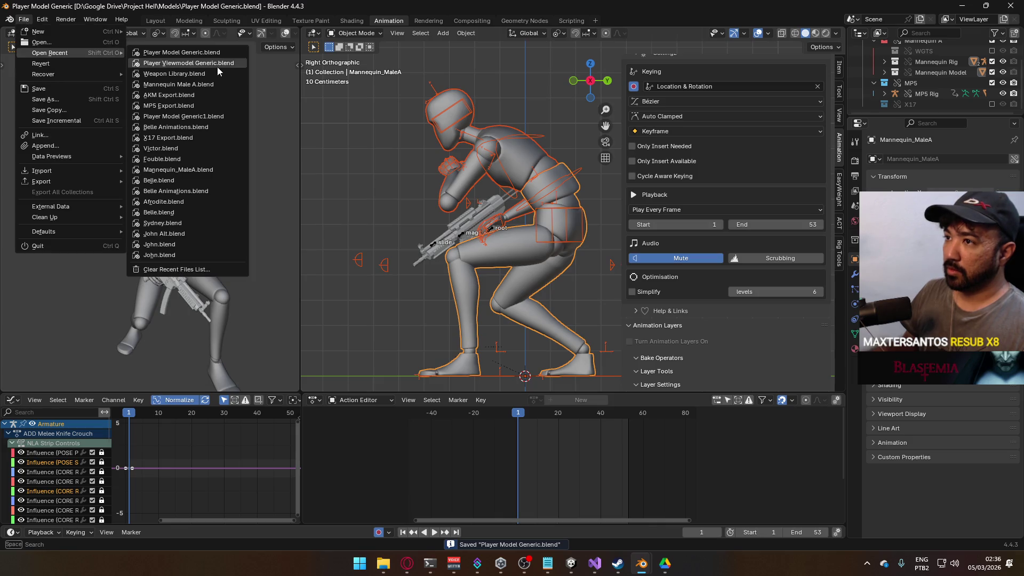
{"action": "left_click", "coordinate": [194, 84]}
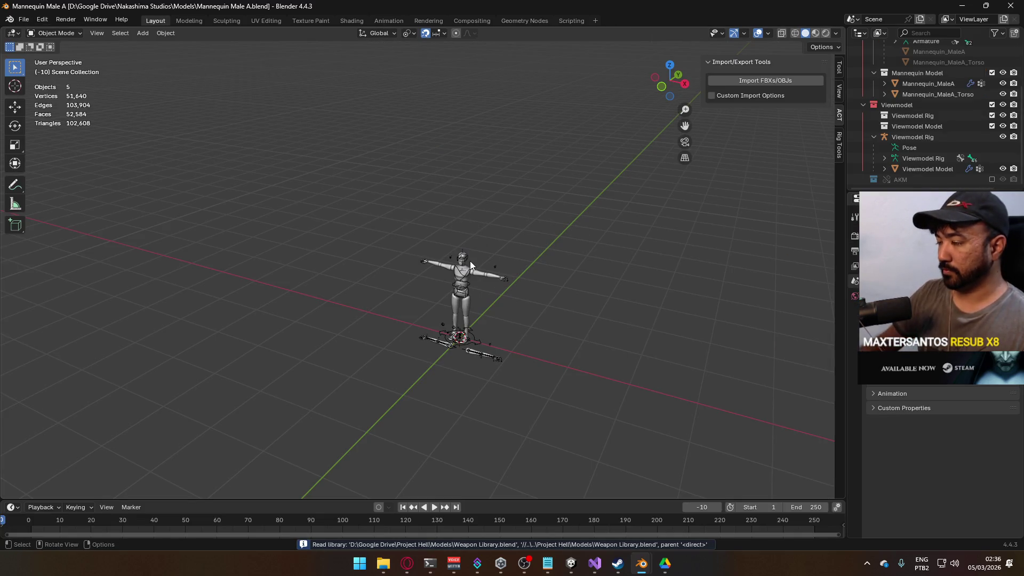
View the mannequin from the front and inspect the armature and torso mesh settings
{"action": "key", "text": "KP_1"}
{"action": "scroll", "coordinate": [470, 263], "scroll_direction": "up", "scroll_amount": 5}
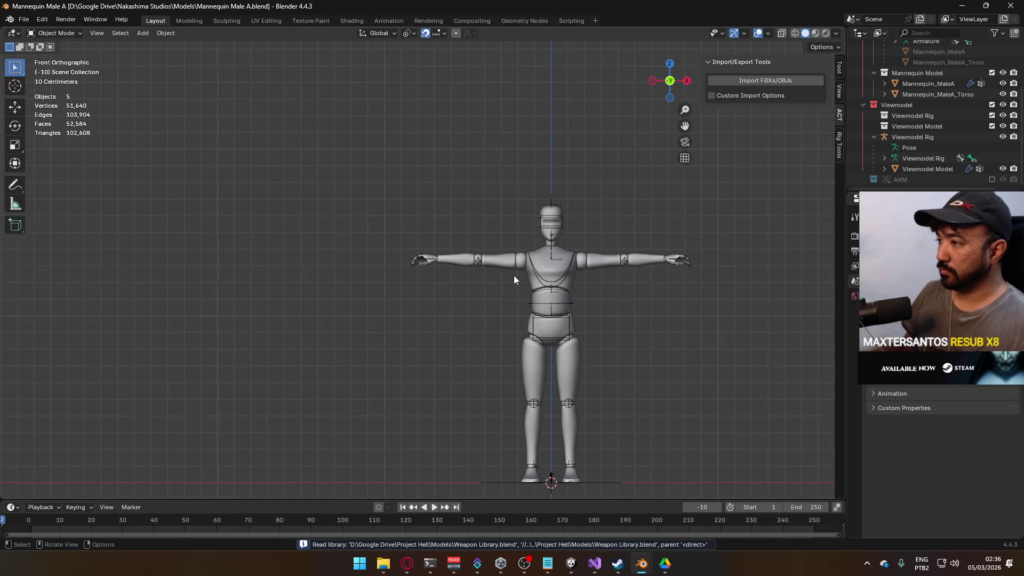
{"action": "left_click", "coordinate": [460, 268]}
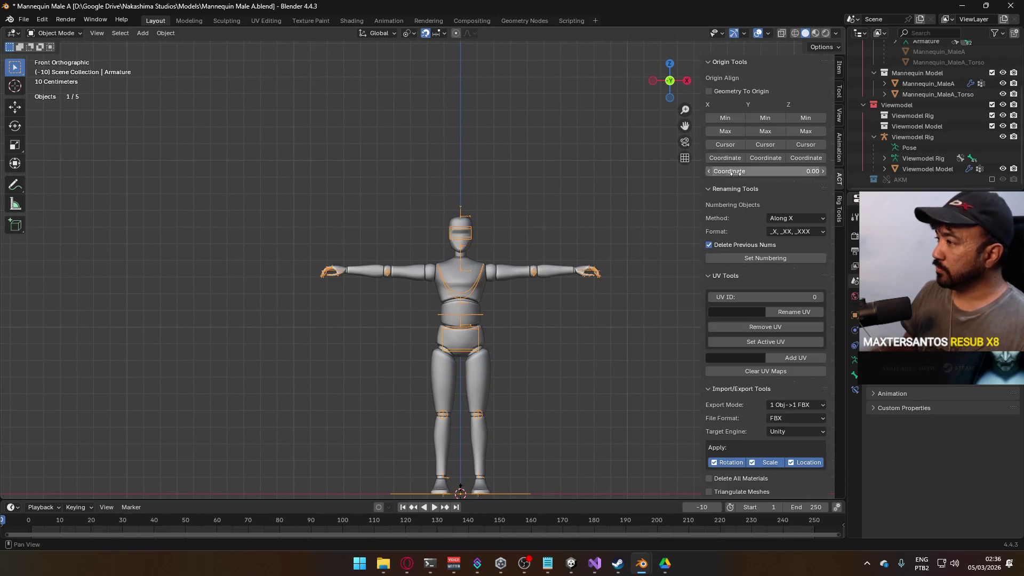
{"action": "left_click", "coordinate": [423, 269]}
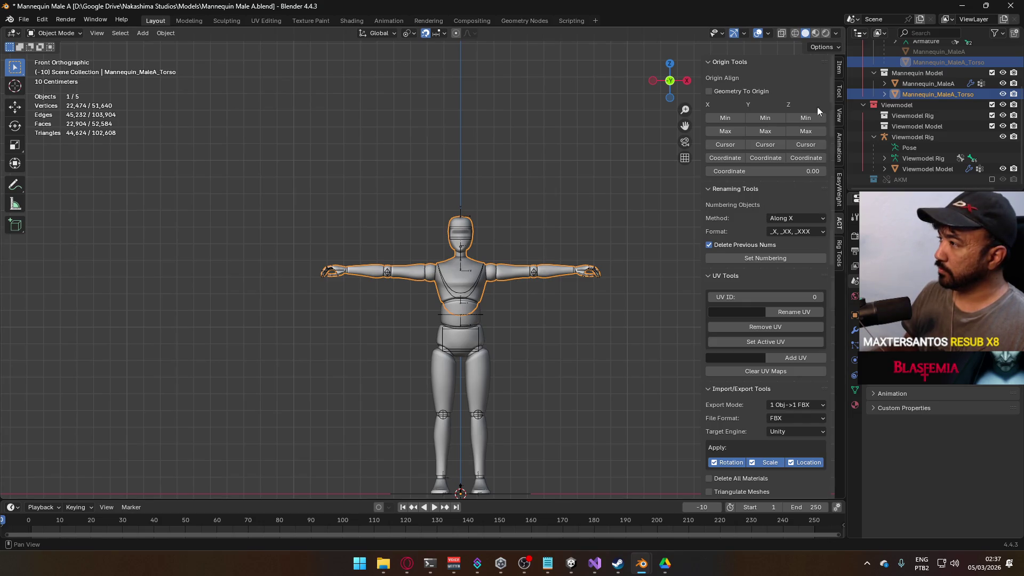
{"action": "scroll", "coordinate": [789, 202], "scroll_direction": "down", "scroll_amount": 15}
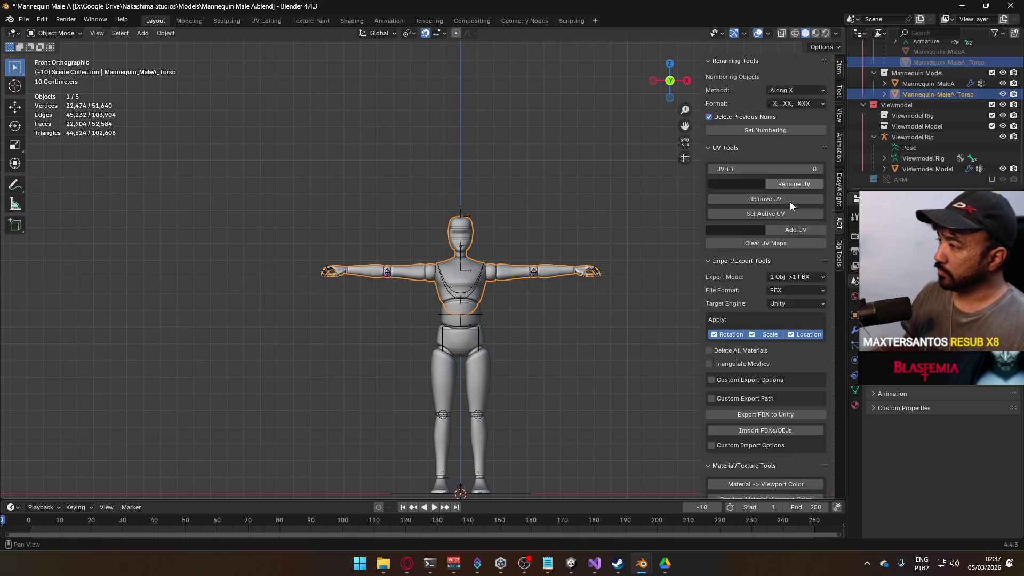
{"action": "left_click", "coordinate": [838, 152]}
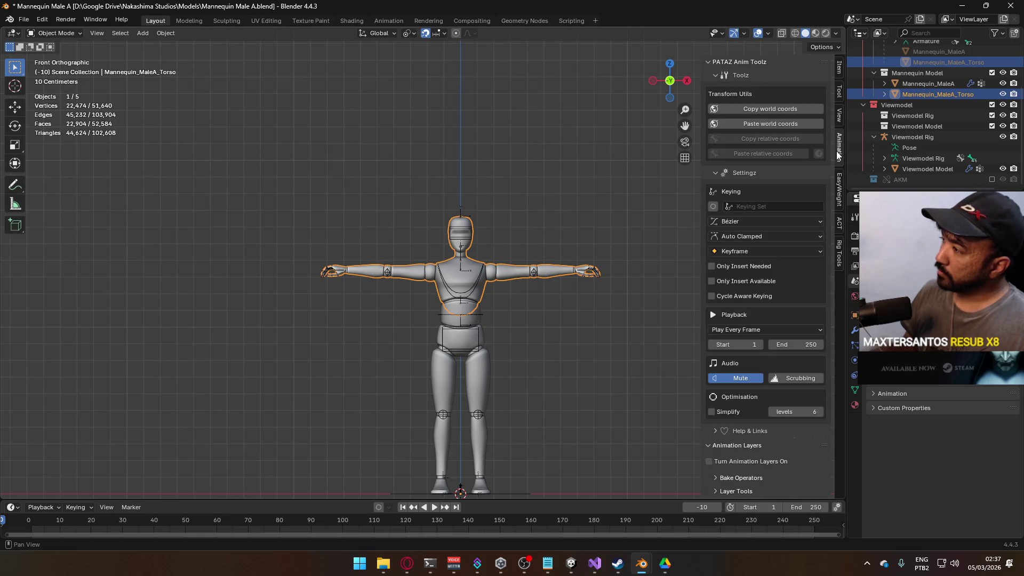
{"action": "scroll", "coordinate": [821, 150], "scroll_direction": "down", "scroll_amount": 1}
{"action": "scroll", "coordinate": [818, 147], "scroll_direction": "up", "scroll_amount": 1}
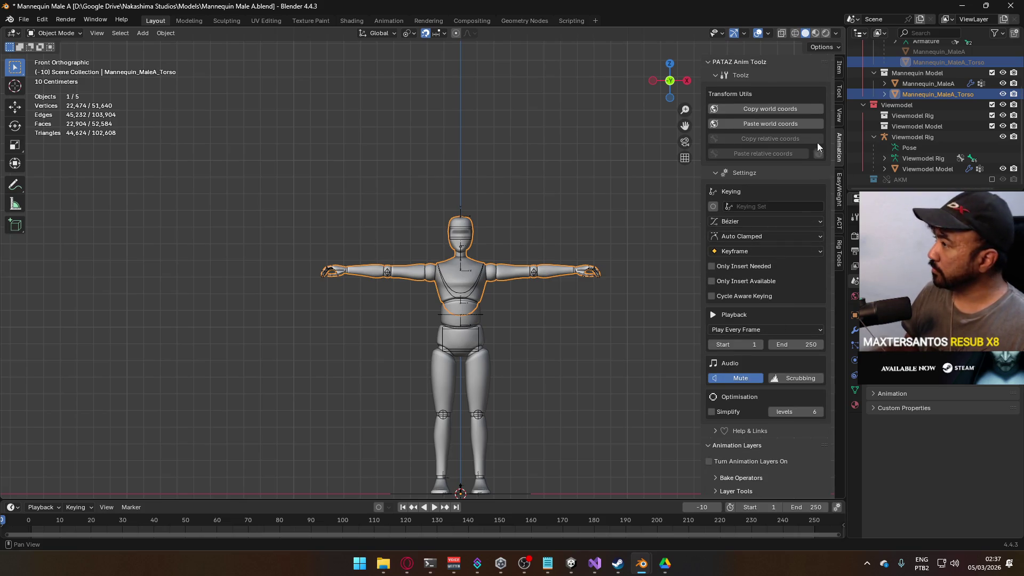
{"action": "left_click", "coordinate": [840, 67]}
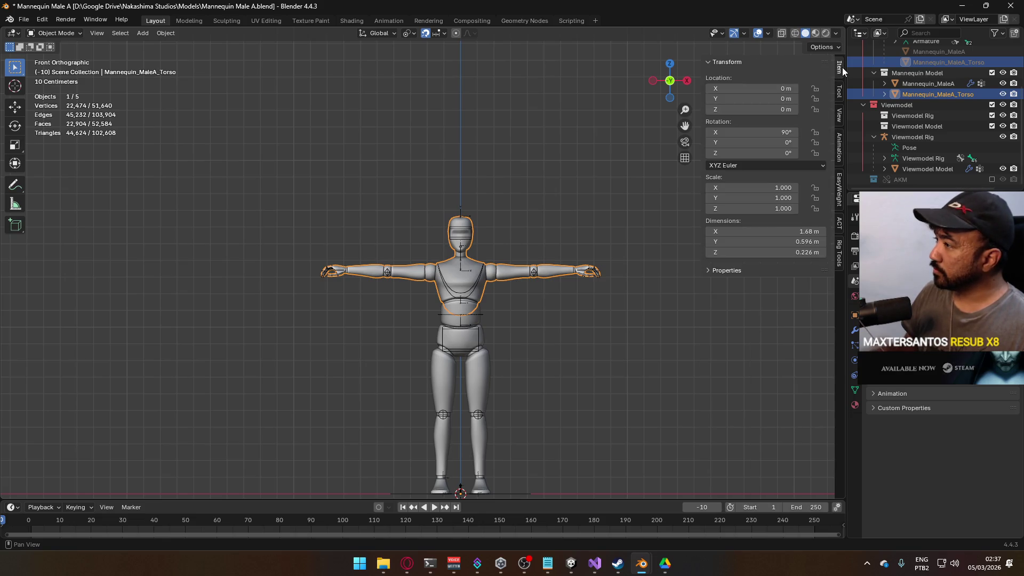
Join the torso into the Mannequin_MaleA mesh with Ctrl+J, then undo the join
{"action": "left_click", "coordinate": [480, 342]}
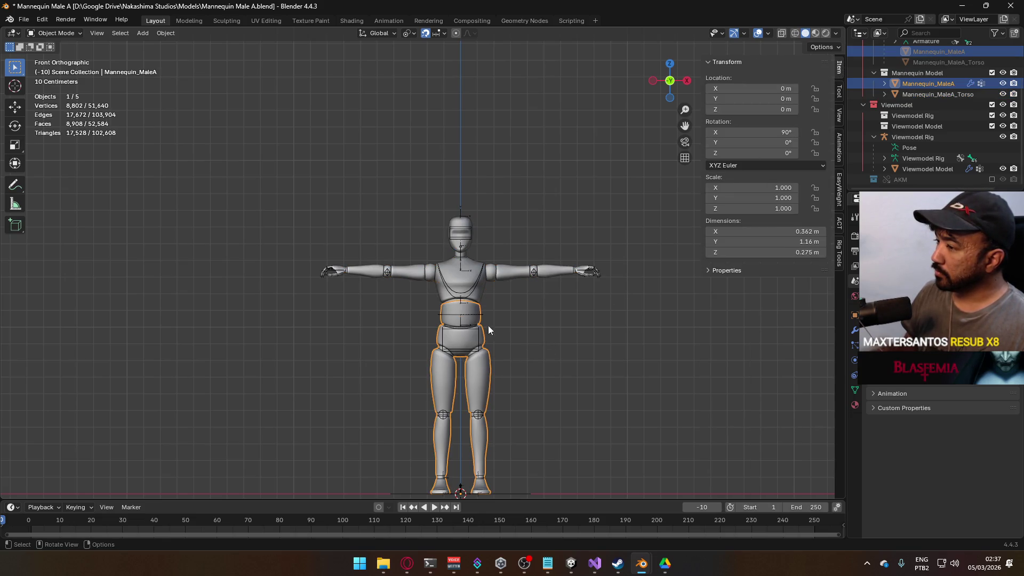
{"action": "left_click", "coordinate": [478, 293], "text": "shift"}
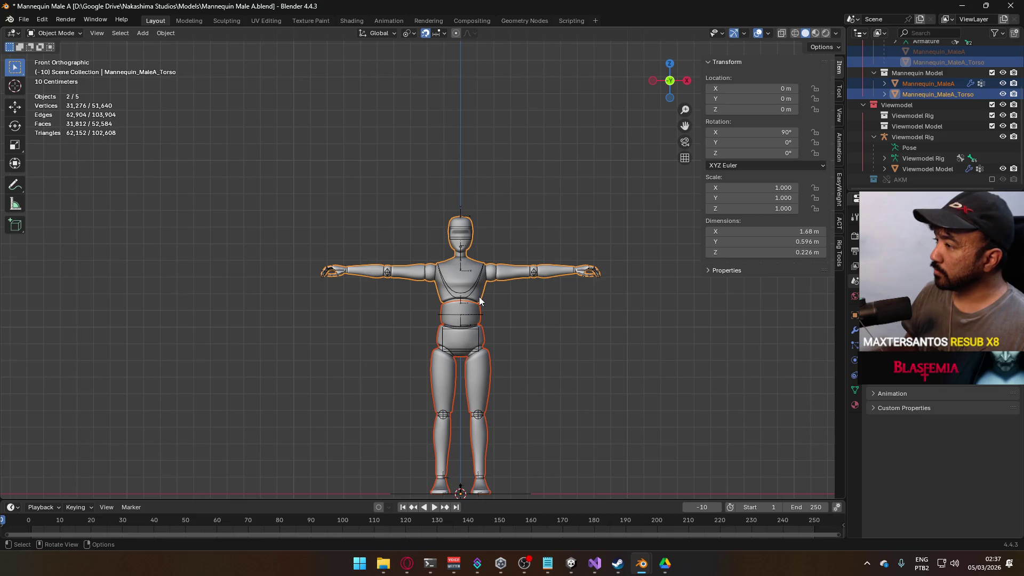
{"action": "left_click", "coordinate": [482, 296]}
{"action": "left_click", "coordinate": [479, 314]}
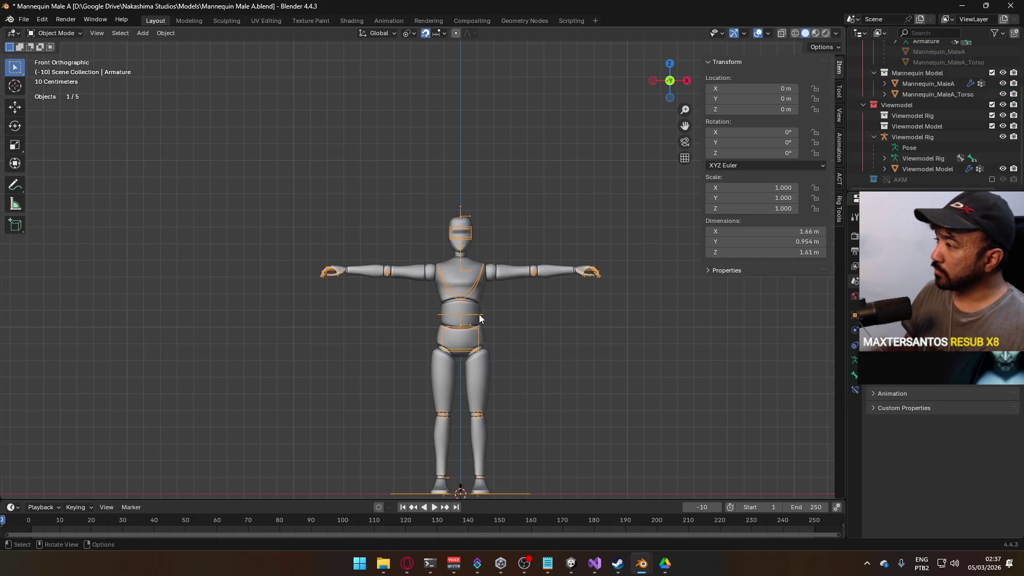
{"action": "left_click", "coordinate": [482, 302]}
{"action": "left_click", "coordinate": [478, 315], "text": "shift"}
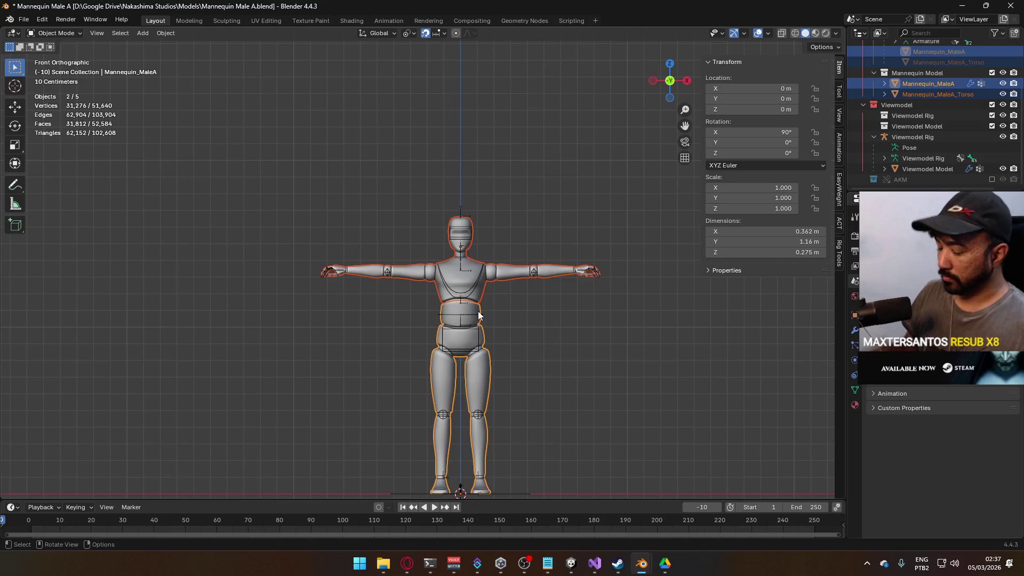
{"action": "key", "text": "ctrl+j"}
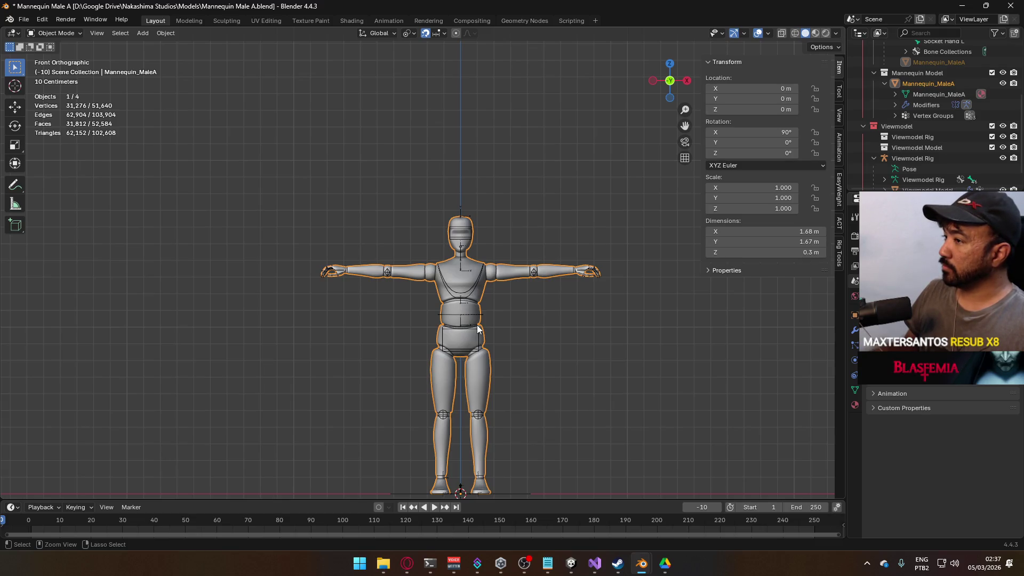
{"action": "key", "text": "ctrl+z"}
{"action": "mouse_move", "coordinate": [477, 317]}
{"action": "left_mouse_down"}
{"action": "mouse_move", "coordinate": [526, 321]}
{"action": "mouse_move", "coordinate": [401, 335]}
{"action": "mouse_move", "coordinate": [357, 323]}
{"action": "mouse_move", "coordinate": [527, 331]}
{"action": "left_mouse_up"}
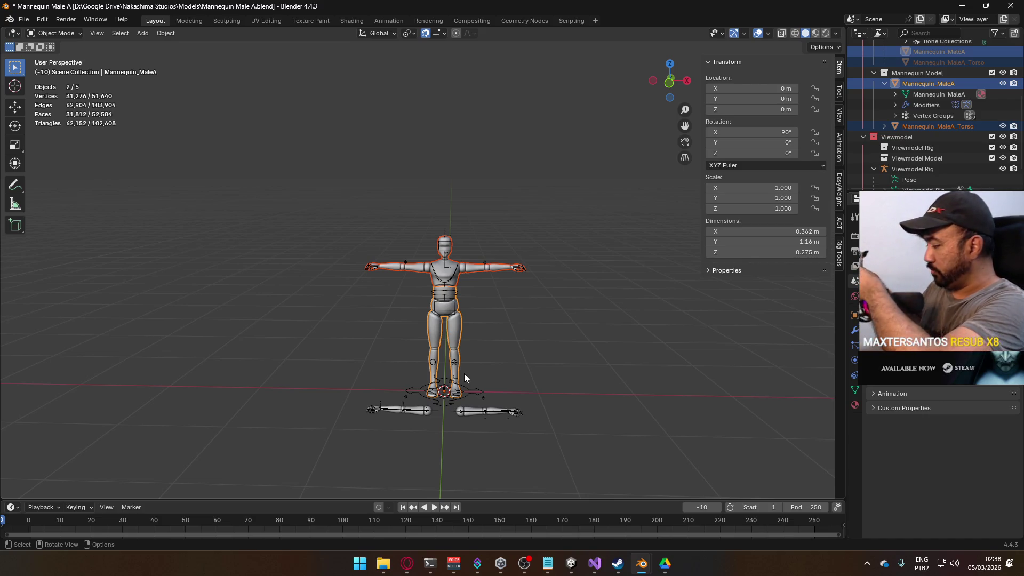
{"action": "left_click", "coordinate": [961, 6]}
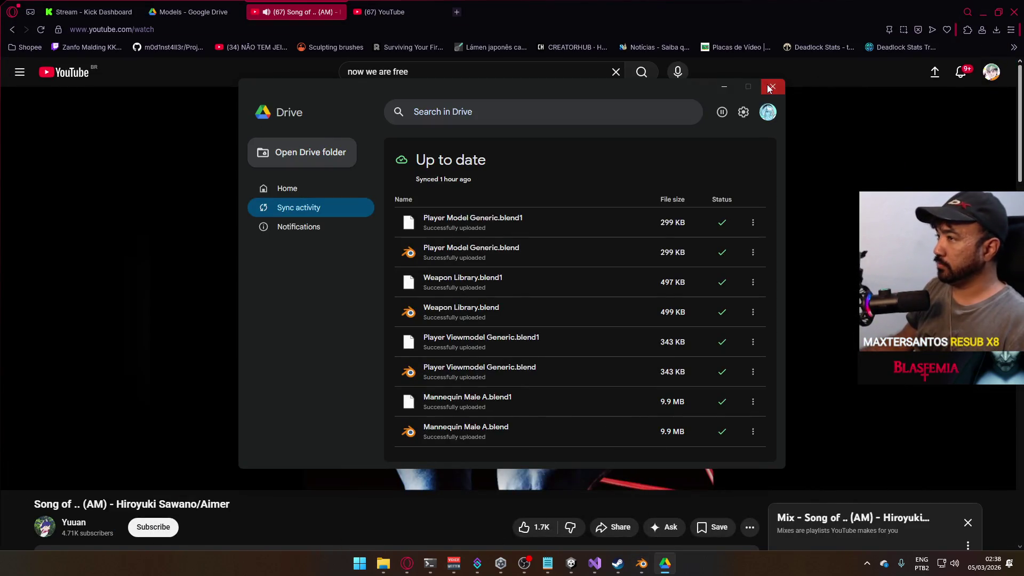
Close Google Drive and minimize the browser, Unity, Visual Studio and Blender to reach the desktop
{"action": "left_click", "coordinate": [771, 87]}
{"action": "left_click", "coordinate": [405, 9]}
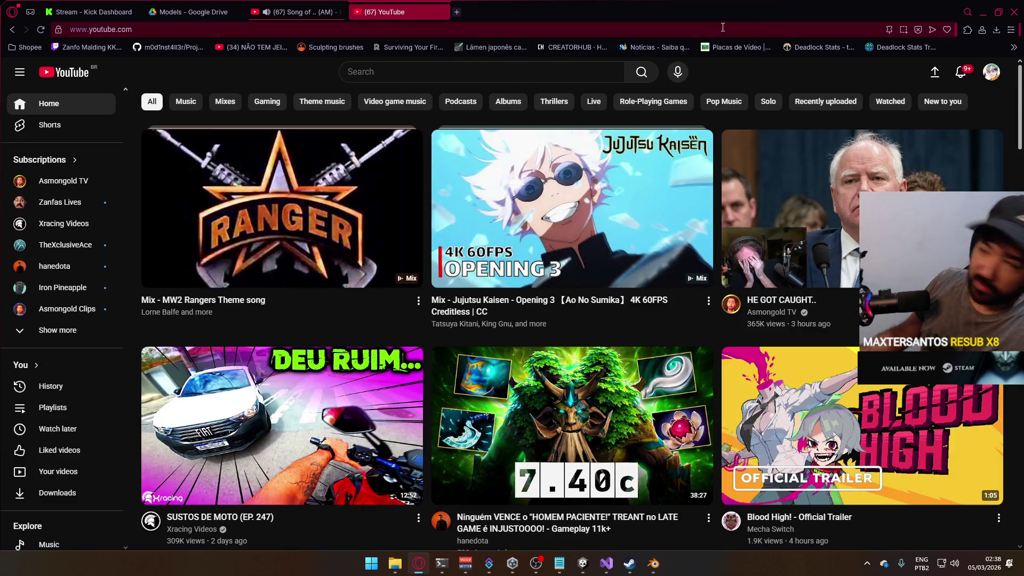
{"action": "left_click", "coordinate": [981, 19]}
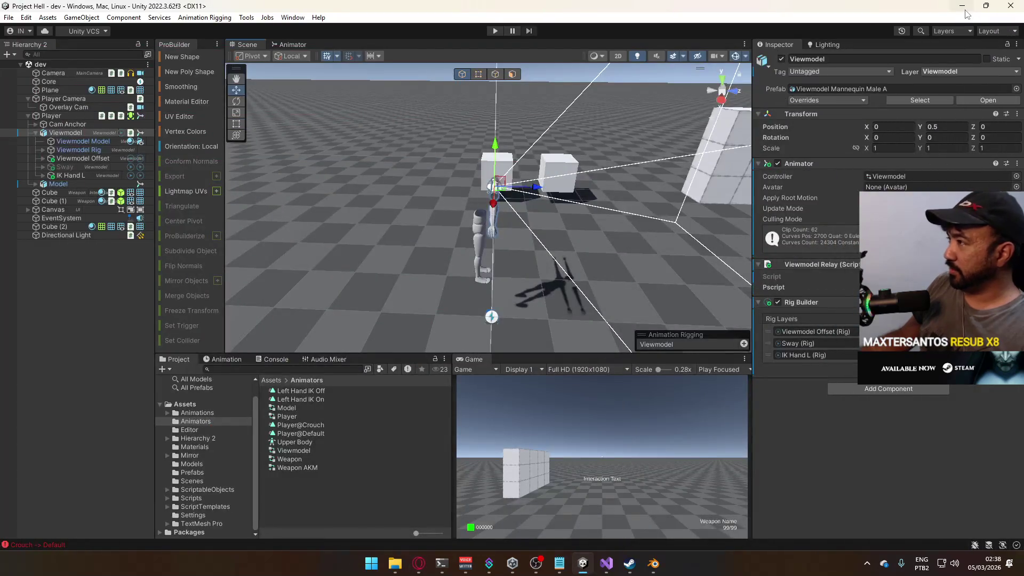
{"action": "left_click", "coordinate": [964, 11]}
{"action": "left_click", "coordinate": [964, 11]}
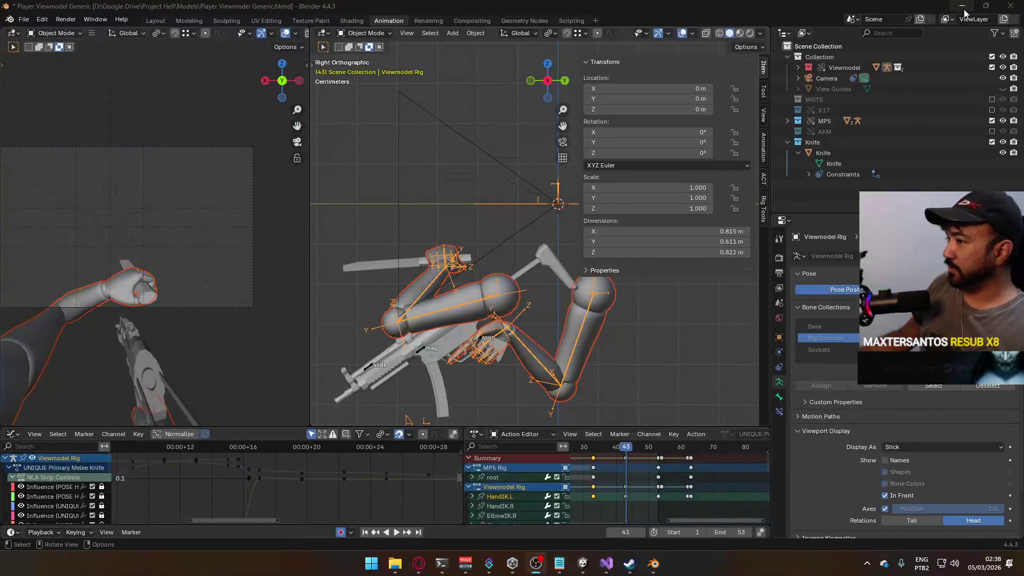
{"action": "left_click", "coordinate": [963, 7]}
{"action": "right_click", "coordinate": [762, 62]}
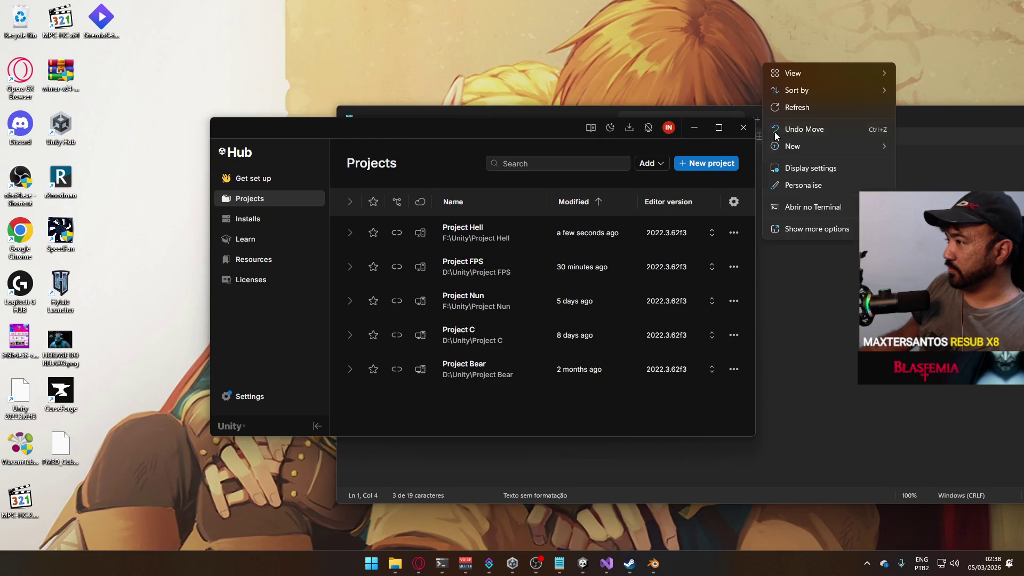
Close the 800 - 3600 Notepad note without saving, then minimize Notepad
{"action": "left_click", "coordinate": [867, 563]}
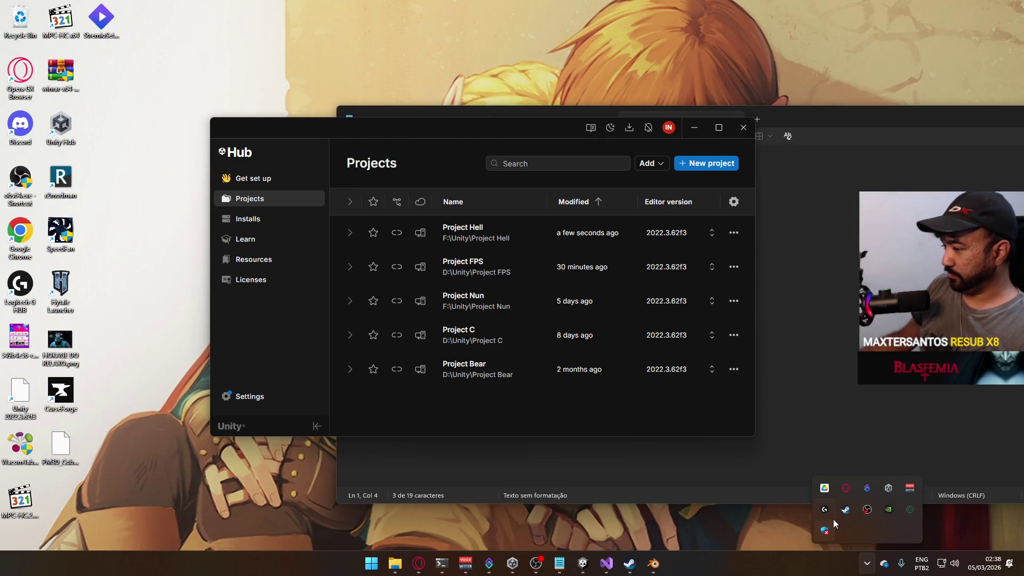
{"action": "left_click_drag", "start_coordinate": [839, 123], "coordinate": [601, 103]}
{"action": "left_click", "coordinate": [501, 99]}
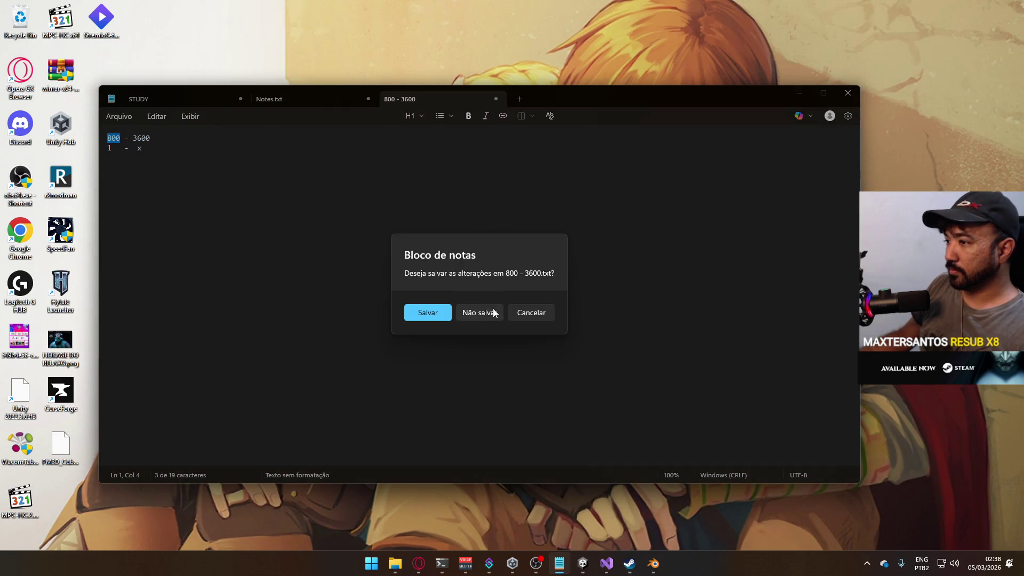
{"action": "left_click", "coordinate": [494, 313]}
{"action": "left_click", "coordinate": [794, 96]}
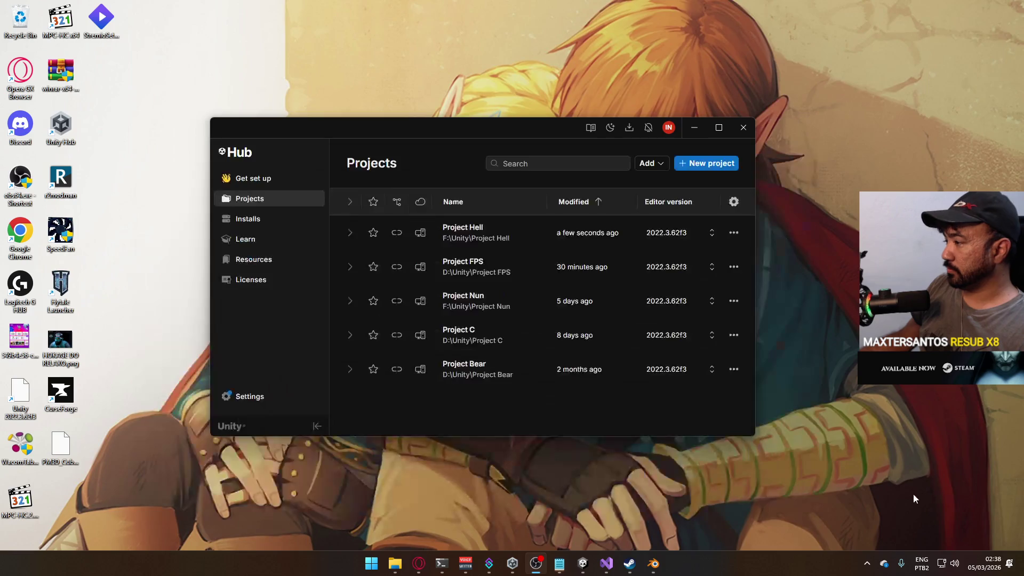
Confirm Google Drive's files are synced, minimize it and Unity Hub, and return to Visual Studio
{"action": "left_click", "coordinate": [865, 564]}
{"action": "left_click", "coordinate": [824, 487]}
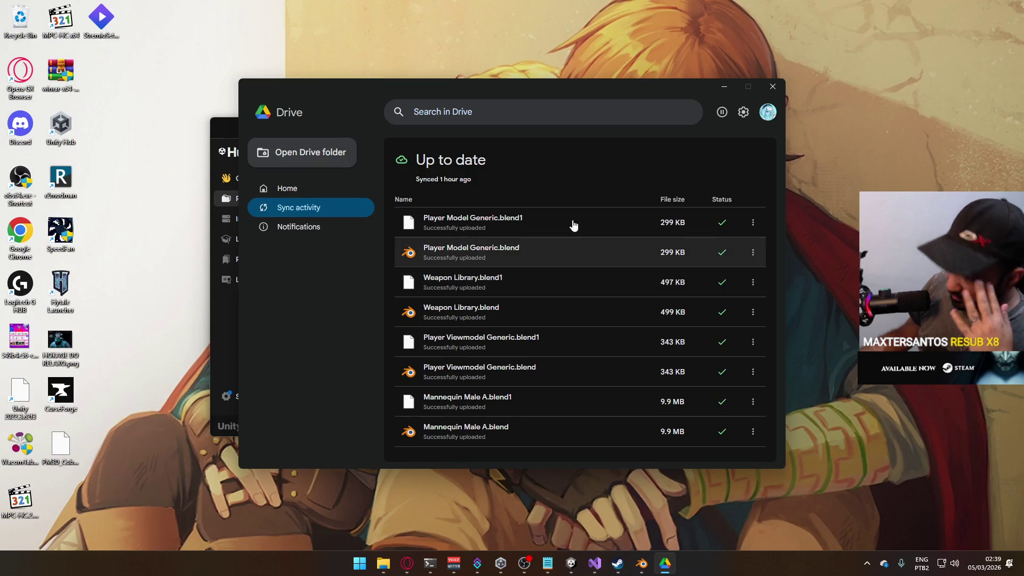
{"action": "left_click", "coordinate": [723, 89]}
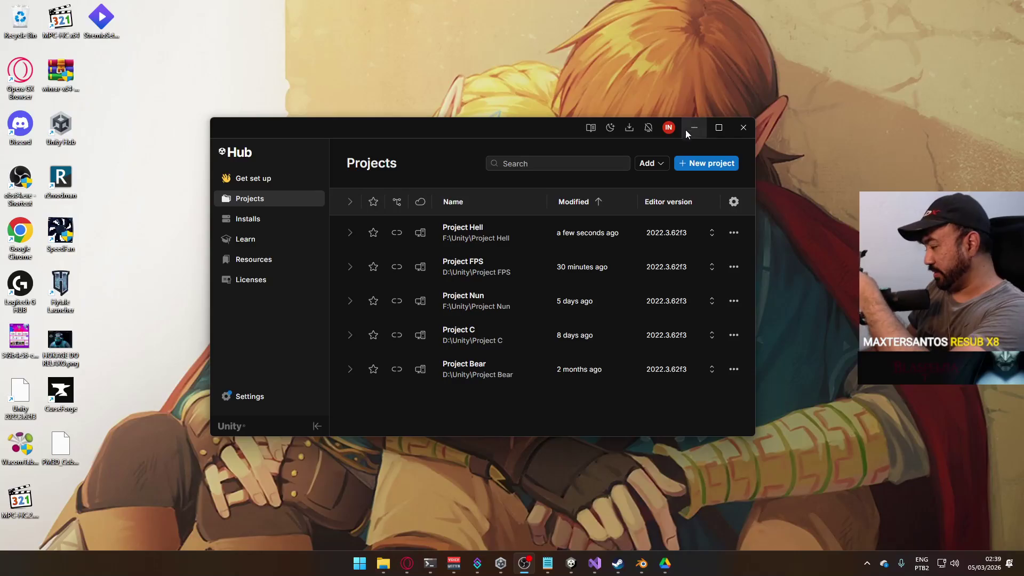
{"action": "left_click", "coordinate": [695, 128]}
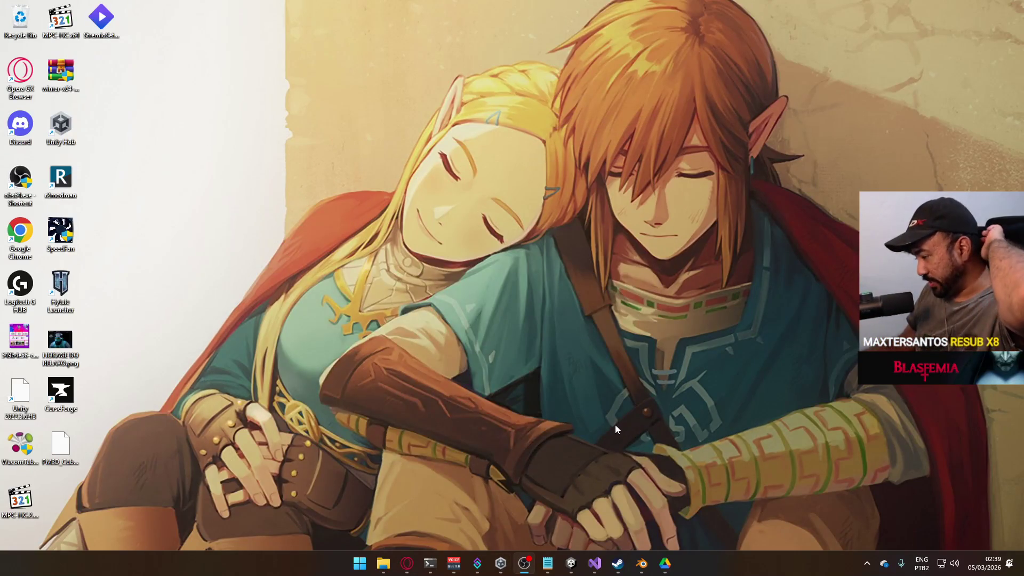
{"action": "mouse_move", "coordinate": [640, 560]}
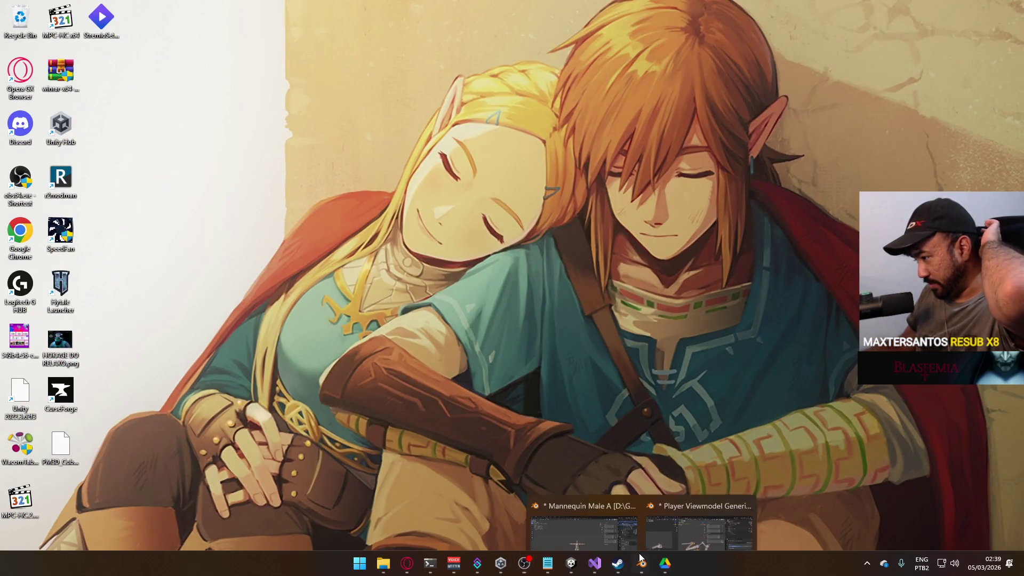
{"action": "left_click", "coordinate": [594, 563]}
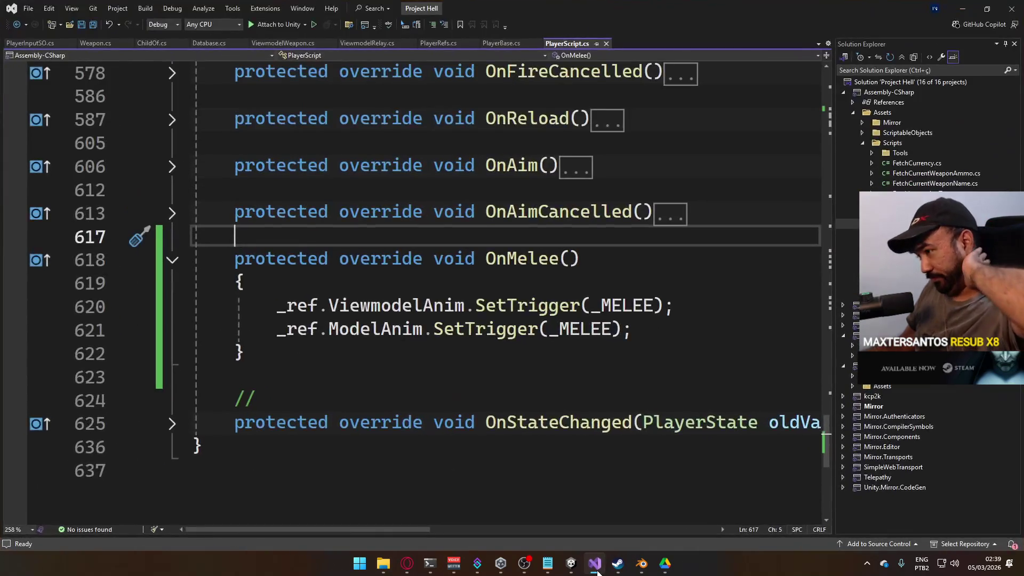
Orbit the Unity scene around the Viewmodel, glance at PlayerScript.cs's OnMelee code, and return to Unity
{"action": "left_click", "coordinate": [573, 566]}
{"action": "mouse_move", "coordinate": [590, 225]}
{"action": "left_mouse_down"}
{"action": "mouse_move", "coordinate": [438, 189]}
{"action": "mouse_move", "coordinate": [818, 261]}
{"action": "mouse_move", "coordinate": [578, 228]}
{"action": "mouse_move", "coordinate": [712, 213]}
{"action": "mouse_move", "coordinate": [597, 226]}
{"action": "mouse_move", "coordinate": [684, 187]}
{"action": "left_mouse_up"}
{"action": "left_click", "coordinate": [594, 563]}
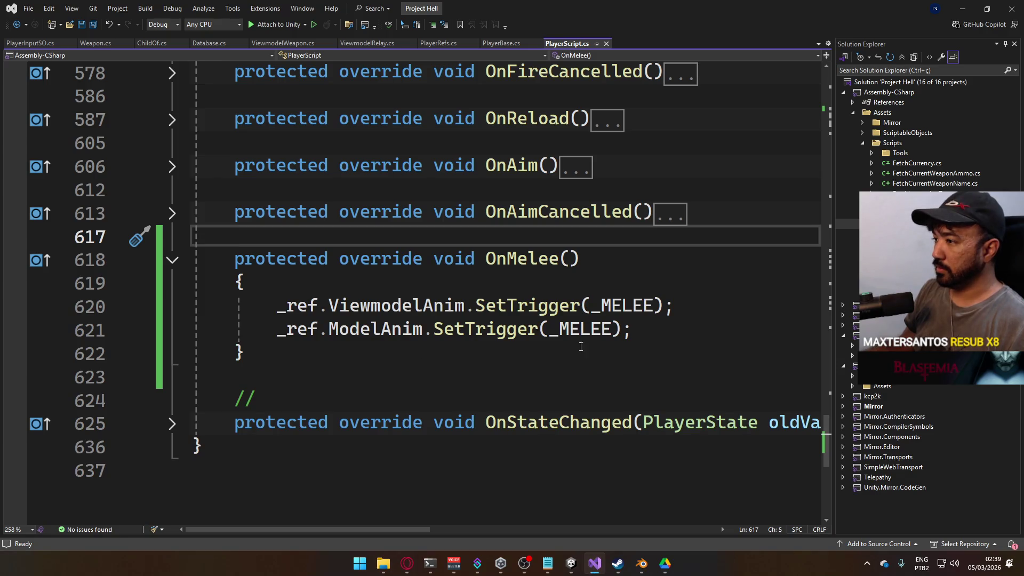
{"action": "left_click", "coordinate": [596, 561]}
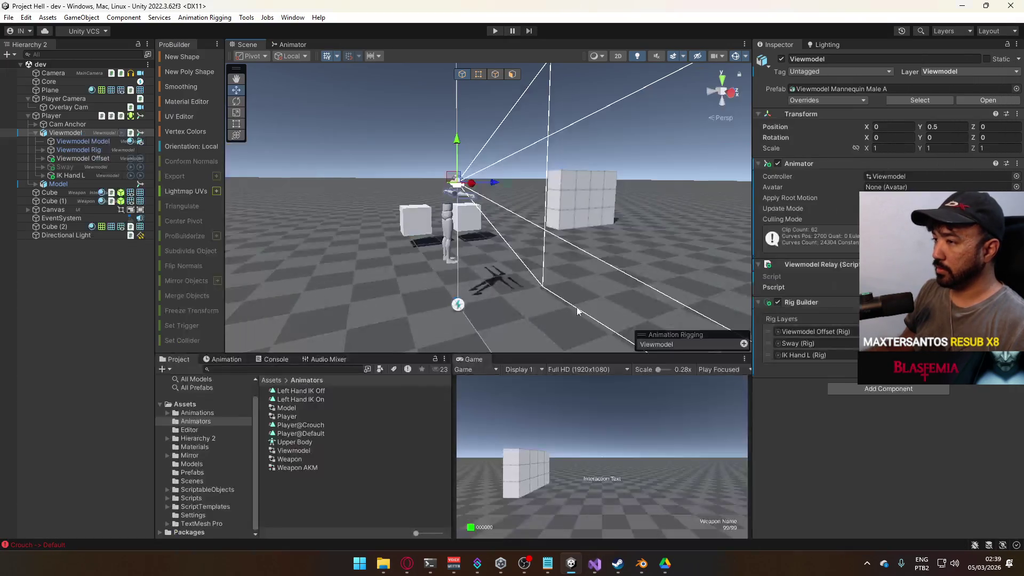
Select Overlay Cam, enter Play mode and drag its Field of View wider
{"action": "left_click", "coordinate": [33, 130]}
{"action": "left_click", "coordinate": [33, 130]}
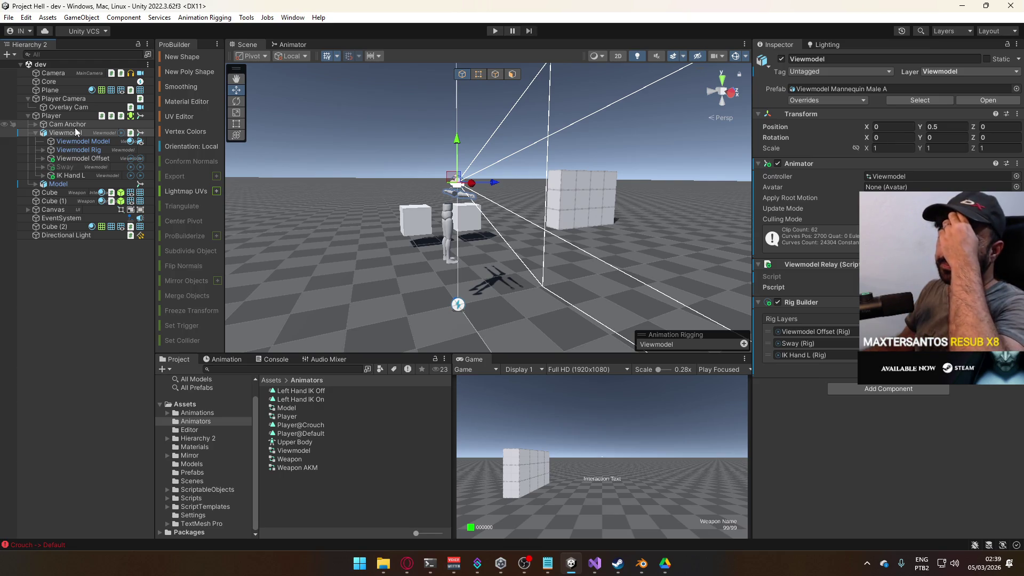
{"action": "left_click", "coordinate": [77, 106]}
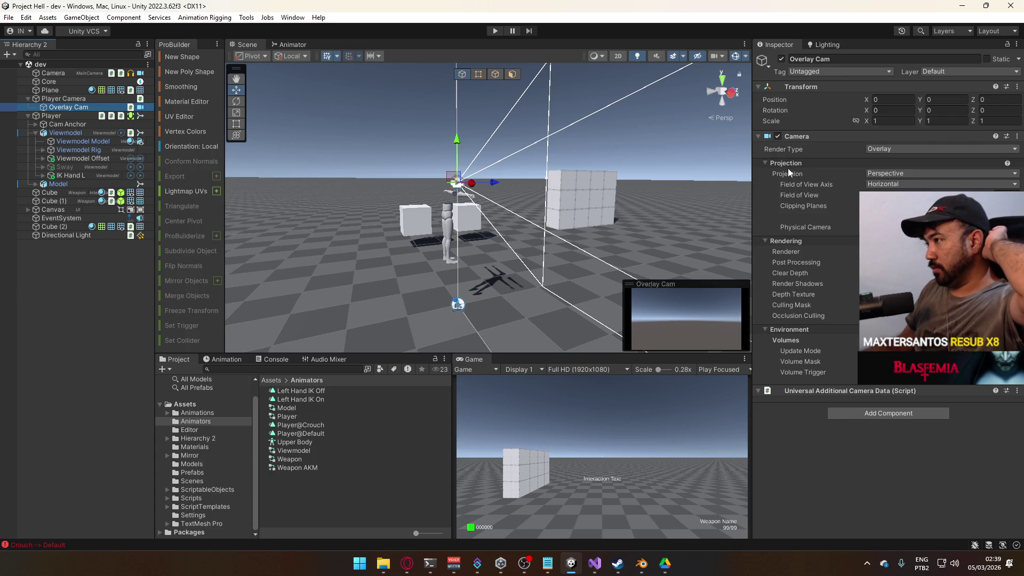
{"action": "left_click", "coordinate": [493, 31]}
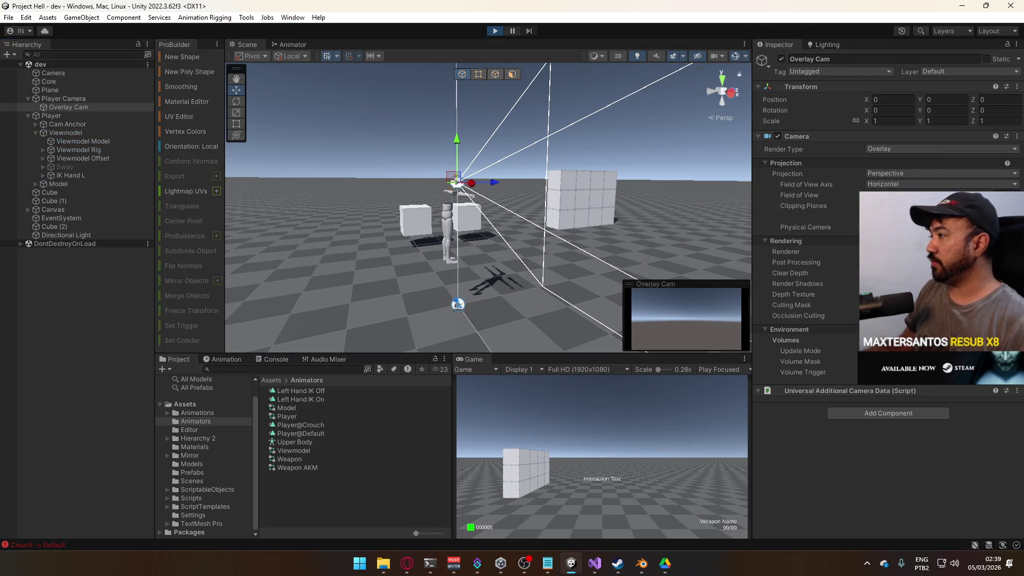
{"action": "mouse_move", "coordinate": [933, 195]}
{"action": "left_mouse_down"}
{"action": "mouse_move", "coordinate": [954, 195]}
{"action": "mouse_move", "coordinate": [931, 194]}
{"action": "left_mouse_up"}
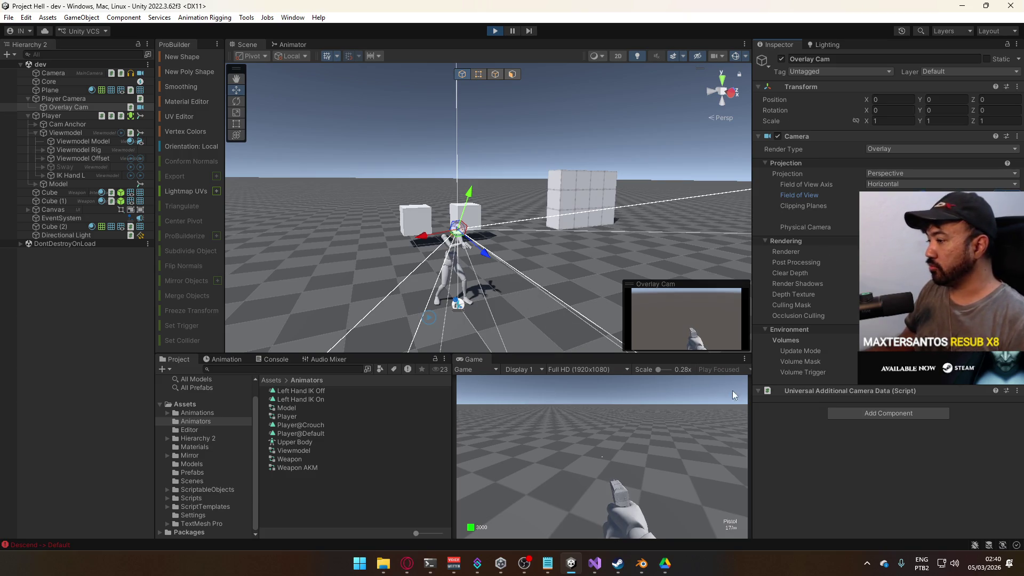
Maximize the Game view and test the pistol with aimed shots and two melee swings
{"action": "right_click", "coordinate": [470, 359]}
{"action": "left_click", "coordinate": [534, 394]}
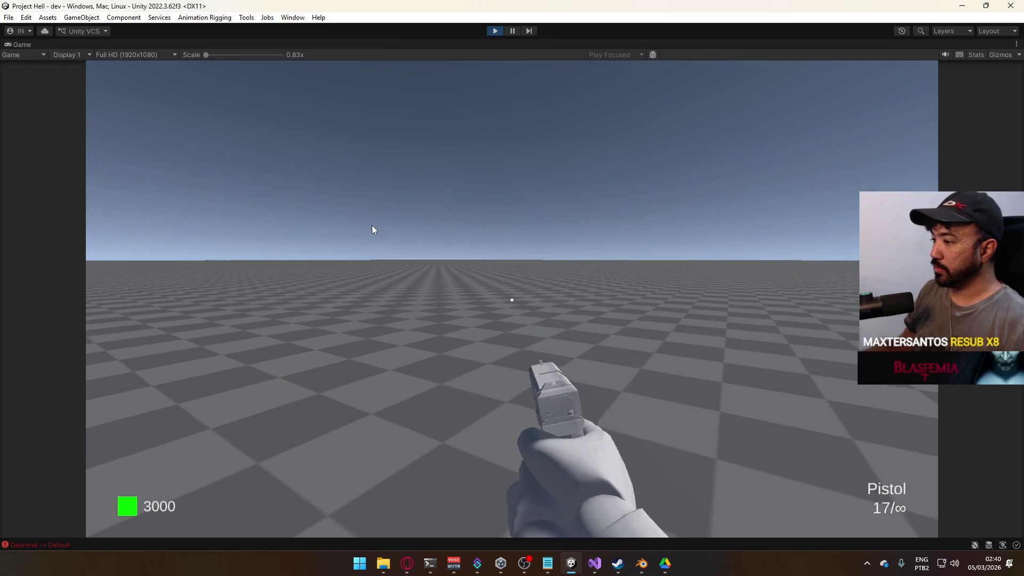
{"action": "right_click", "coordinate": [372, 229]}
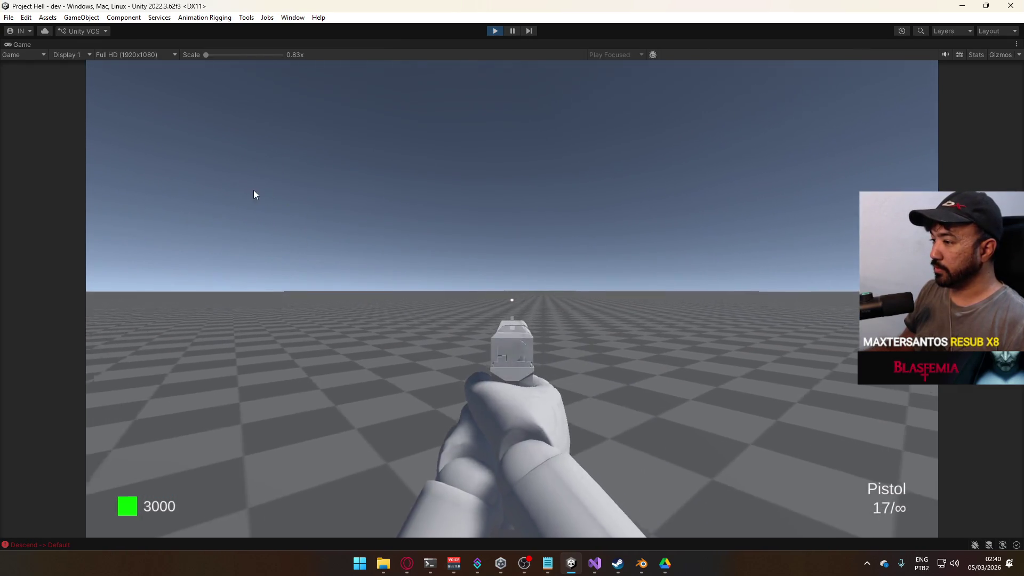
{"action": "left_click", "coordinate": [198, 185]}
{"action": "left_click", "coordinate": [198, 191]}
{"action": "key", "text": "v"}
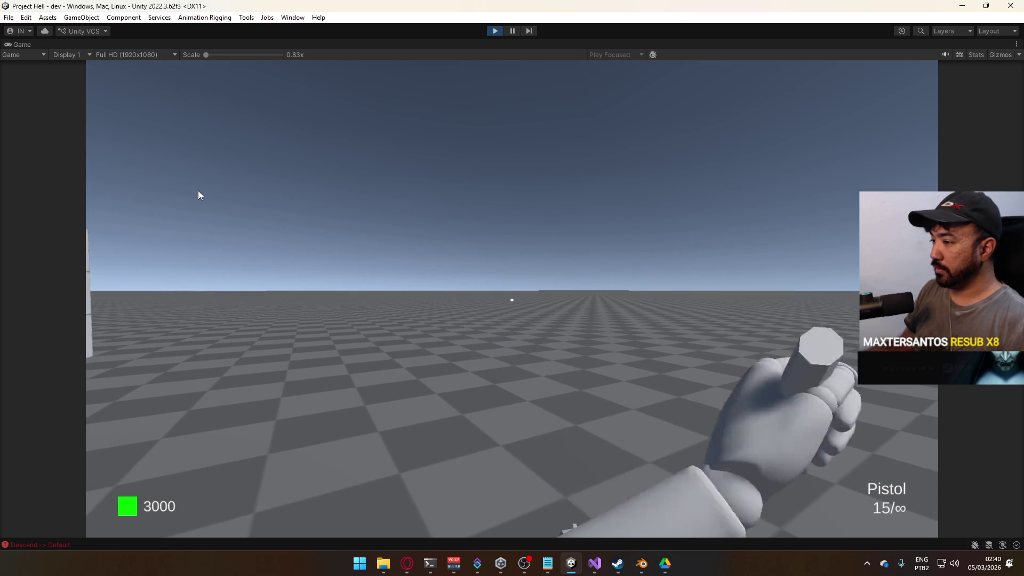
{"action": "key", "text": "v"}
Walk to the wall, fire and reload, buy the SMG and aim down its sights
{"action": "key", "text": "w"}
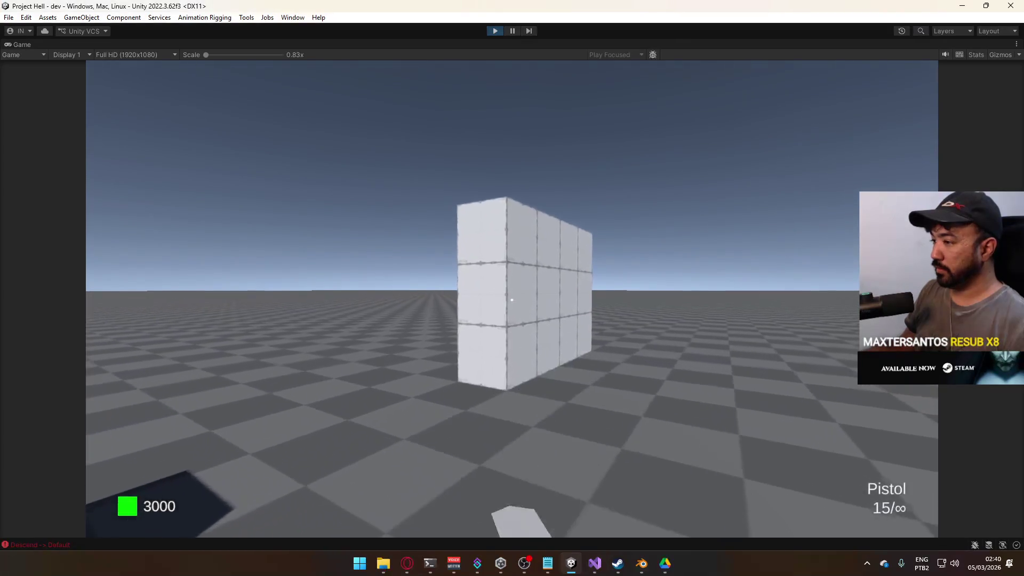
{"action": "key", "text": "v"}
{"action": "key", "text": "s"}
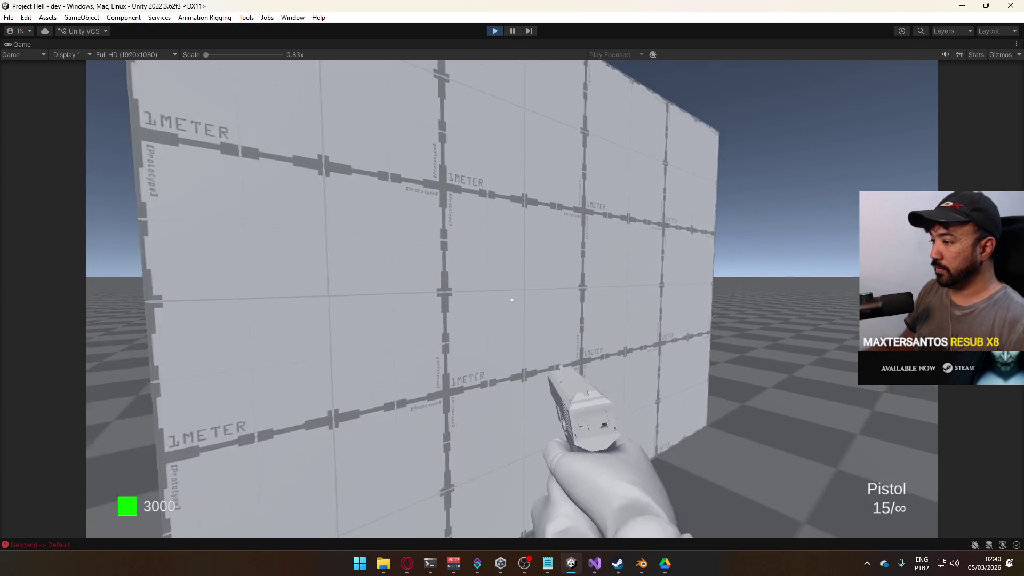
{"action": "left_click", "coordinate": [384, 261]}
{"action": "key", "text": "r"}
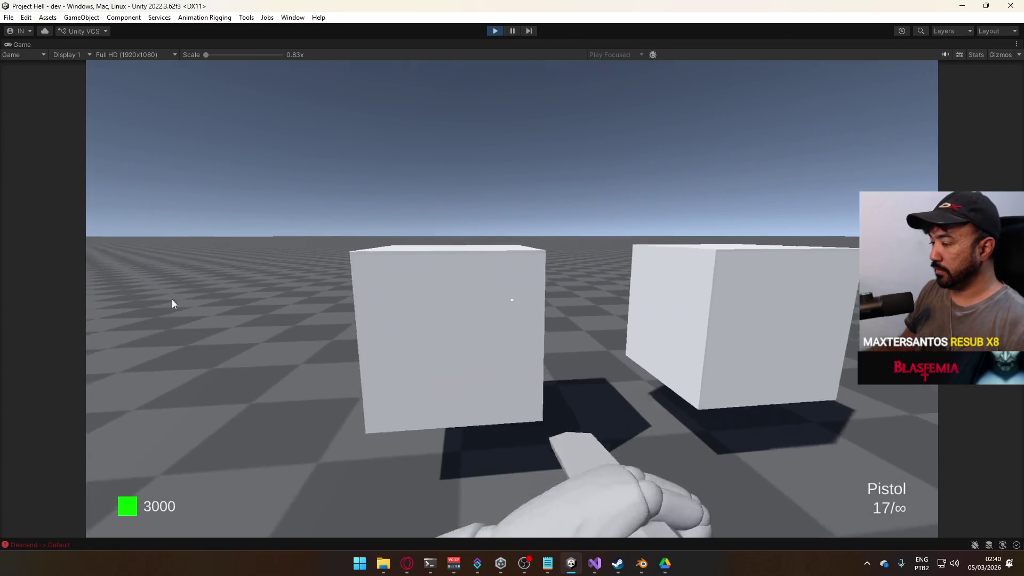
{"action": "key", "text": "e"}
{"action": "key", "text": "d"}
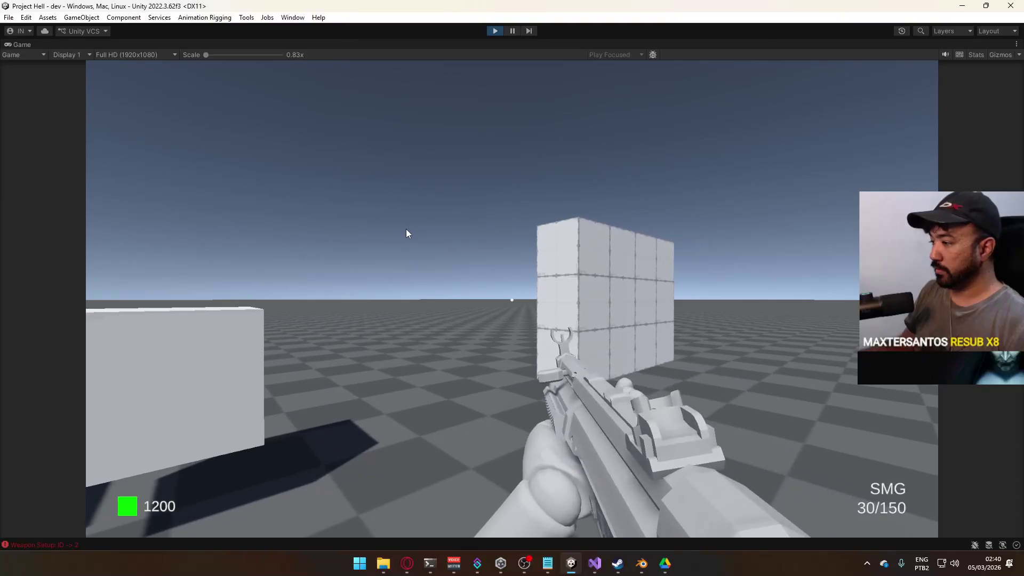
{"action": "key", "text": "w"}
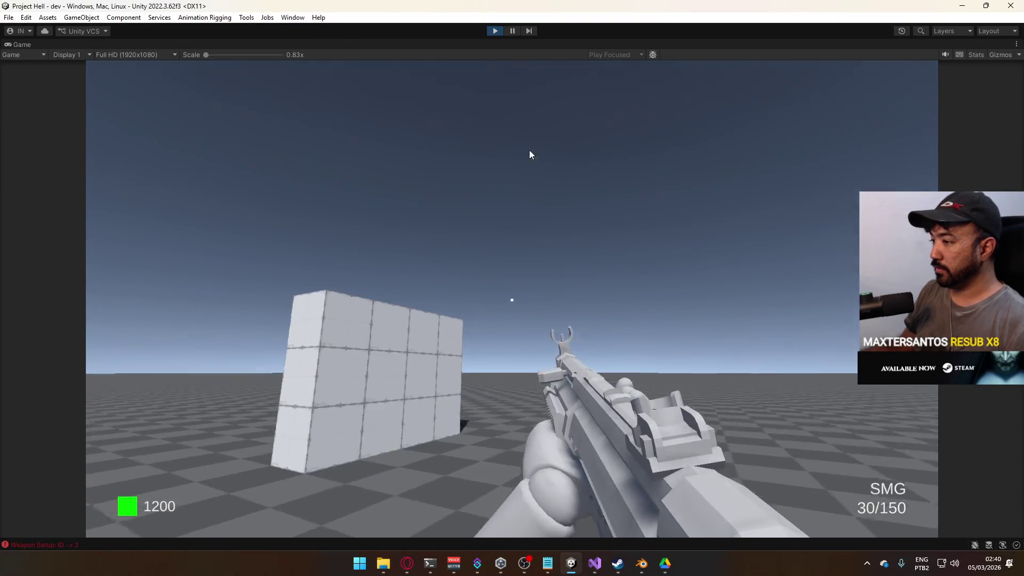
{"action": "right_click", "coordinate": [509, 206]}
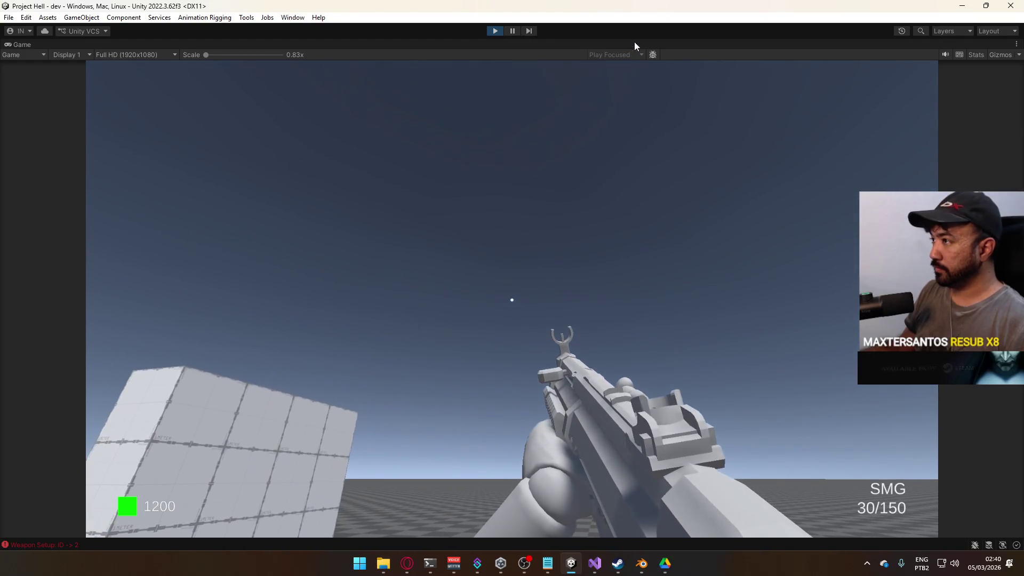
Restore the editor layout, re-maximize the Game view, and switch back to the pistol
{"action": "right_click", "coordinate": [634, 43]}
{"action": "left_click", "coordinate": [658, 75]}
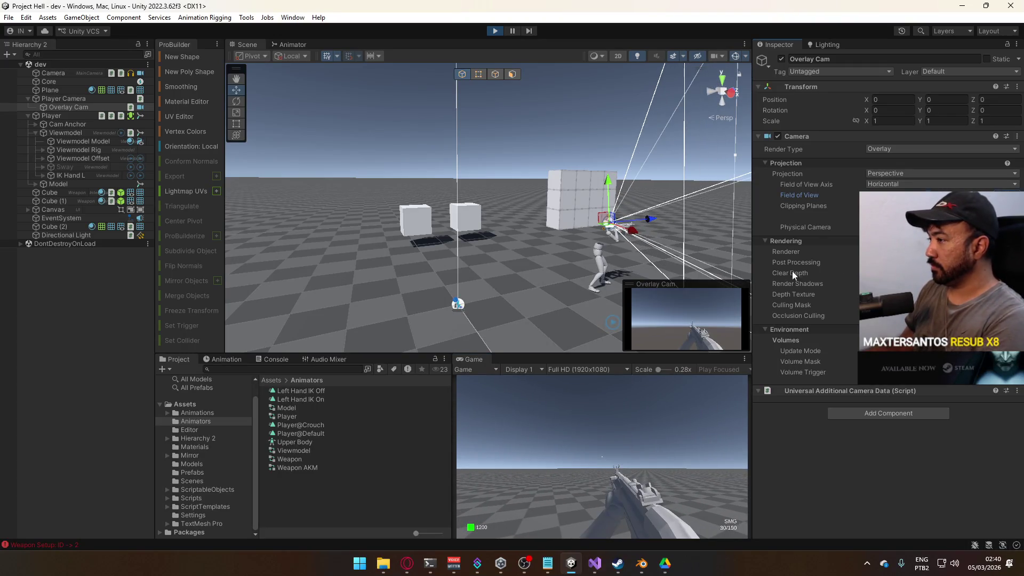
{"action": "right_click", "coordinate": [488, 358]}
{"action": "left_click", "coordinate": [507, 390]}
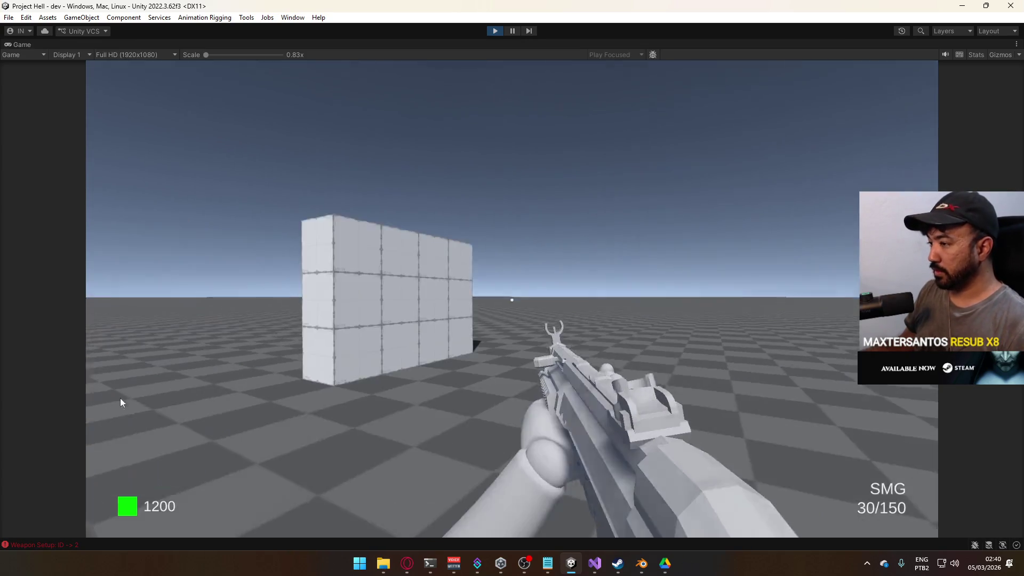
{"action": "key", "text": "1"}
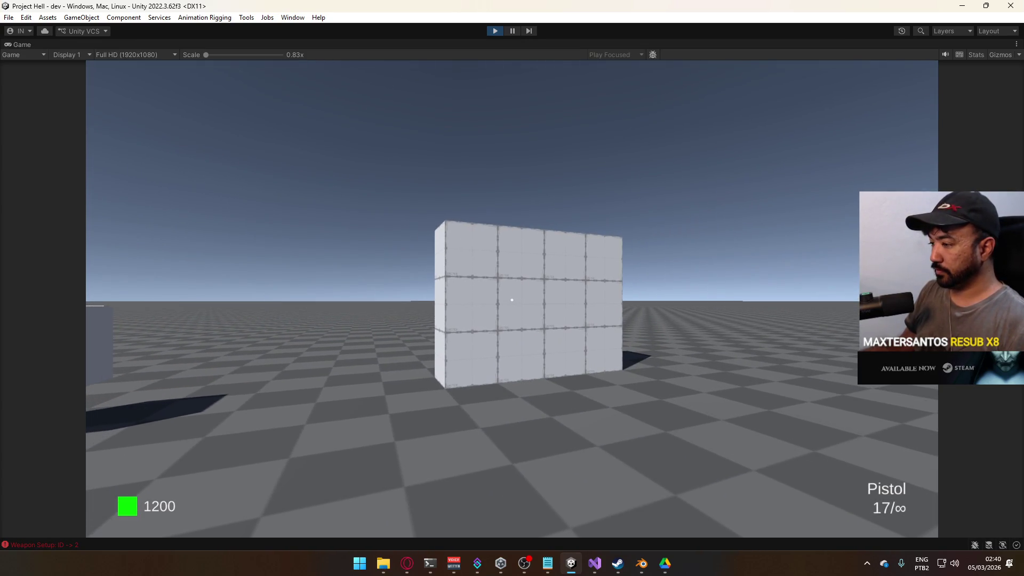
{"action": "key", "text": "super"}
{"action": "key", "text": "Escape"}
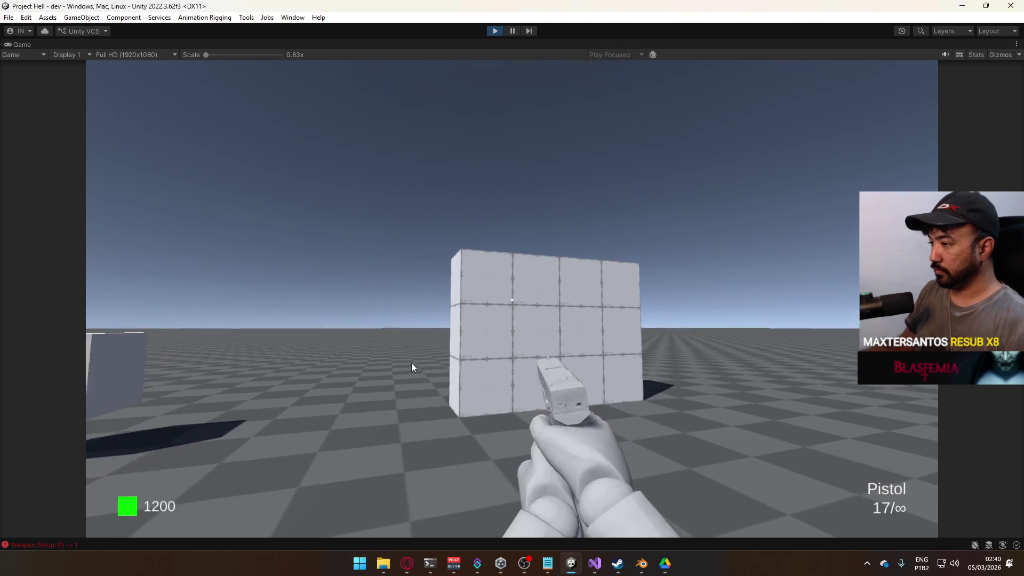
Fire a burst of pistol shots, then restore the editor layout and select Overlay Cam's Field of View
{"action": "left_click", "coordinate": [461, 386]}
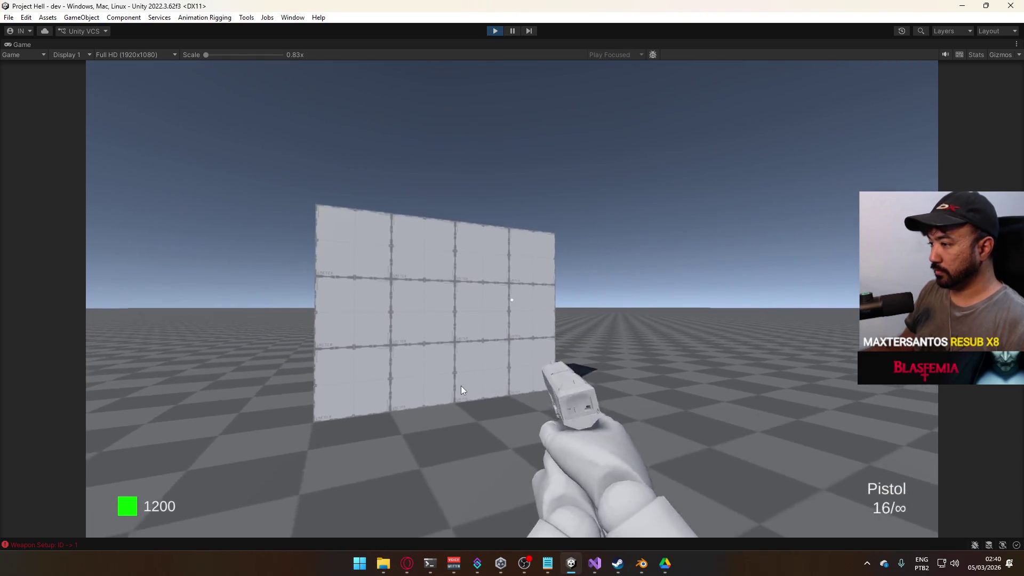
{"action": "left_click", "coordinate": [462, 385]}
{"action": "left_click", "coordinate": [411, 382]}
{"action": "left_click", "coordinate": [421, 381]}
{"action": "left_click", "coordinate": [544, 380]}
{"action": "left_click", "coordinate": [545, 380]}
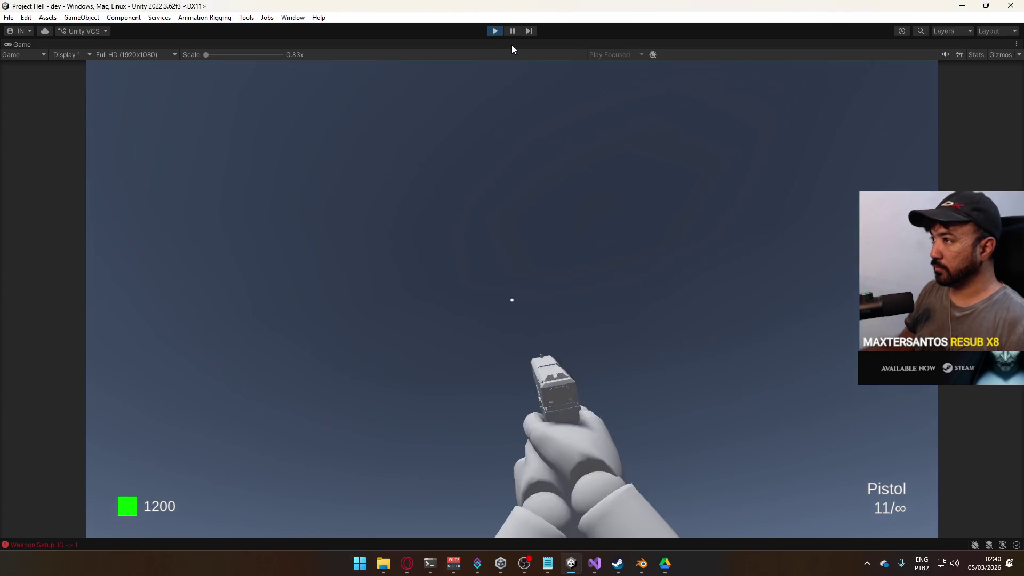
{"action": "right_click", "coordinate": [511, 45]}
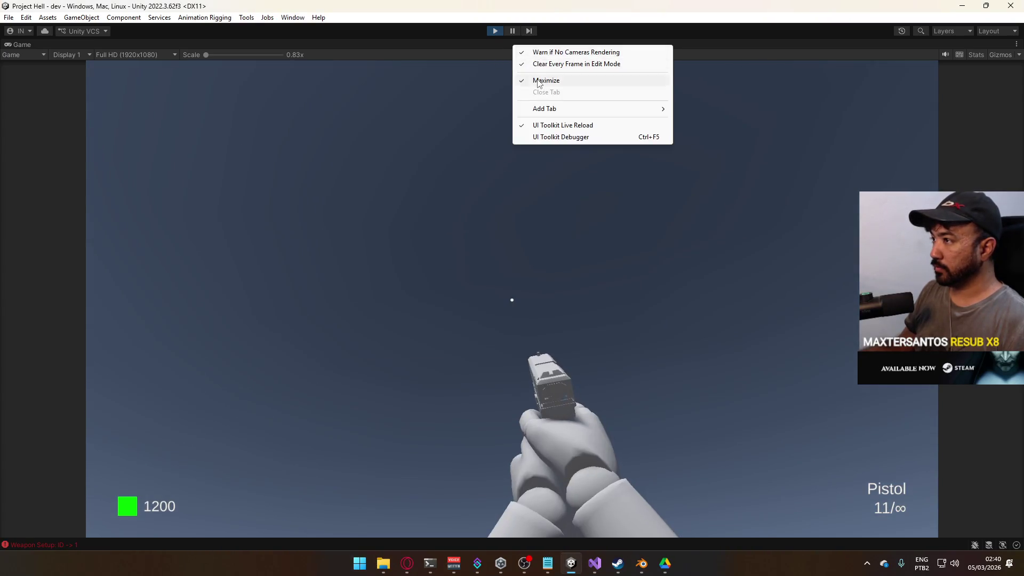
{"action": "left_click", "coordinate": [539, 82]}
{"action": "left_click", "coordinate": [1003, 195]}
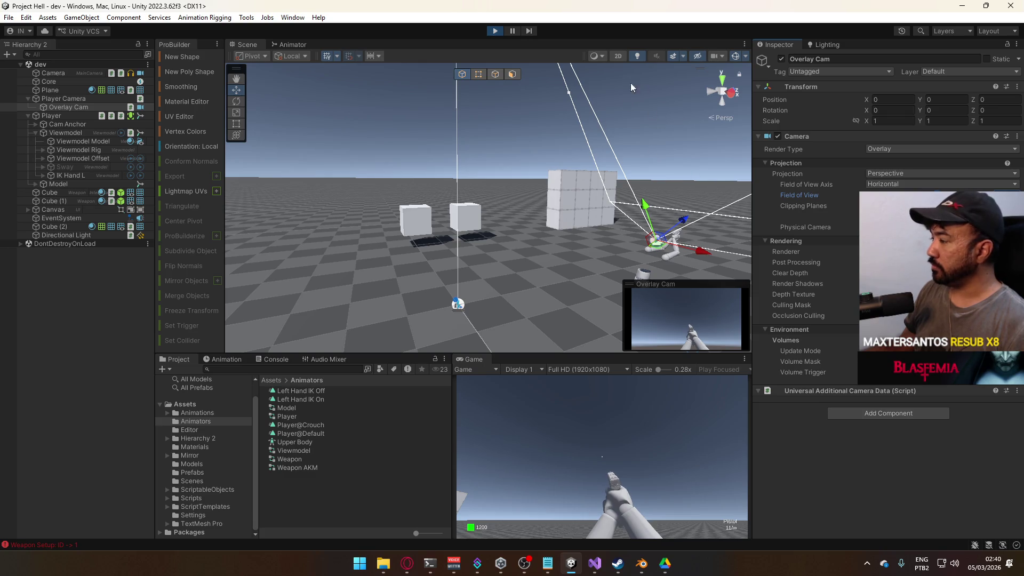
Stop Play, inspect the Player Camera's virtual camera settings, and start the game again
{"action": "left_click", "coordinate": [495, 31]}
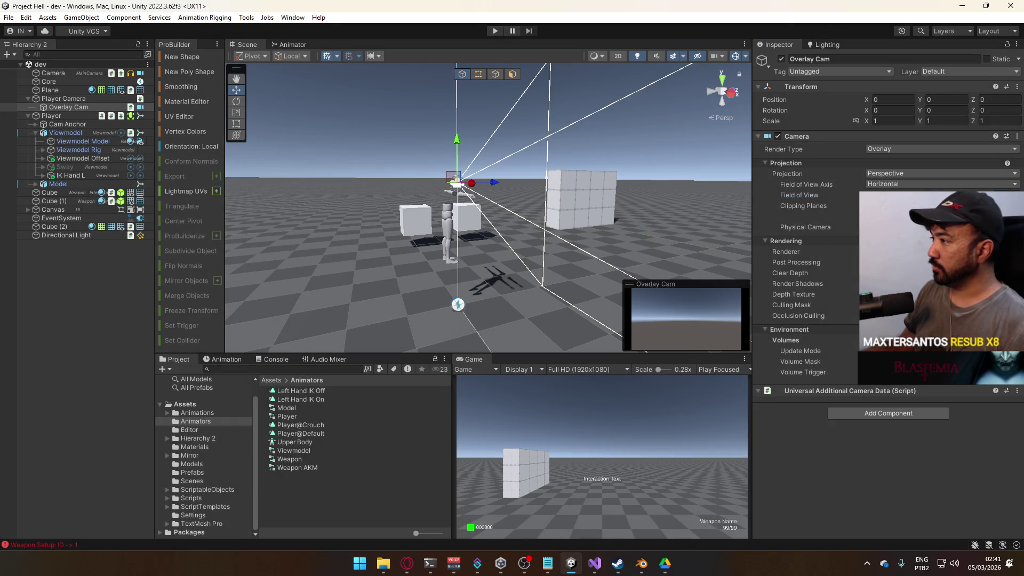
{"action": "left_click", "coordinate": [64, 99]}
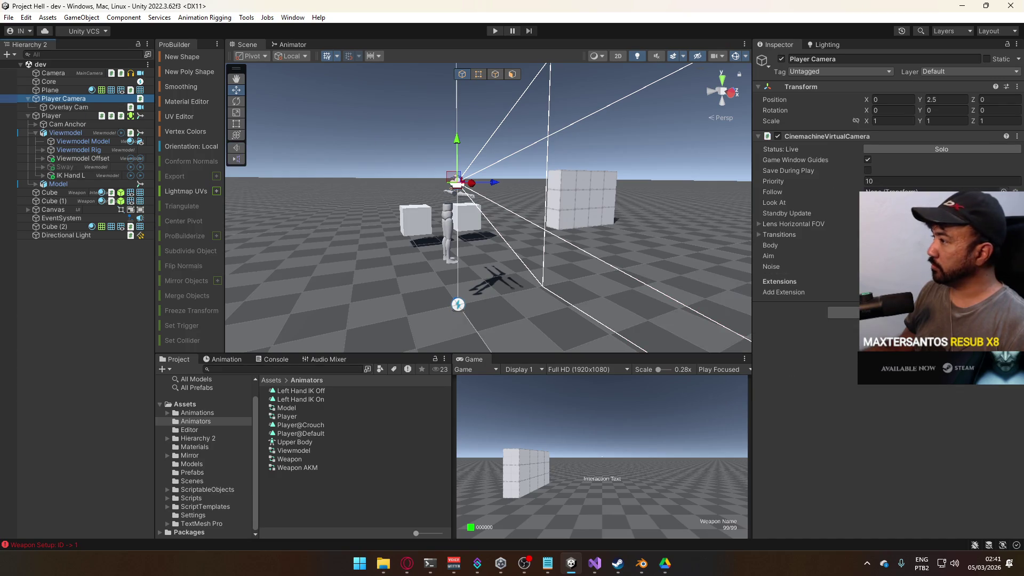
{"action": "left_click", "coordinate": [761, 235]}
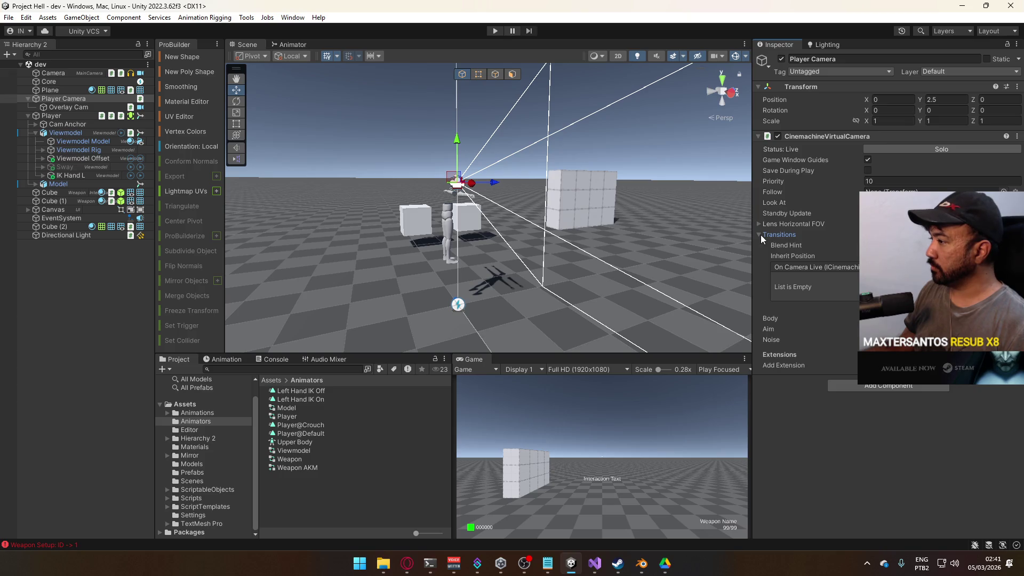
{"action": "left_click", "coordinate": [760, 235]}
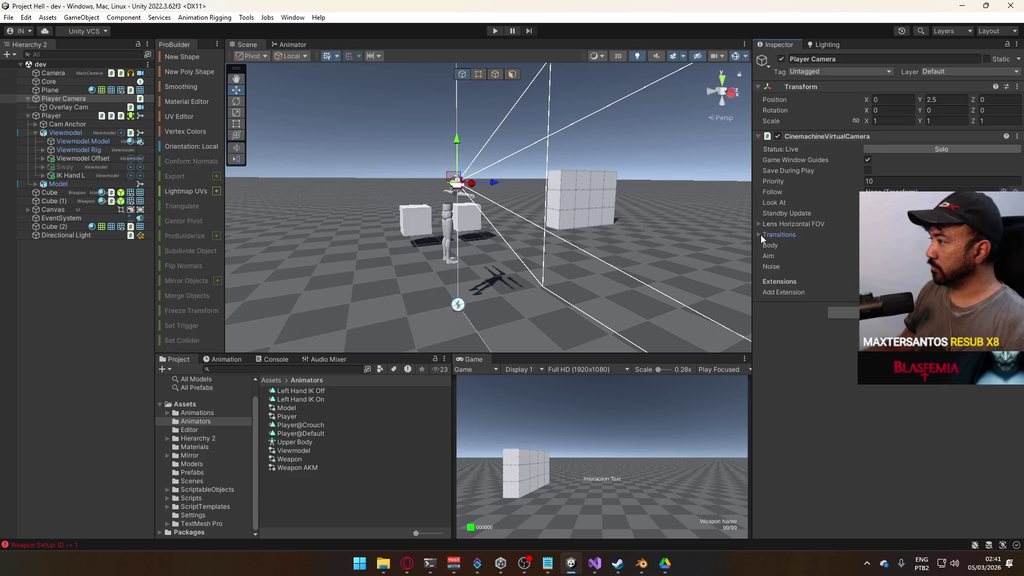
{"action": "left_click", "coordinate": [495, 30]}
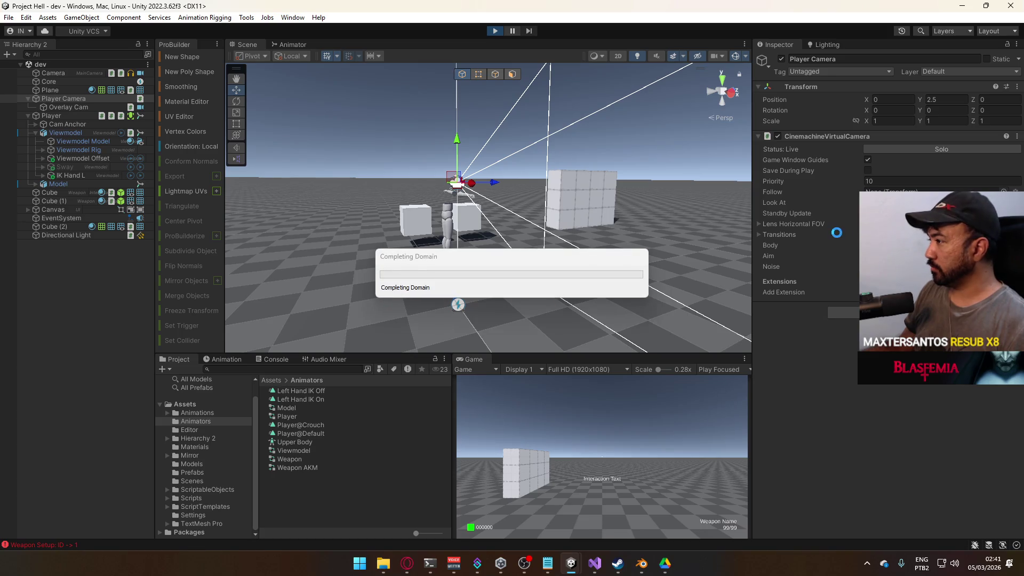
Widen the Player Camera's horizontal FOV under Lens, then select the main Camera's field of view
{"action": "left_click", "coordinate": [763, 225]}
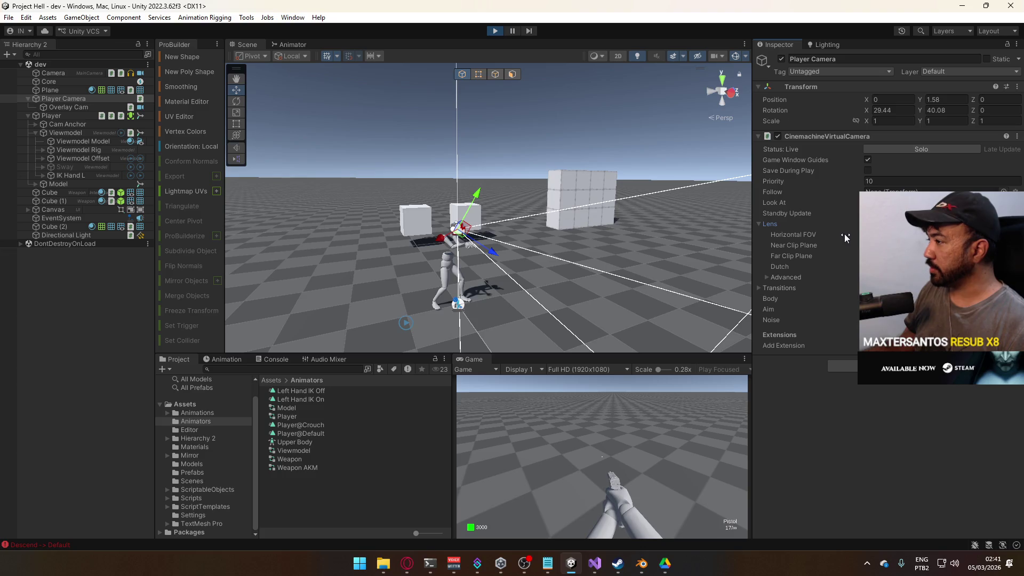
{"action": "mouse_move", "coordinate": [854, 232]}
{"action": "left_mouse_down"}
{"action": "mouse_move", "coordinate": [901, 232]}
{"action": "mouse_move", "coordinate": [381, 219]}
{"action": "mouse_move", "coordinate": [853, 256]}
{"action": "left_mouse_up"}
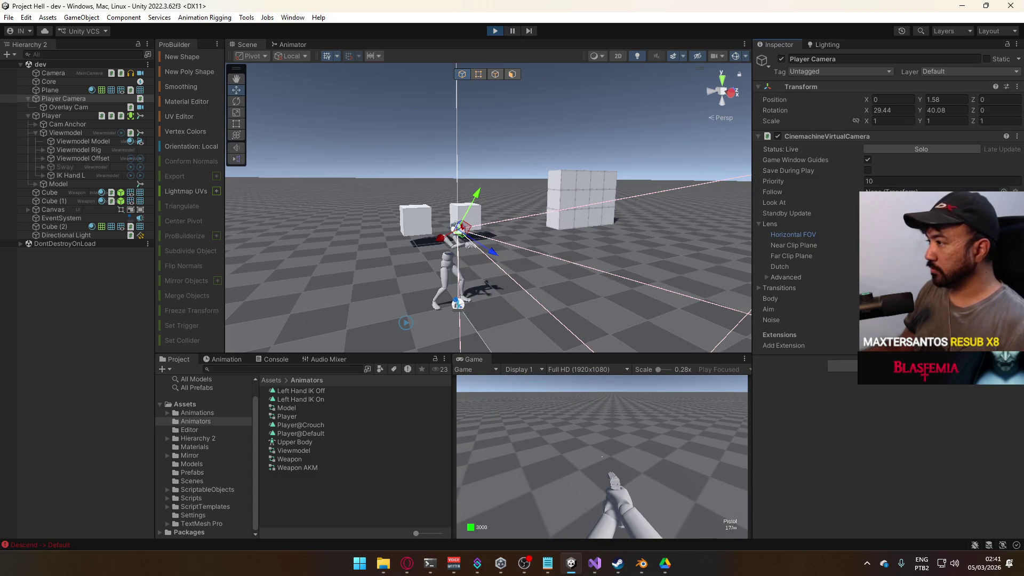
{"action": "left_click", "coordinate": [769, 277]}
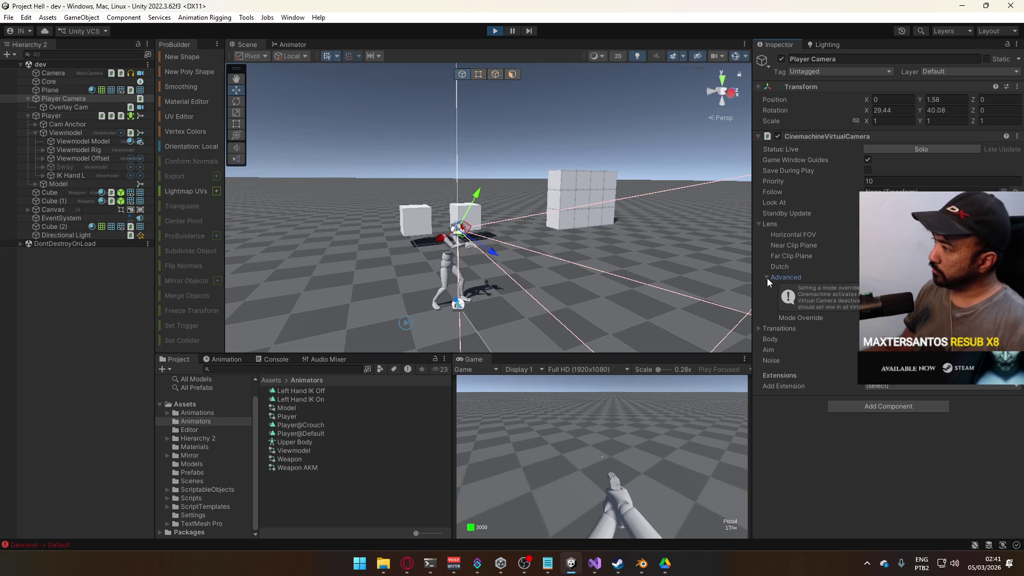
{"action": "left_click", "coordinate": [766, 277]}
{"action": "left_click", "coordinate": [58, 73]}
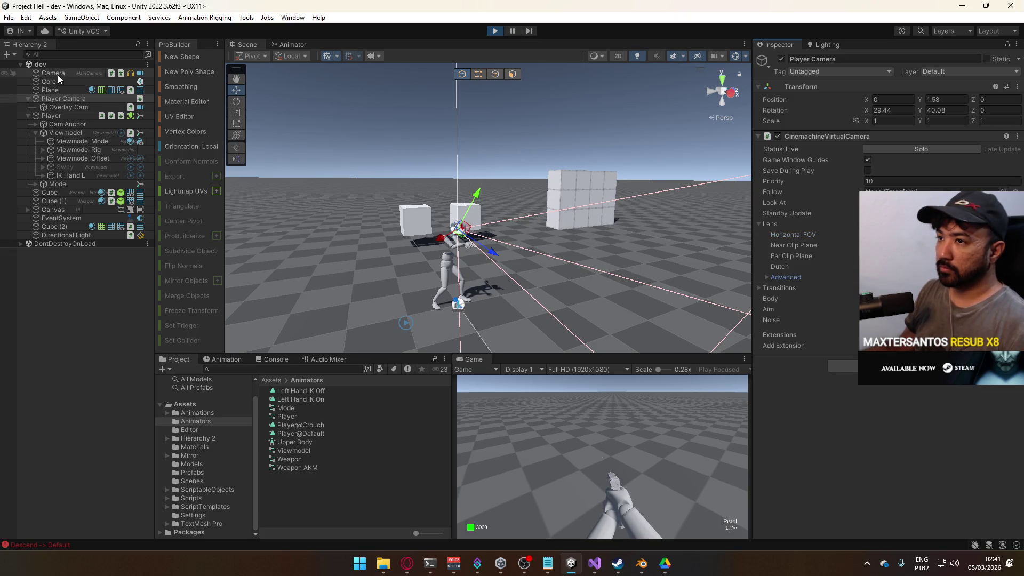
{"action": "left_click", "coordinate": [997, 195]}
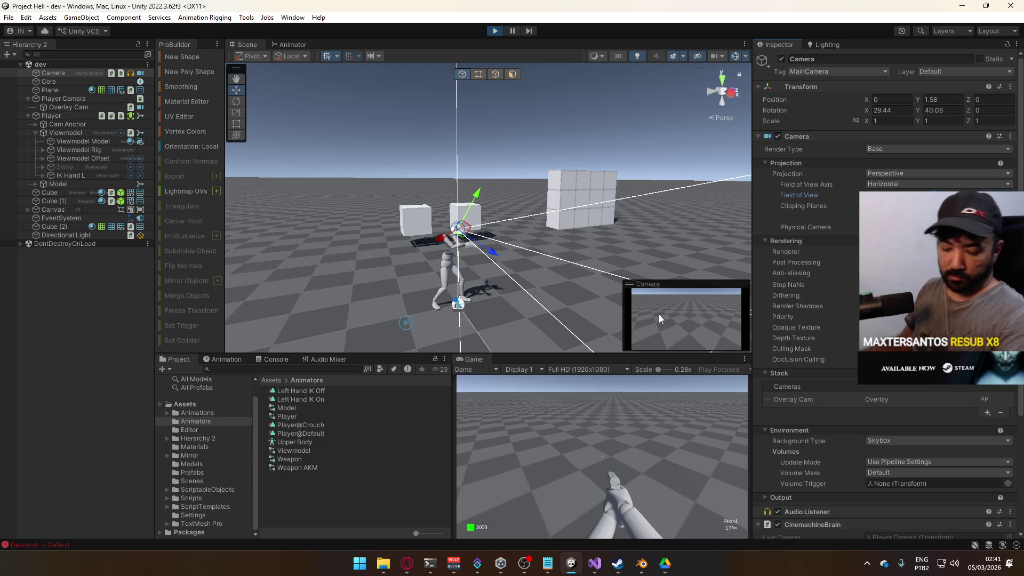
Stop Play, bring up PlayerScript.cs, fold OnMelee and scroll up to the reload and switching fields
{"action": "left_click", "coordinate": [491, 32]}
{"action": "left_click", "coordinate": [595, 564]}
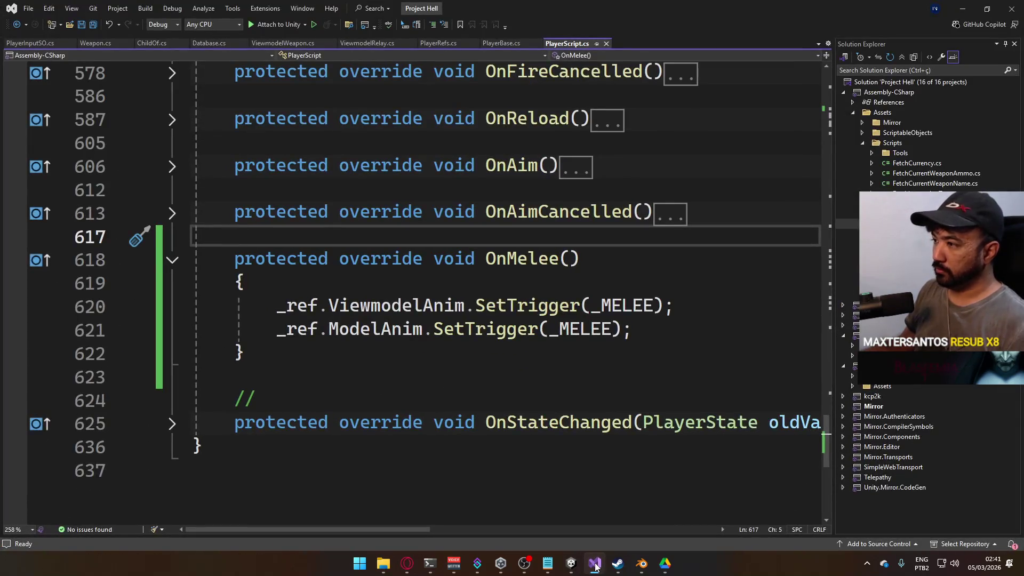
{"action": "left_click", "coordinate": [171, 259]}
{"action": "scroll", "coordinate": [500, 335], "scroll_direction": "up", "scroll_amount": 4}
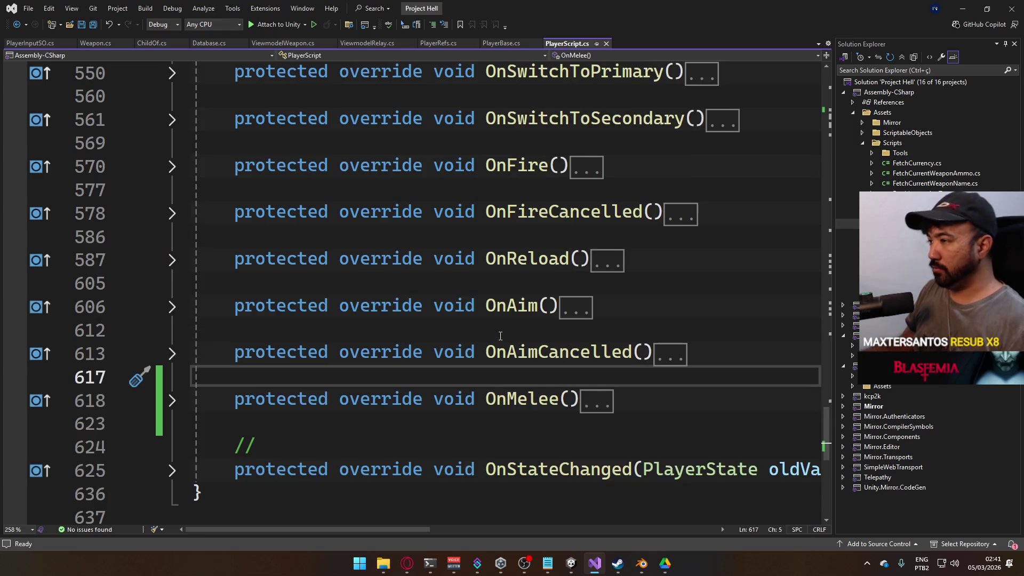
{"action": "scroll", "coordinate": [501, 335], "scroll_direction": "up", "scroll_amount": 3}
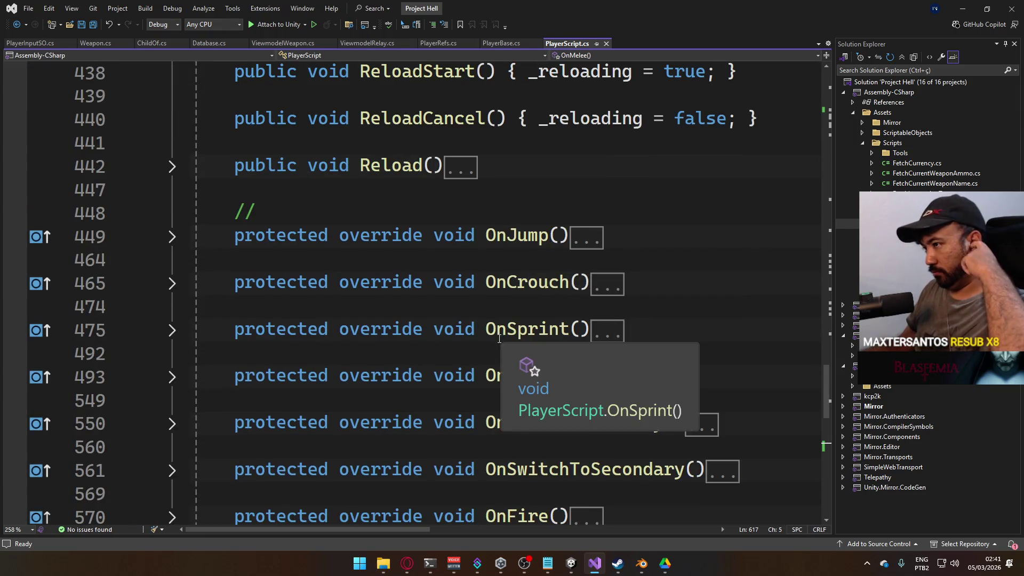
{"action": "scroll", "coordinate": [499, 339], "scroll_direction": "up", "scroll_amount": 10}
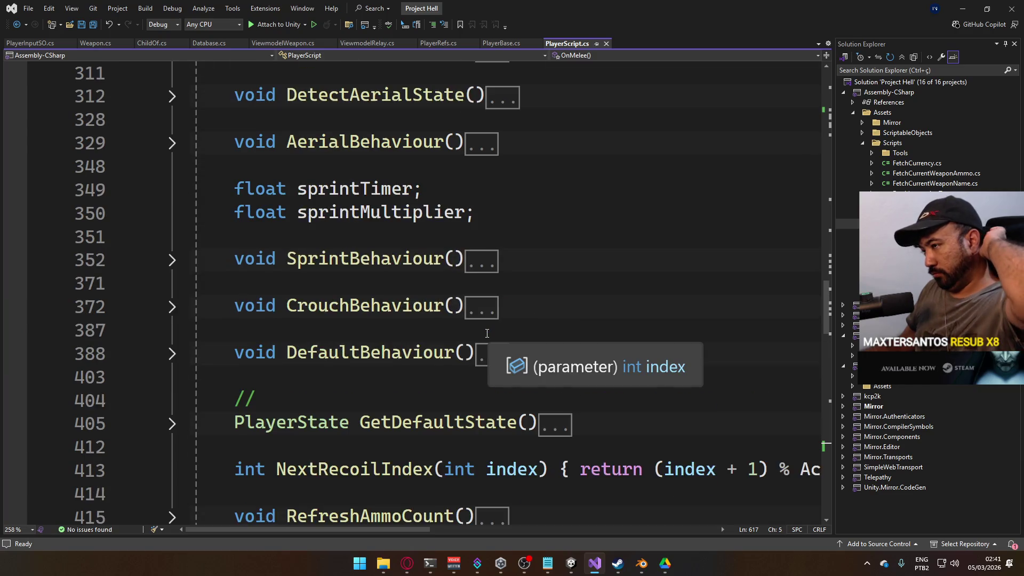
{"action": "scroll", "coordinate": [486, 332], "scroll_direction": "up", "scroll_amount": 5}
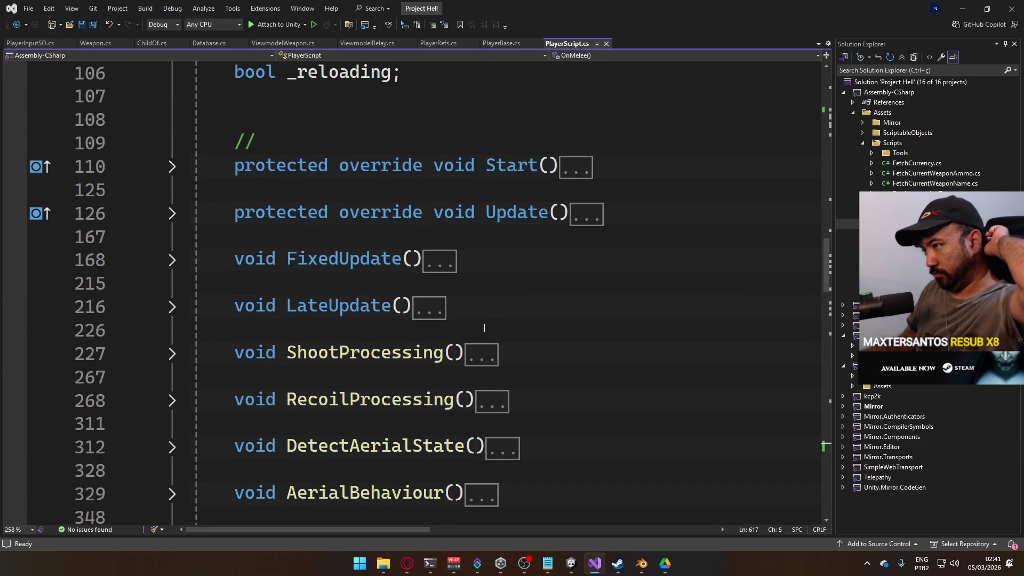
{"action": "scroll", "coordinate": [484, 328], "scroll_direction": "up", "scroll_amount": 4}
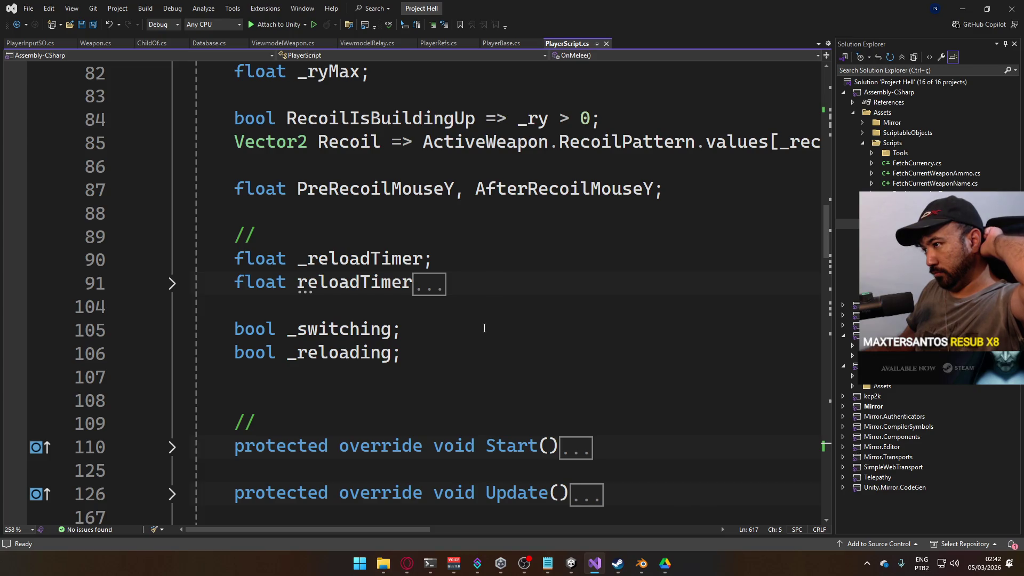
{"action": "scroll", "coordinate": [478, 336], "scroll_direction": "up", "scroll_amount": 10}
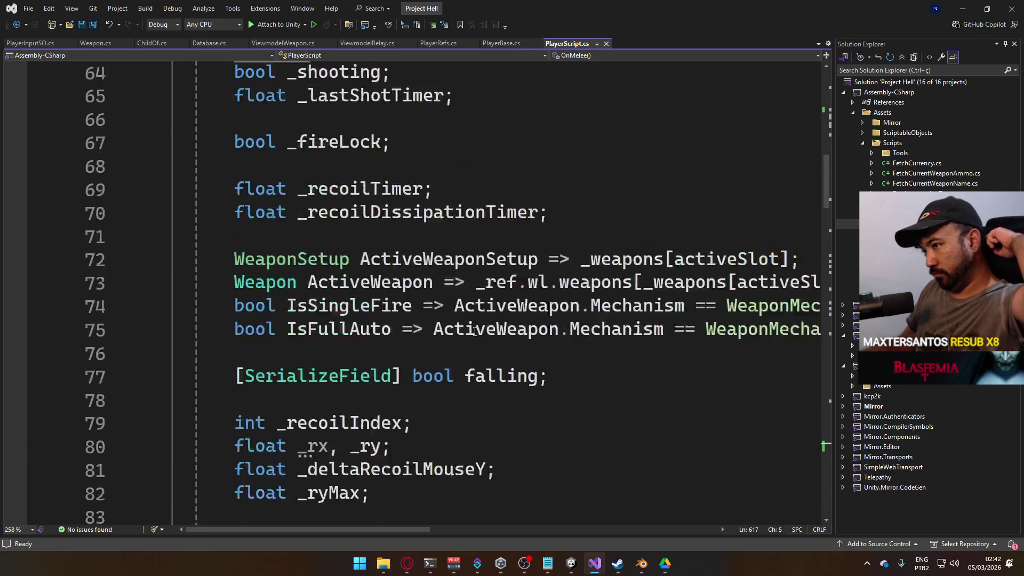
{"action": "scroll", "coordinate": [476, 322], "scroll_direction": "up", "scroll_amount": 6}
{"action": "scroll", "coordinate": [458, 315], "scroll_direction": "down", "scroll_amount": 9}
{"action": "scroll", "coordinate": [443, 308], "scroll_direction": "down", "scroll_amount": 9}
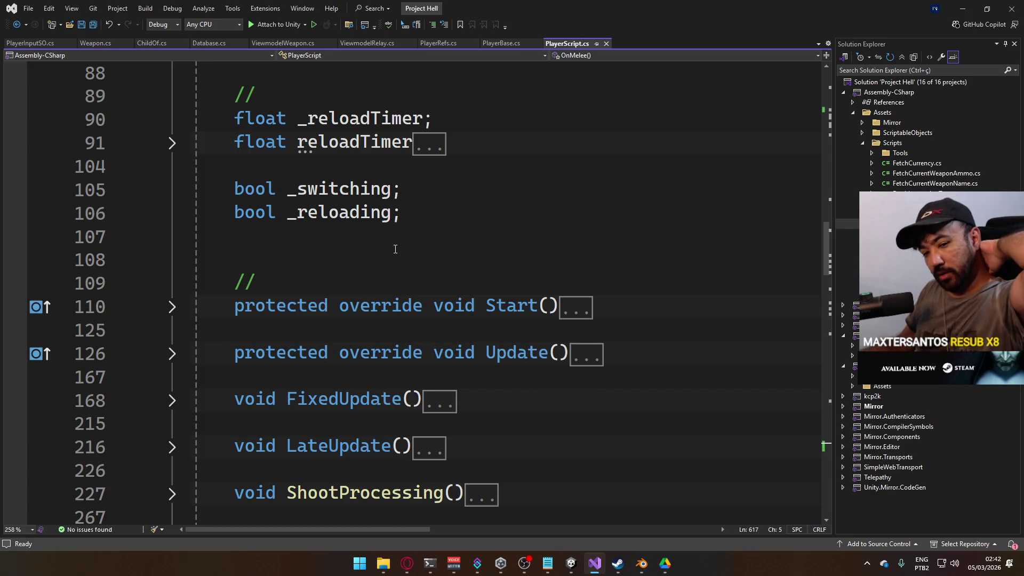
Add a // comment with float fields _adsTimer and _adsWeight at line 107 and save PlayerScript.cs
{"action": "left_click", "coordinate": [415, 241]}
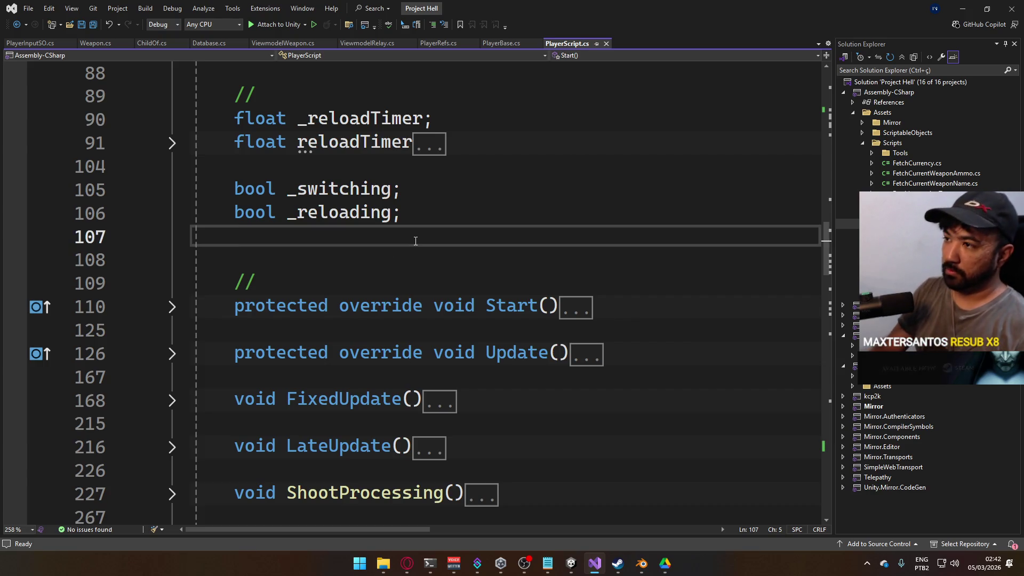
{"action": "key", "text": "Return"}
{"action": "type", "text": "//"}
{"action": "key", "text": "Return"}
{"action": "type", "text": "float _"}
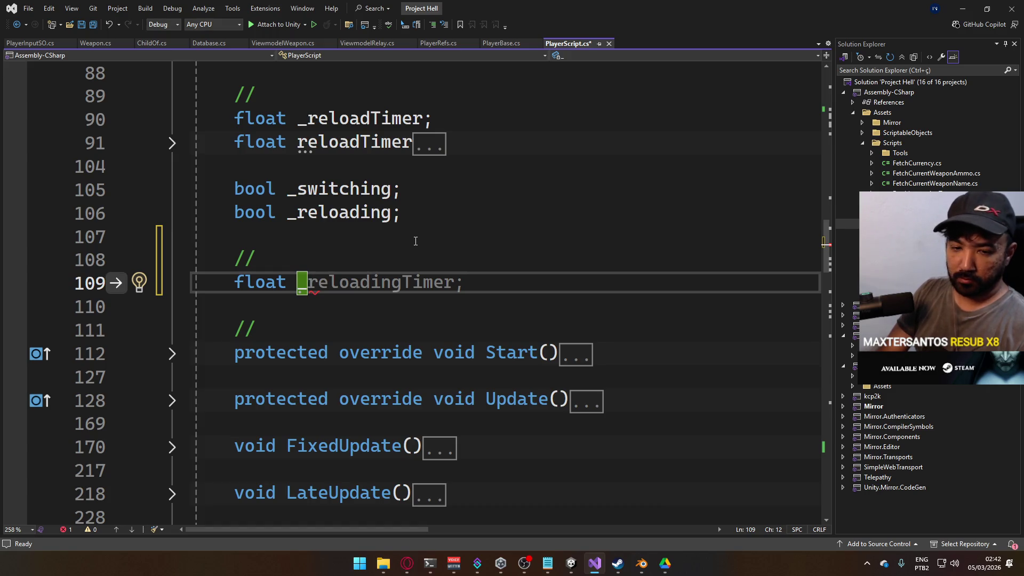
{"action": "type", "text": "a"}
{"action": "type", "text": "Timer;"}
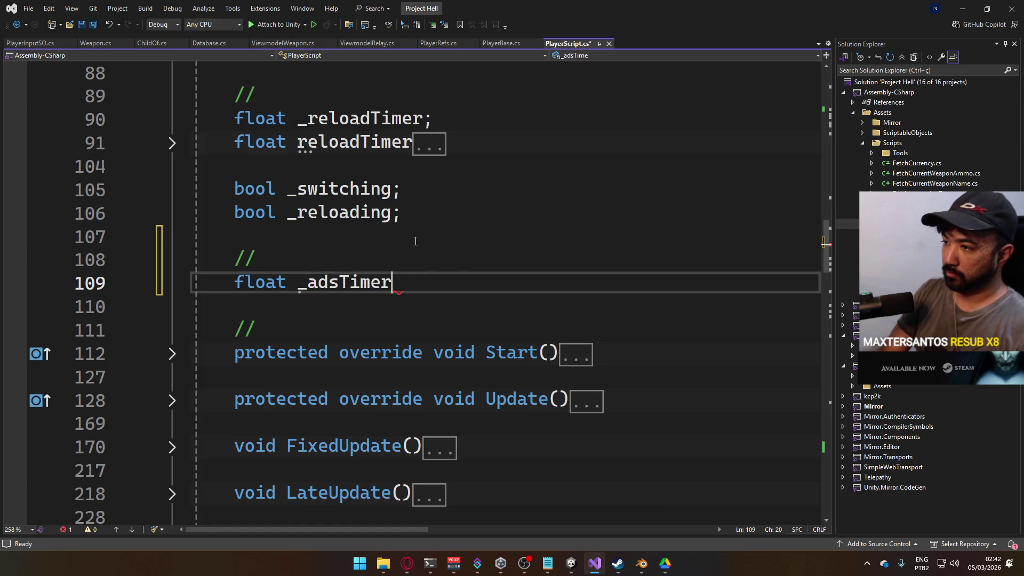
{"action": "key", "text": "Return"}
{"action": "type", "text": "float _"}
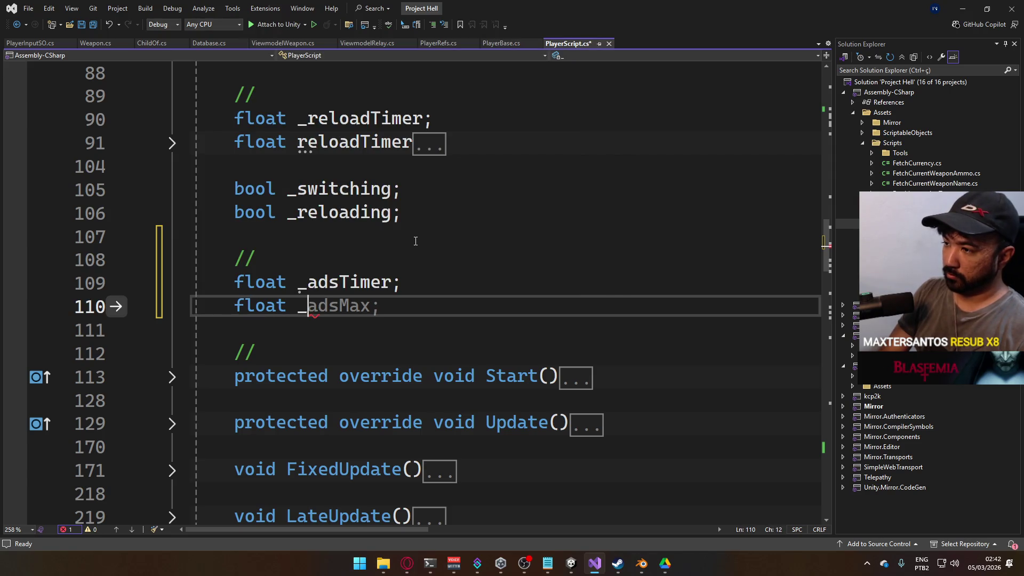
{"action": "type", "text": "adsWeight;"}
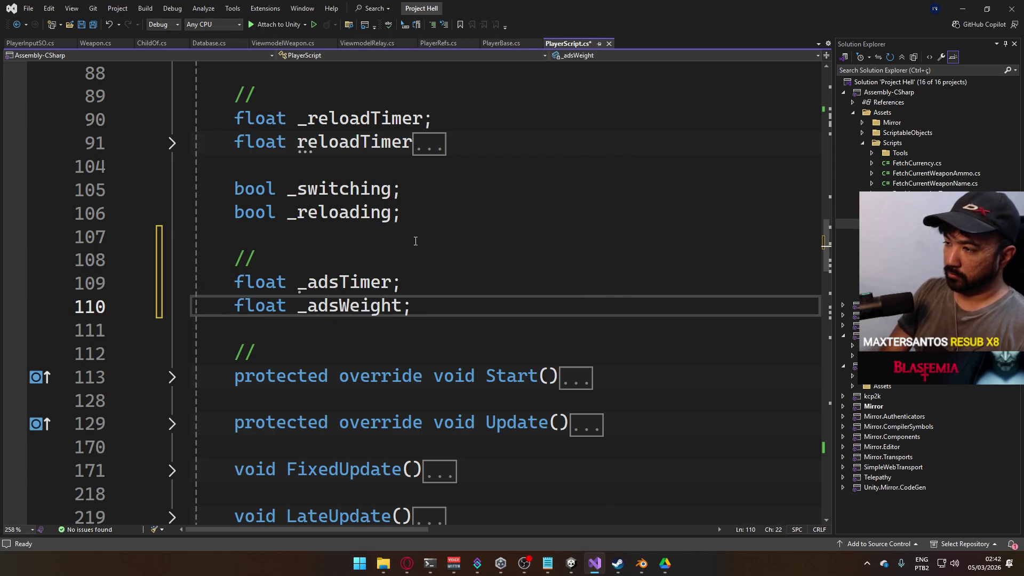
{"action": "key", "text": "ctrl+s"}
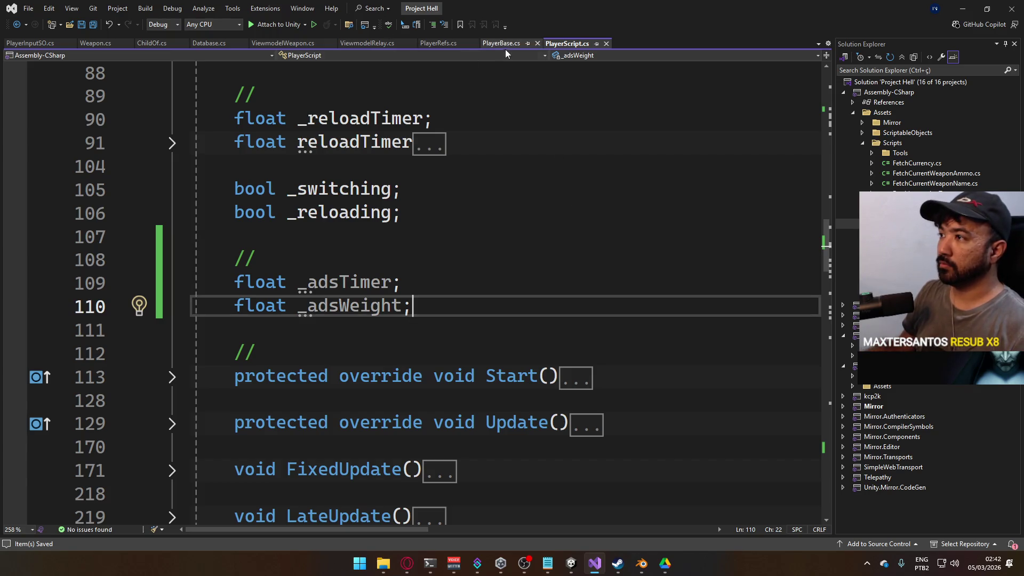
{"action": "left_click", "coordinate": [195, 43]}
Open a new line below viewmodelAnimGravity in the Database script's Viewmodel section
{"action": "scroll", "coordinate": [546, 265], "scroll_direction": "down", "scroll_amount": 4}
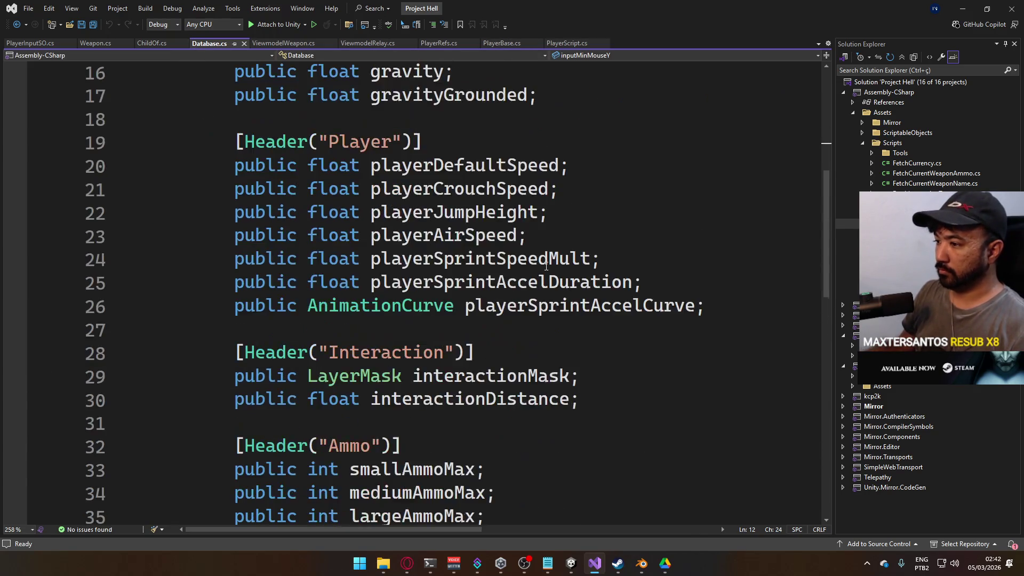
{"action": "scroll", "coordinate": [546, 265], "scroll_direction": "down", "scroll_amount": 5}
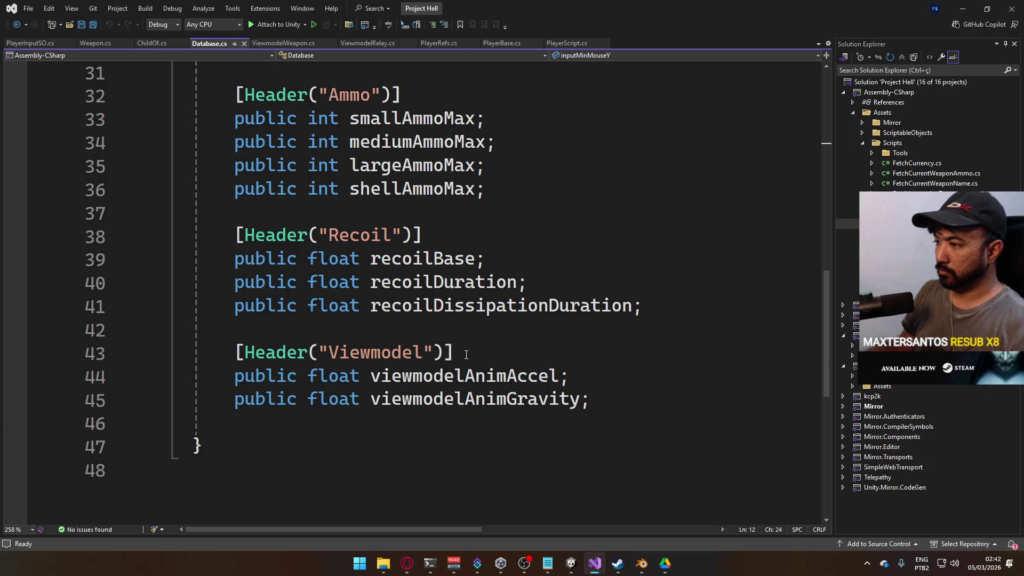
{"action": "scroll", "coordinate": [465, 355], "scroll_direction": "up", "scroll_amount": 7}
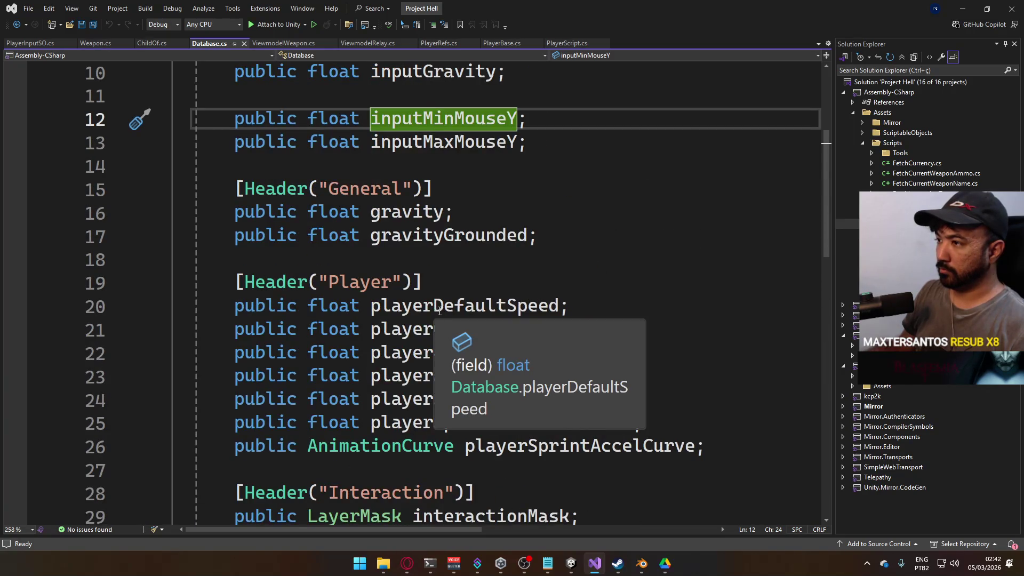
{"action": "scroll", "coordinate": [450, 305], "scroll_direction": "up", "scroll_amount": 2}
{"action": "scroll", "coordinate": [458, 298], "scroll_direction": "down", "scroll_amount": 4}
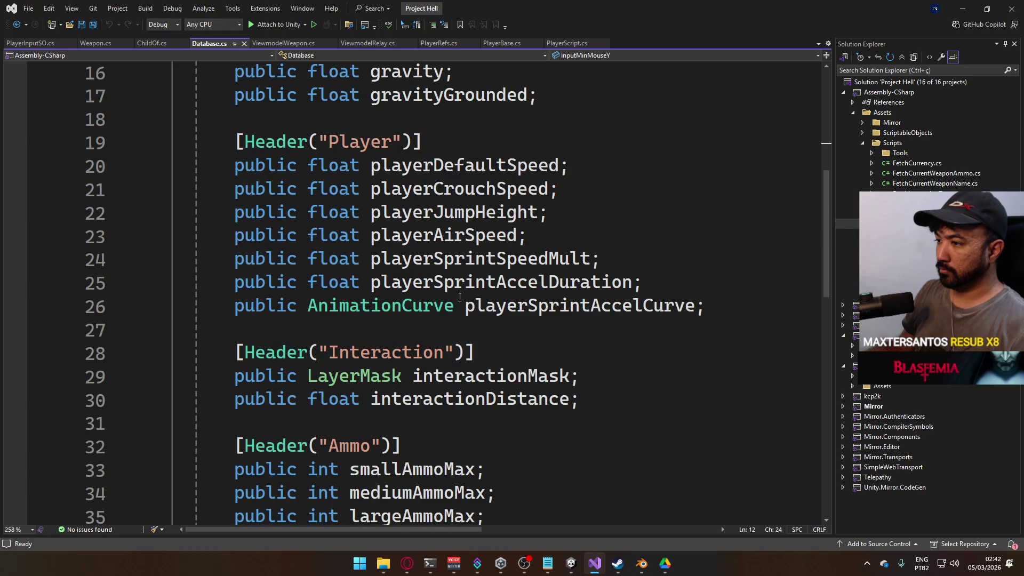
{"action": "scroll", "coordinate": [426, 262], "scroll_direction": "down", "scroll_amount": 3}
{"action": "scroll", "coordinate": [437, 293], "scroll_direction": "down", "scroll_amount": 2}
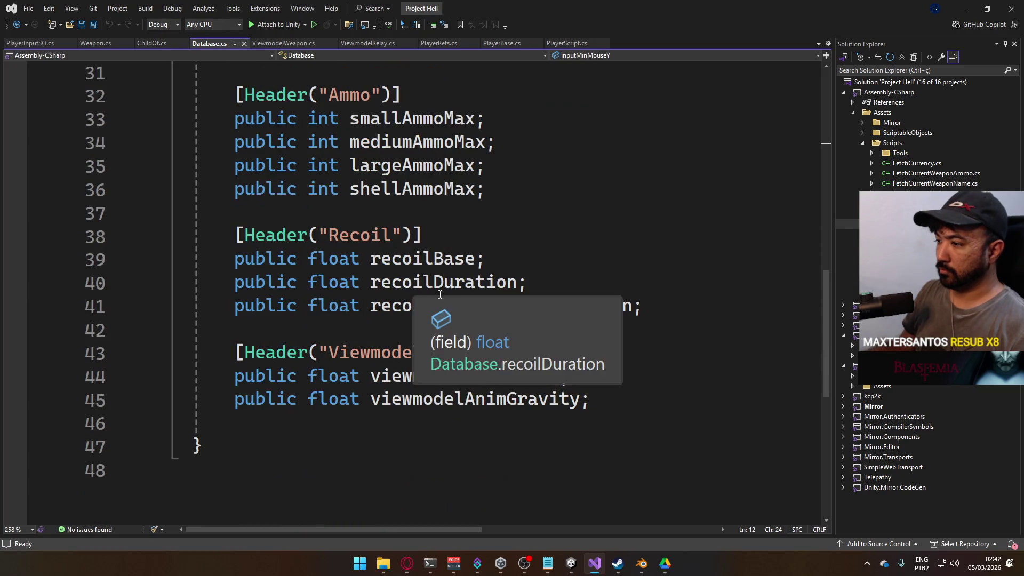
{"action": "left_click", "coordinate": [621, 396]}
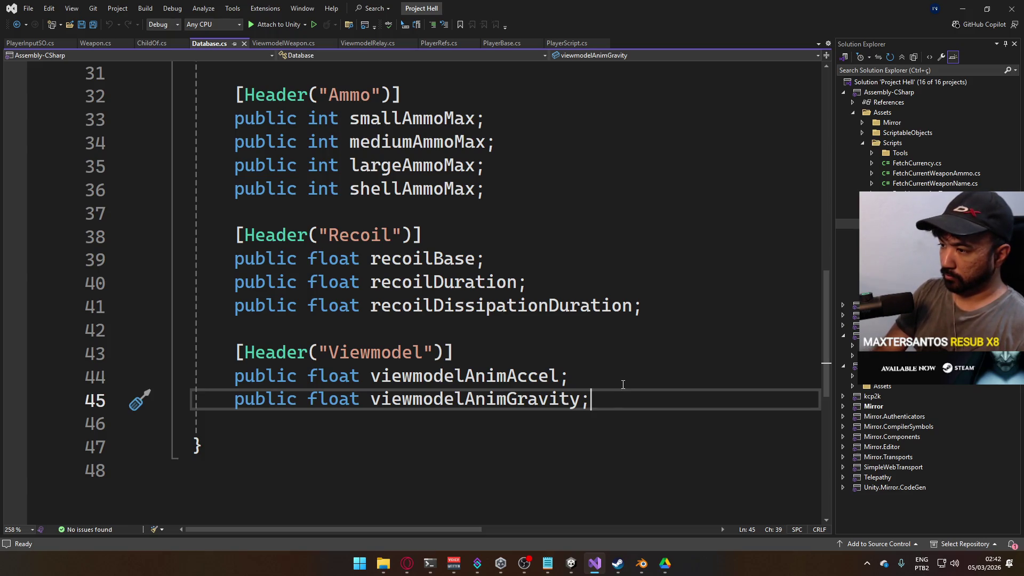
{"action": "key", "text": "Return"}
Declare 'public float adsFovMultiplier' there and save Database.cs so Unity recompiles
{"action": "type", "text": "public float vi"}
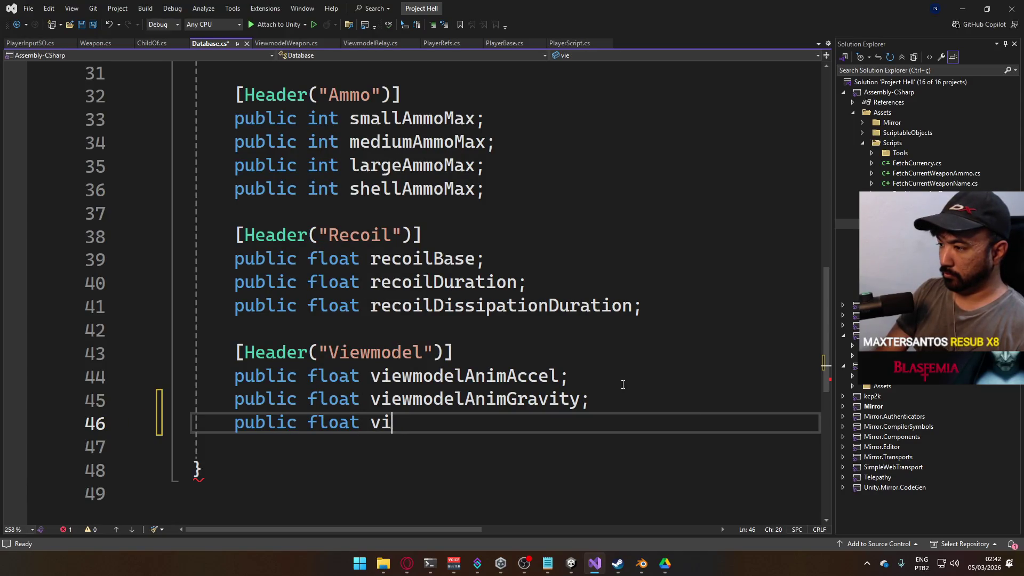
{"action": "key", "text": "BackSpace"}
{"action": "key", "text": "BackSpace"}
{"action": "key", "text": "BackSpace"}
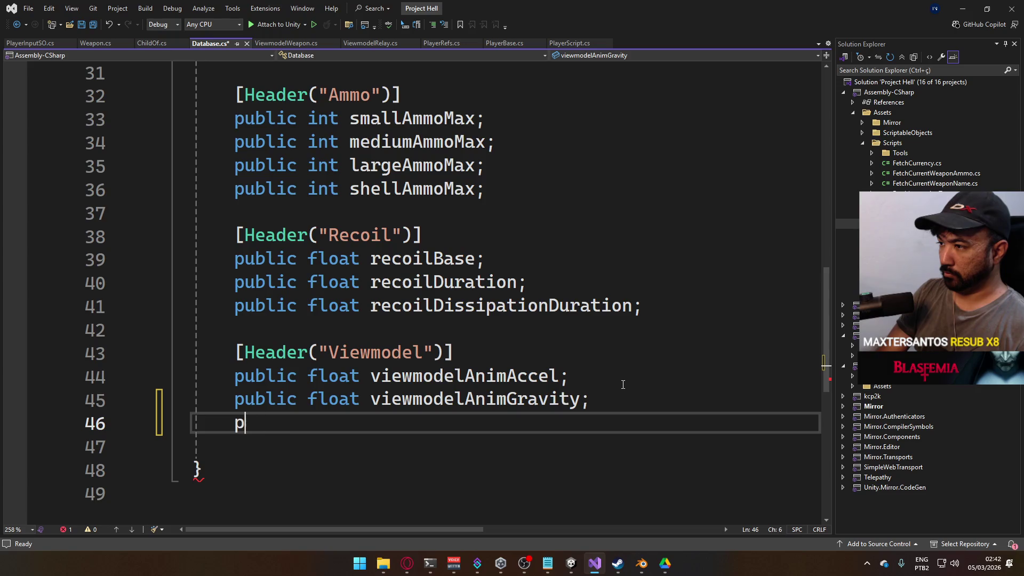
{"action": "key", "text": "Return"}
{"action": "type", "text": "fl"}
{"action": "key", "text": "BackSpace"}
{"action": "key", "text": "BackSpace"}
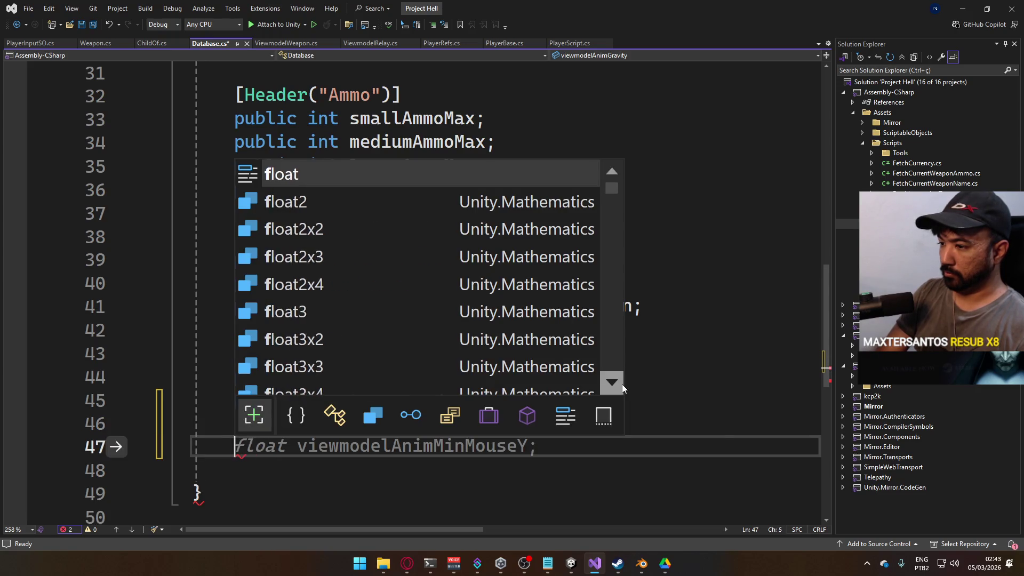
{"action": "type", "text": "public float ads"}
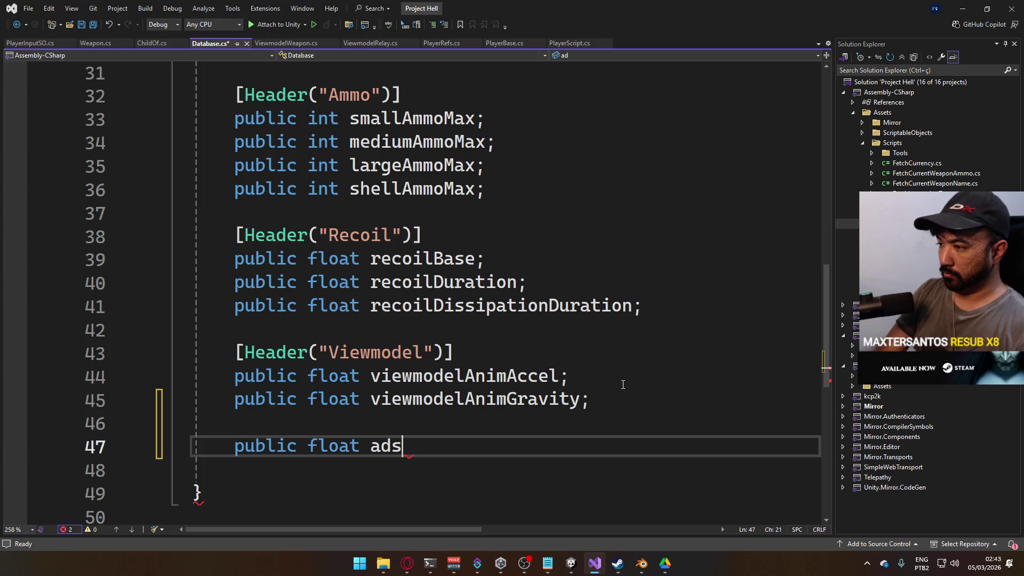
{"action": "type", "text": "Fo"}
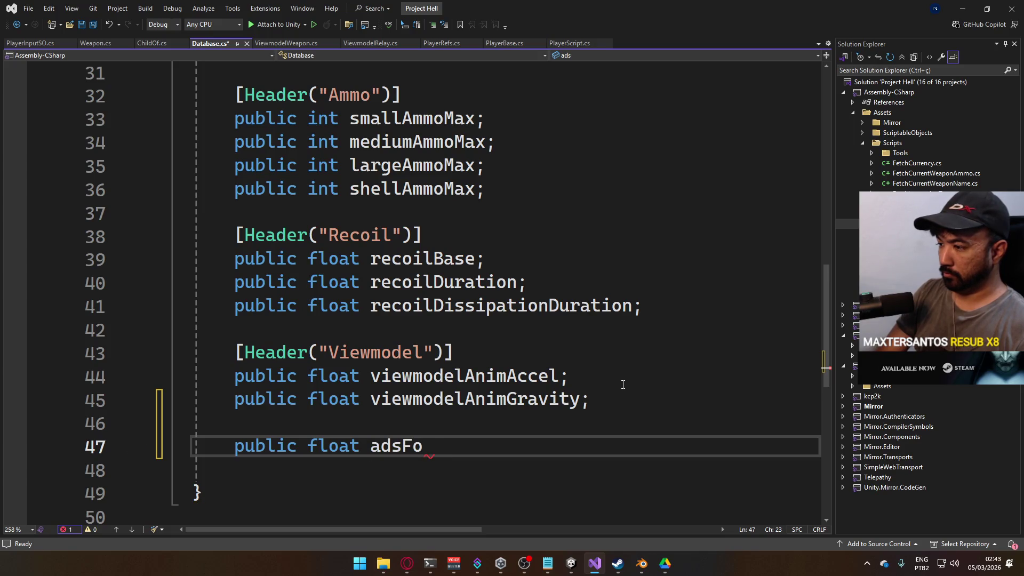
{"action": "type", "text": "vMultiplier;"}
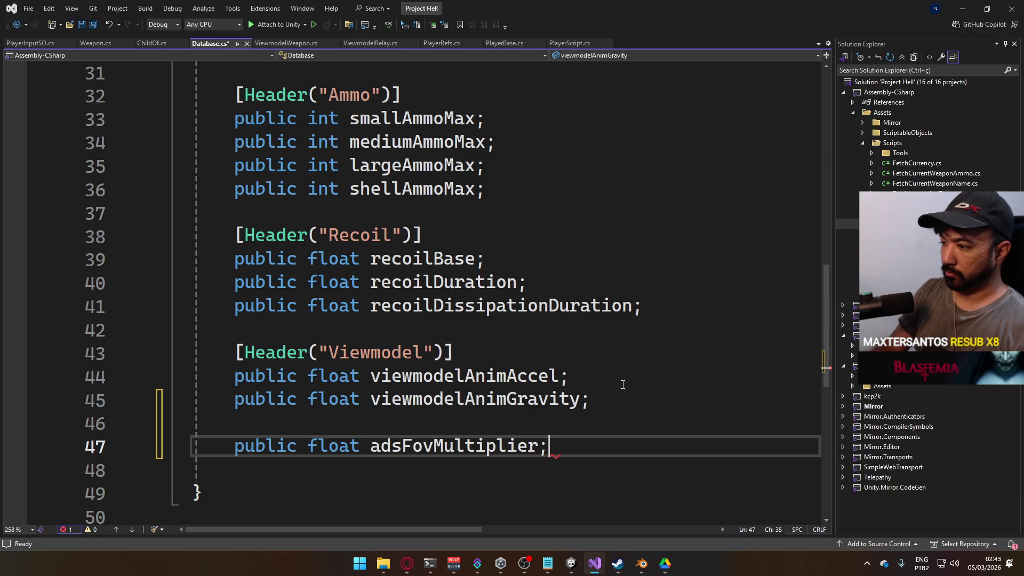
{"action": "key", "text": "ctrl+s"}
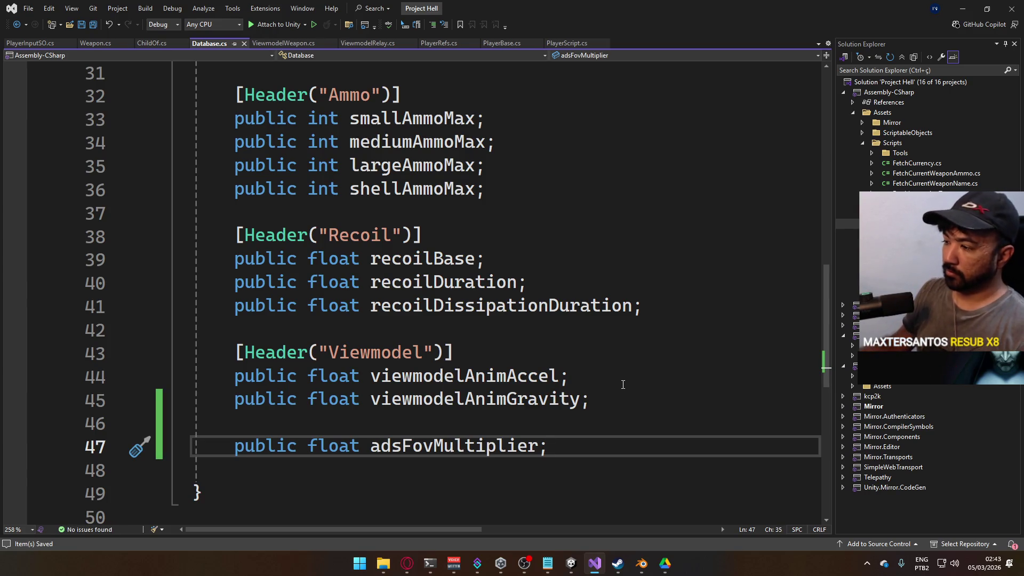
{"action": "left_click", "coordinate": [569, 571]}
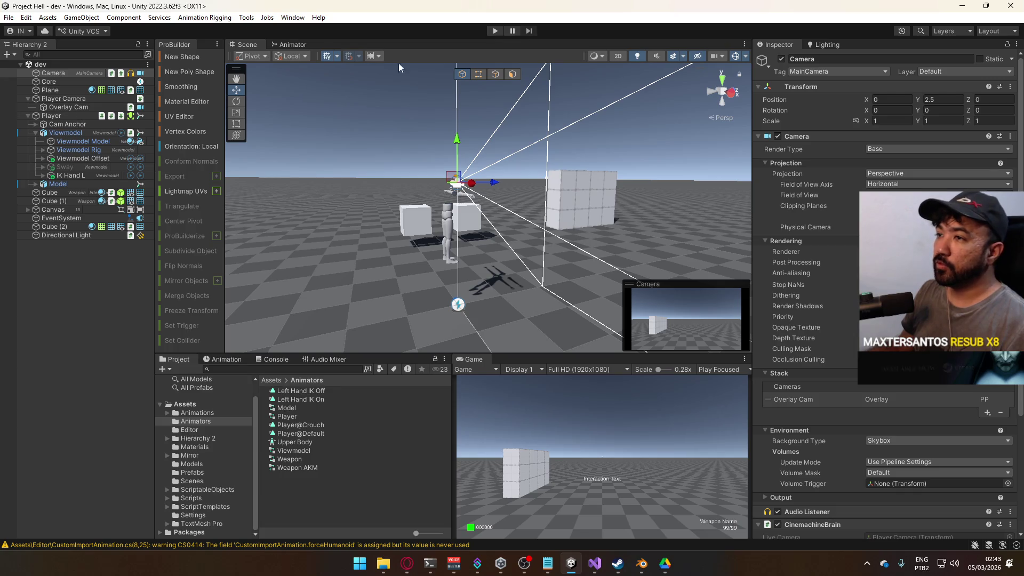
Enter Play mode, select Overlay Cam, and fire the pistol while walking to the big cube
{"action": "left_click", "coordinate": [494, 31]}
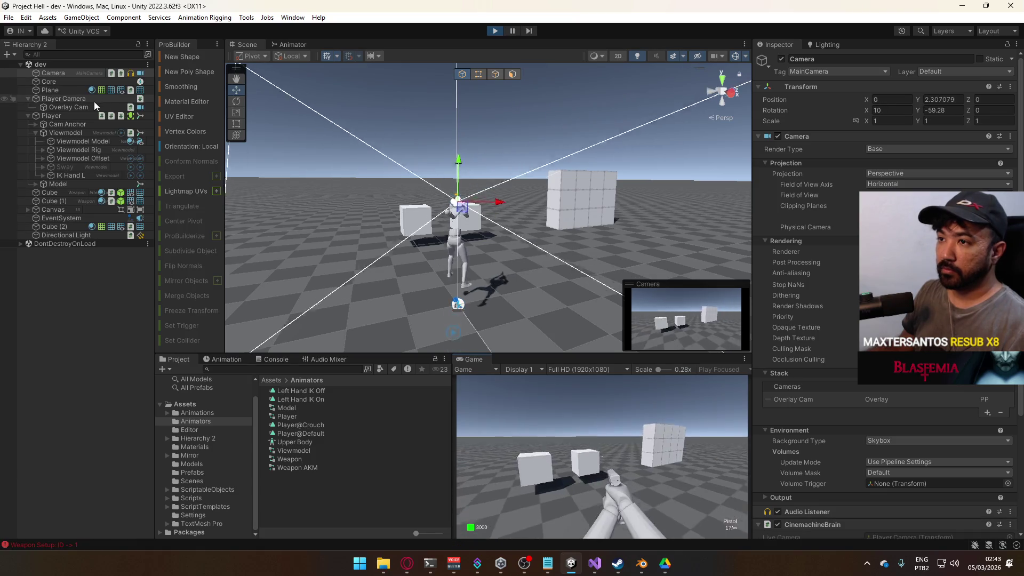
{"action": "left_click", "coordinate": [86, 105]}
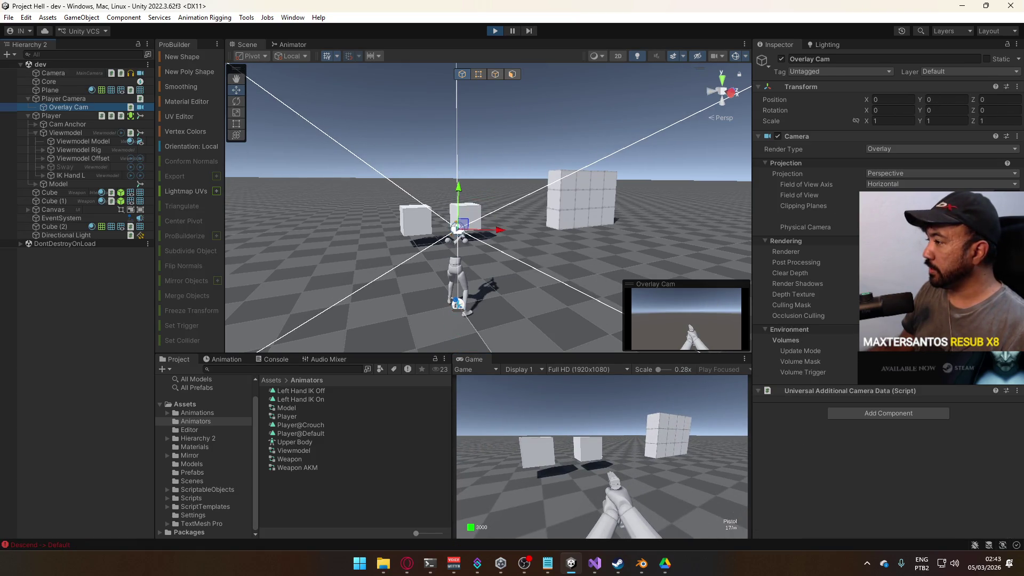
{"action": "left_click", "coordinate": [647, 477]}
{"action": "key", "text": "w"}
{"action": "key", "text": "w"}
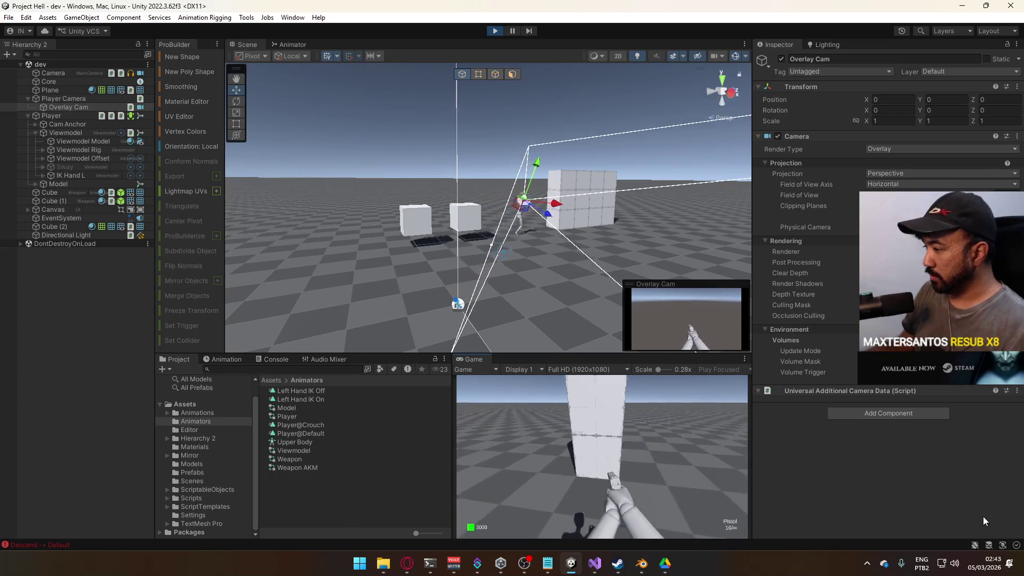
{"action": "key", "text": "w"}
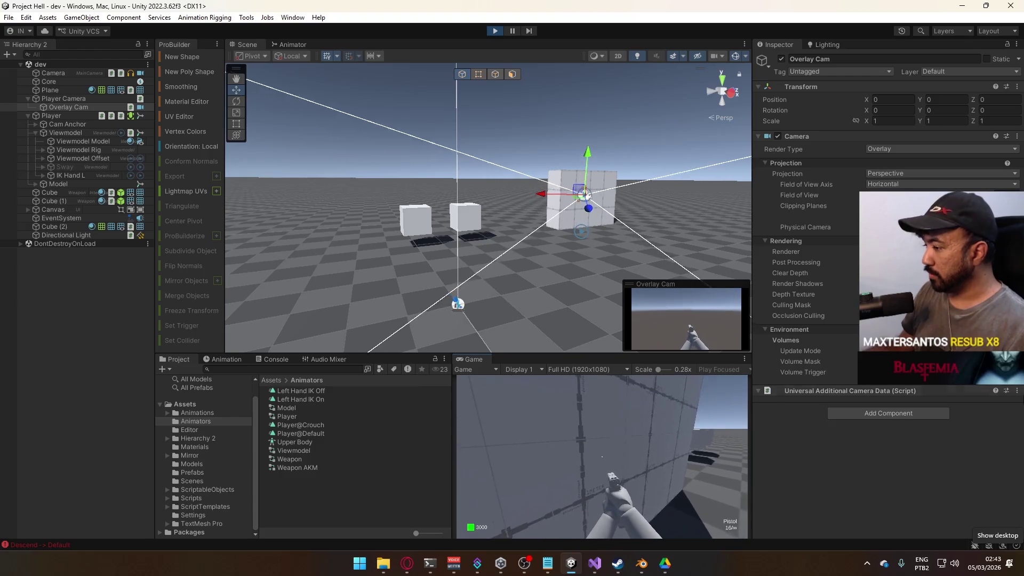
Check the Overlay Cam's Culling Mask, then walk around the cubes watching the viewmodel against walls
{"action": "left_click", "coordinate": [941, 305]}
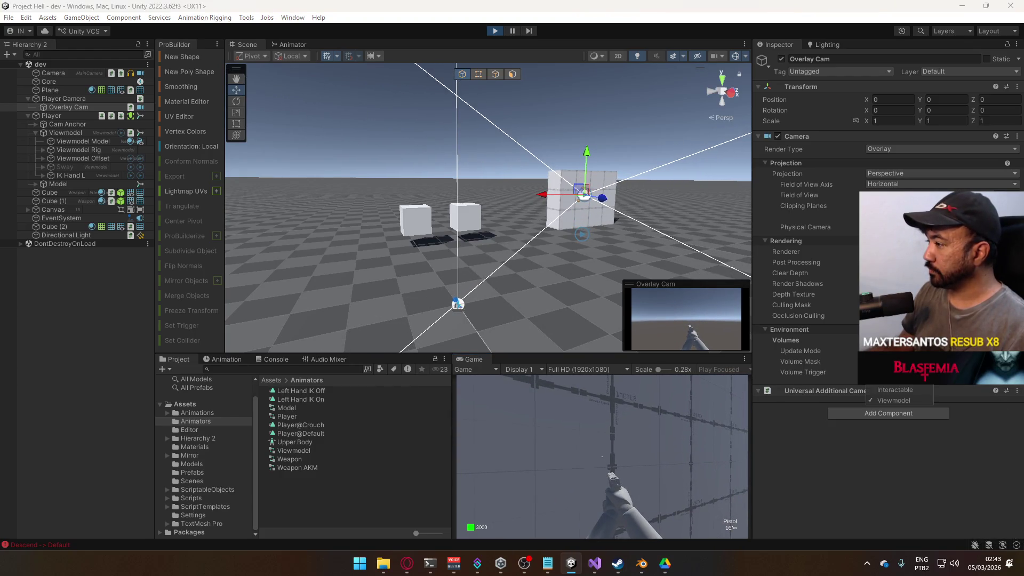
{"action": "left_click", "coordinate": [623, 424]}
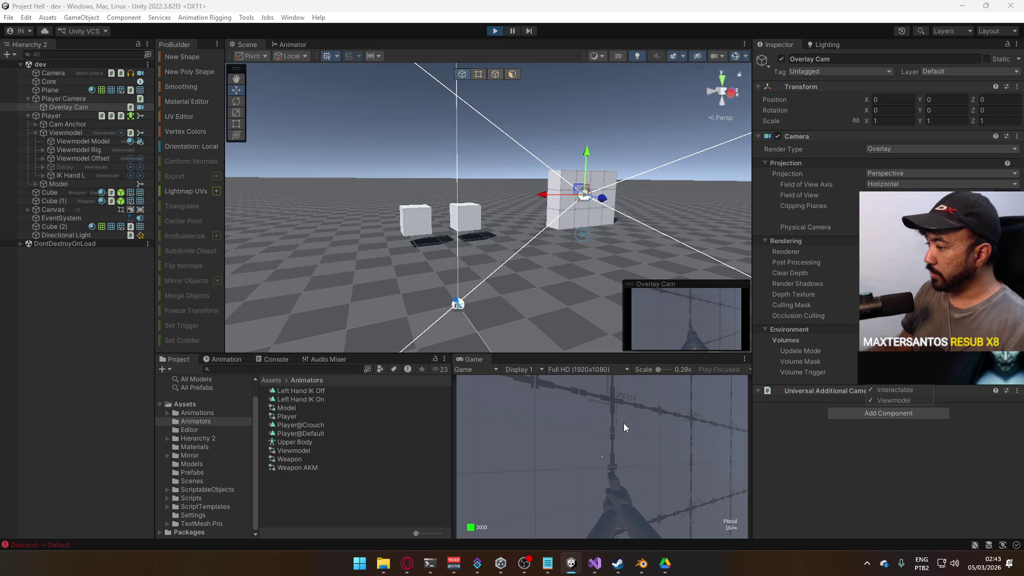
{"action": "key", "text": "a"}
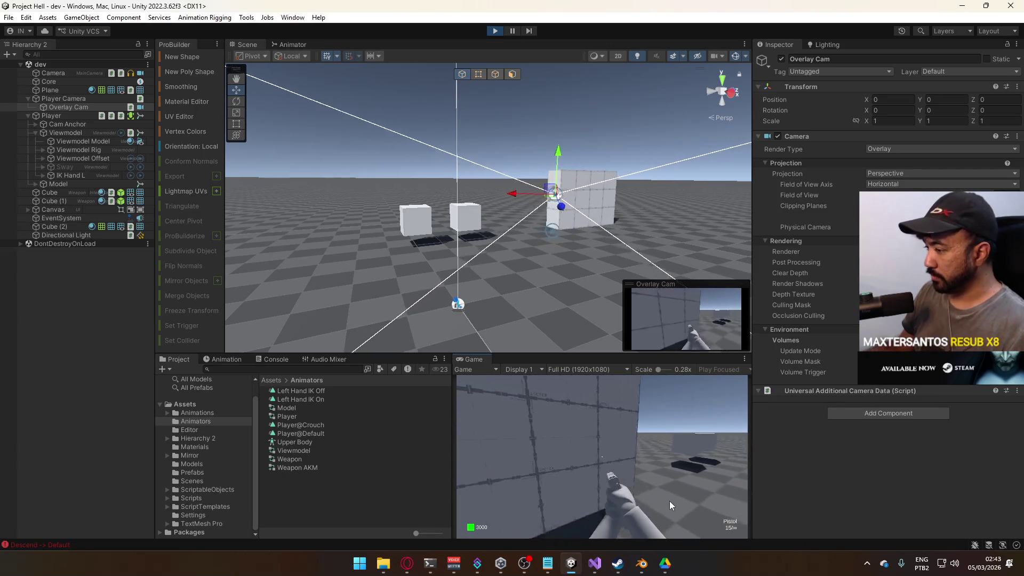
{"action": "key", "text": "d"}
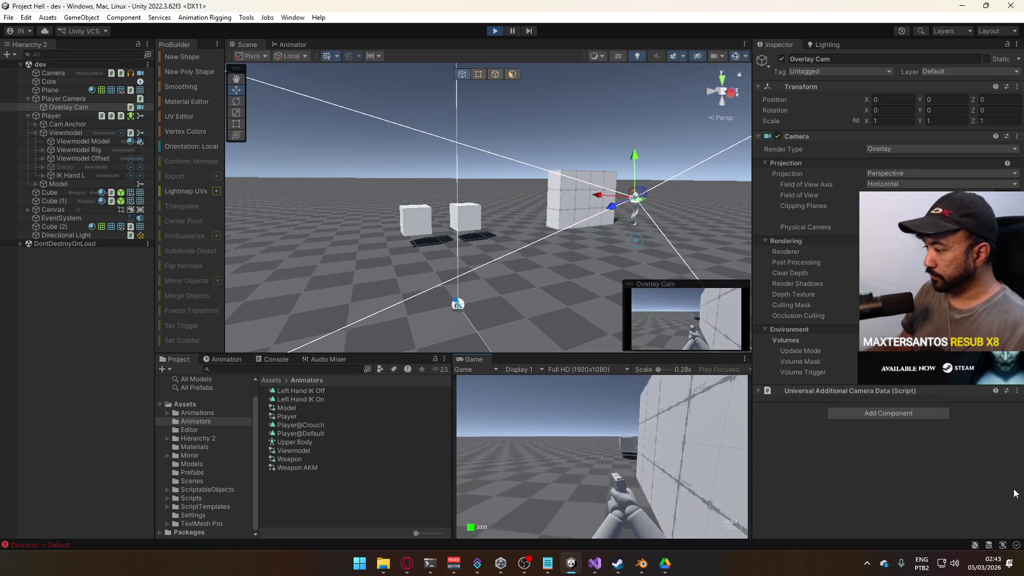
{"action": "key", "text": "a"}
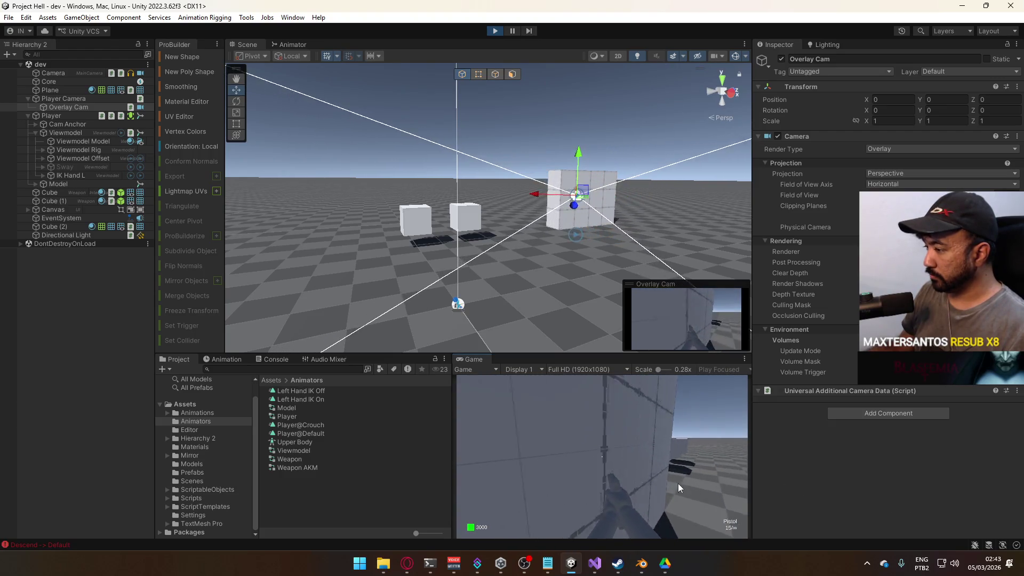
{"action": "key", "text": "a"}
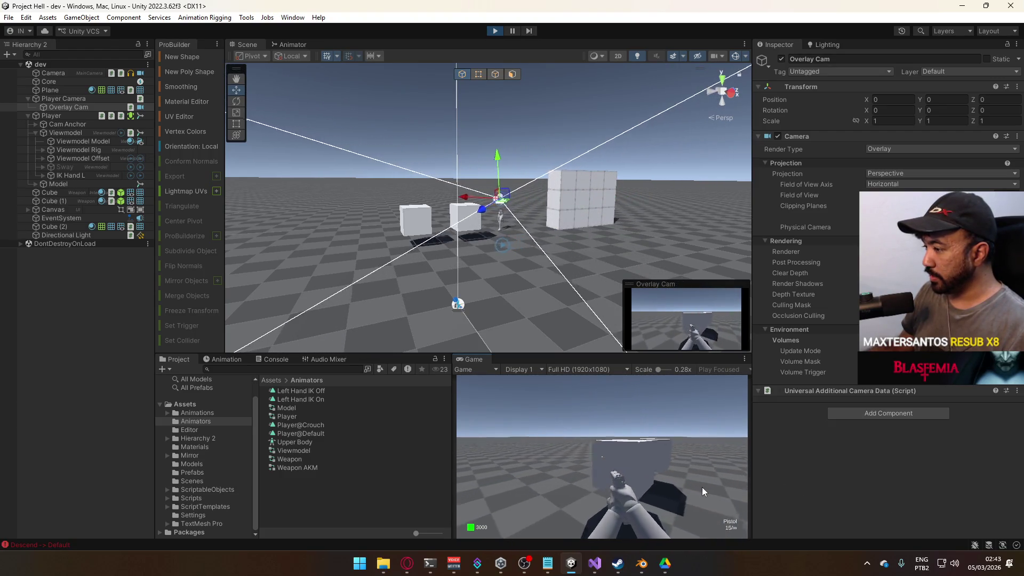
{"action": "key", "text": "d"}
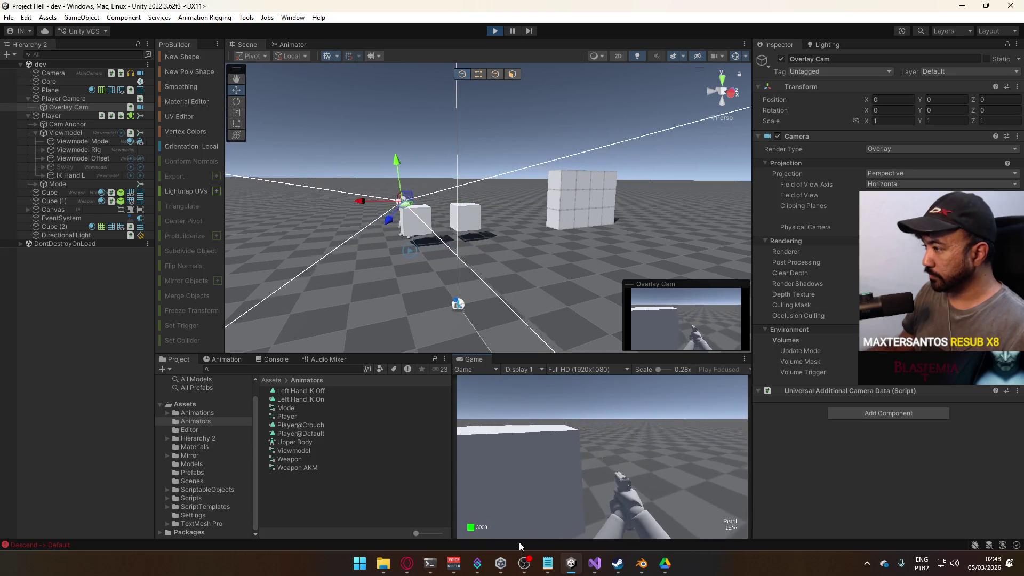
{"action": "key", "text": "d"}
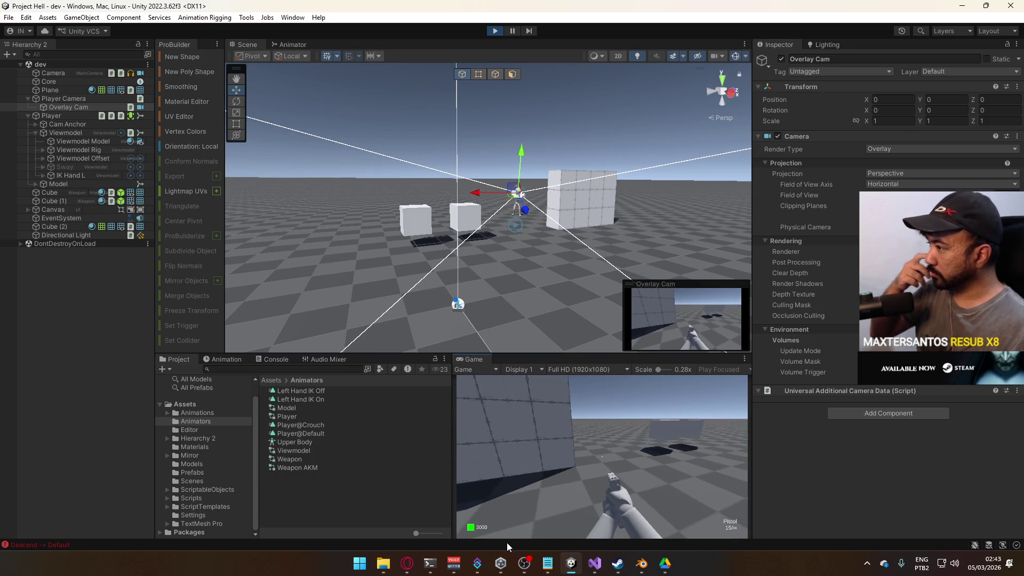
{"action": "key", "text": "super"}
{"action": "key", "text": "super"}
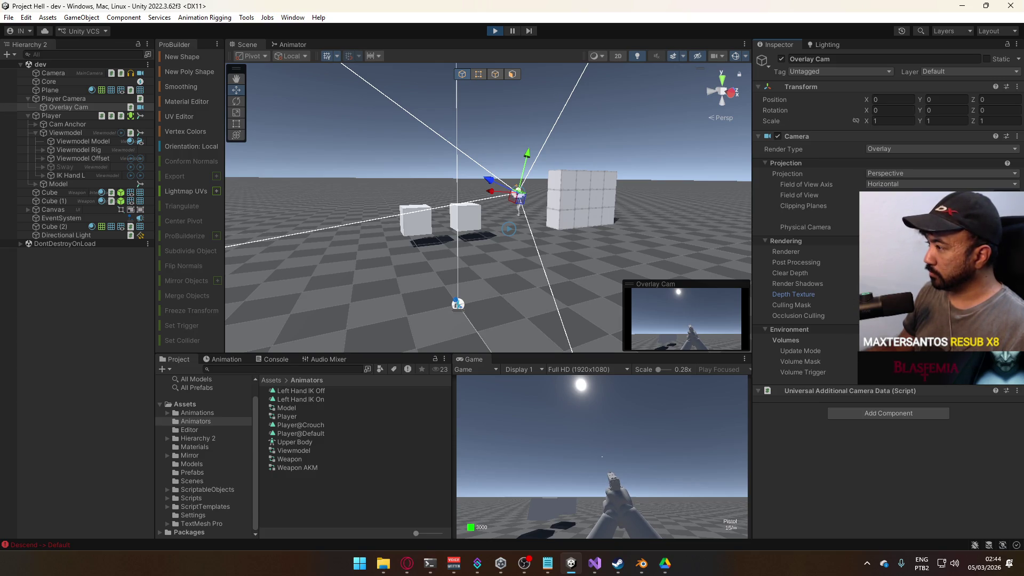
Walk up to the big cube and toggle Overlay Cam culling mask layers, adding Interactable
{"action": "mouse_move", "coordinate": [874, 376]}
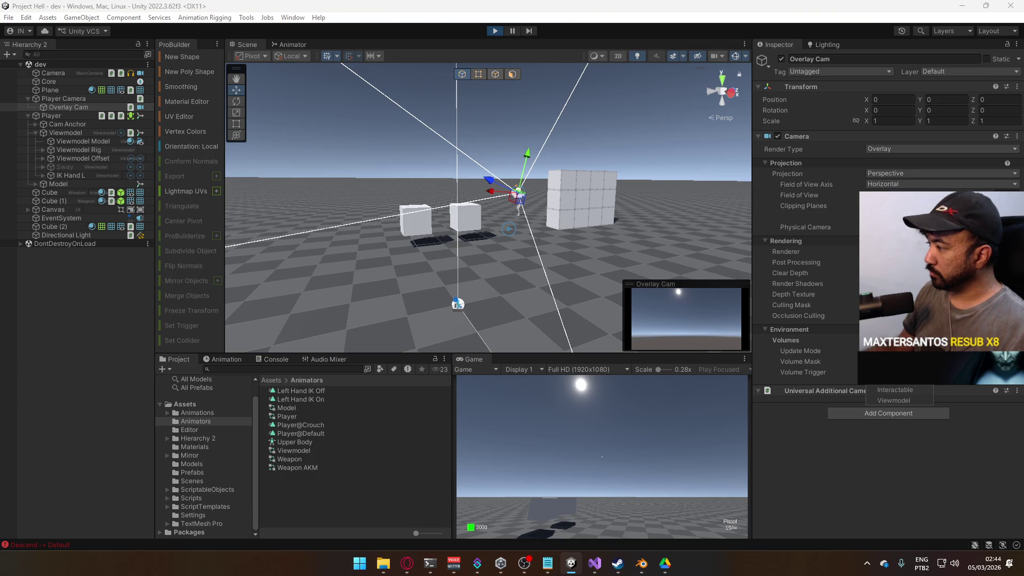
{"action": "key", "text": "w"}
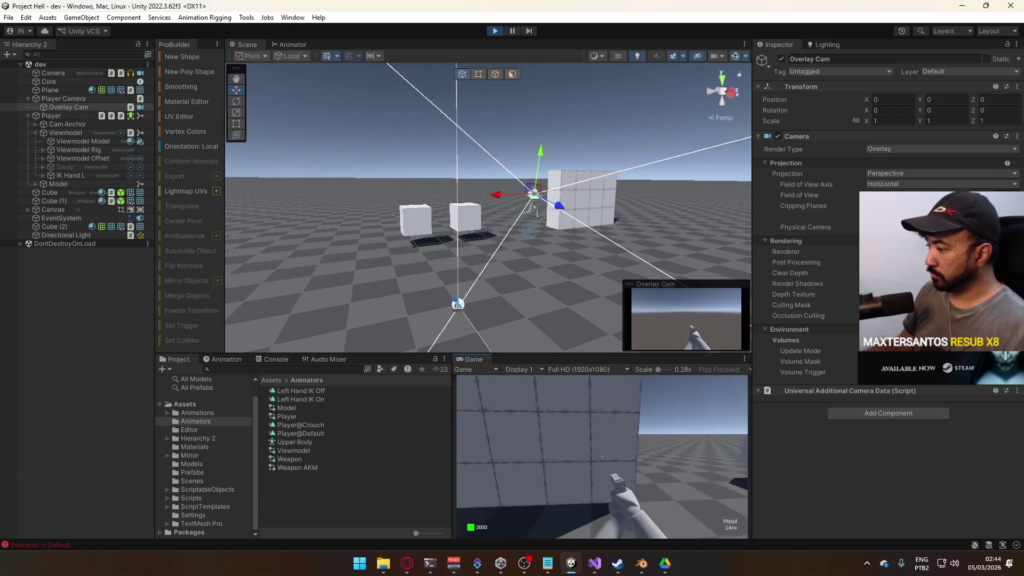
{"action": "key", "text": "super"}
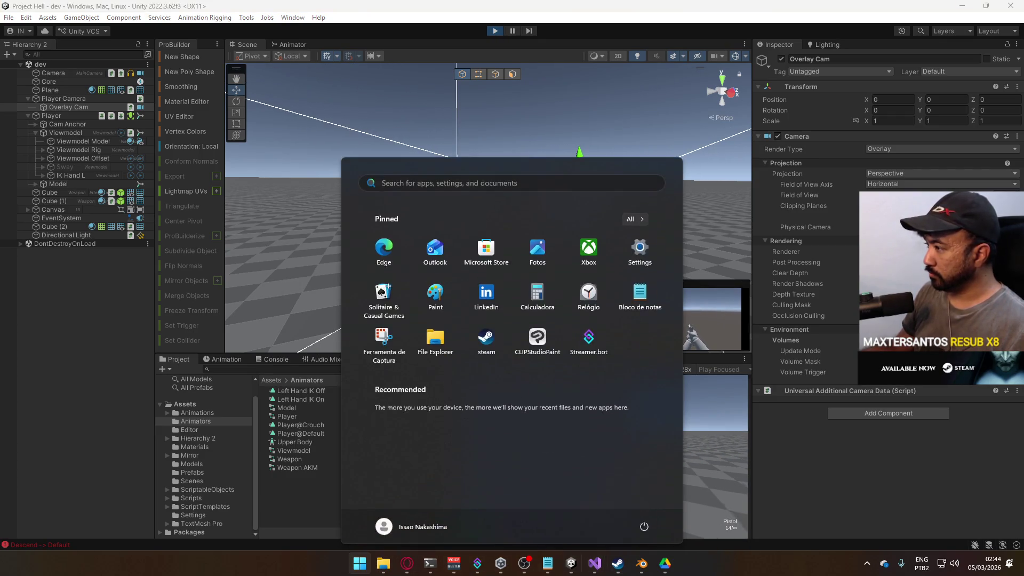
{"action": "key", "text": "super"}
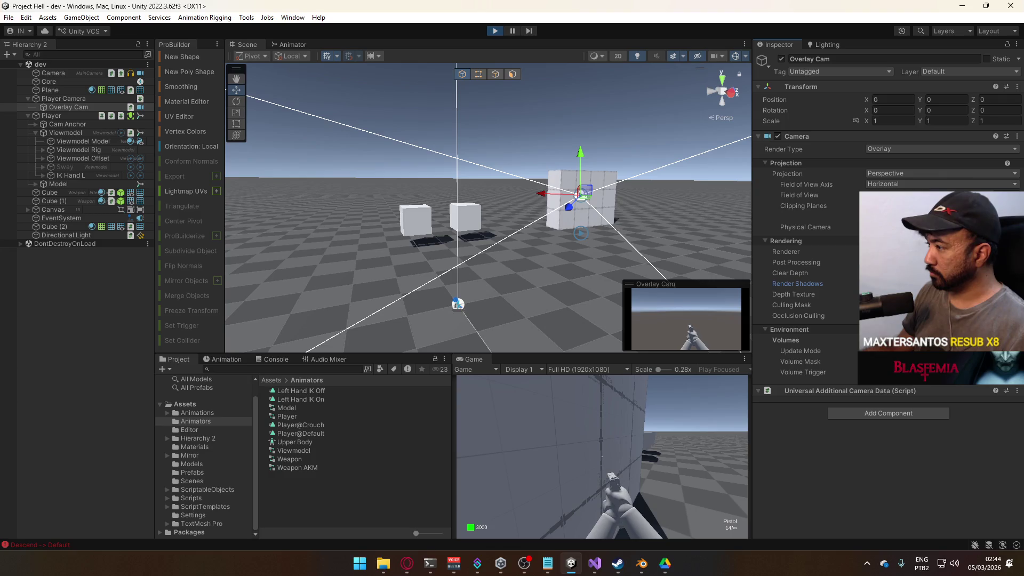
{"action": "left_click", "coordinate": [906, 305]}
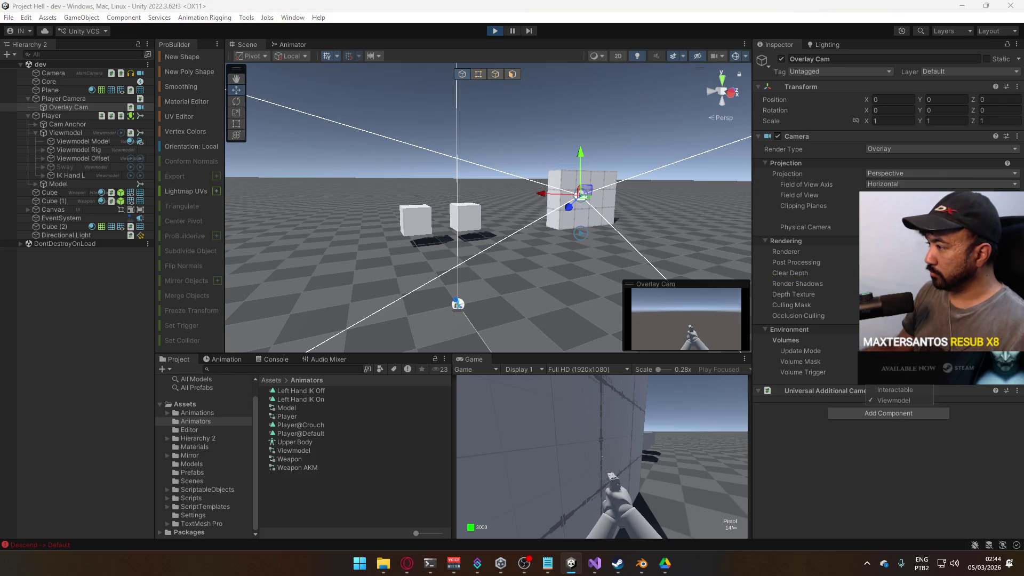
{"action": "left_click", "coordinate": [895, 336]}
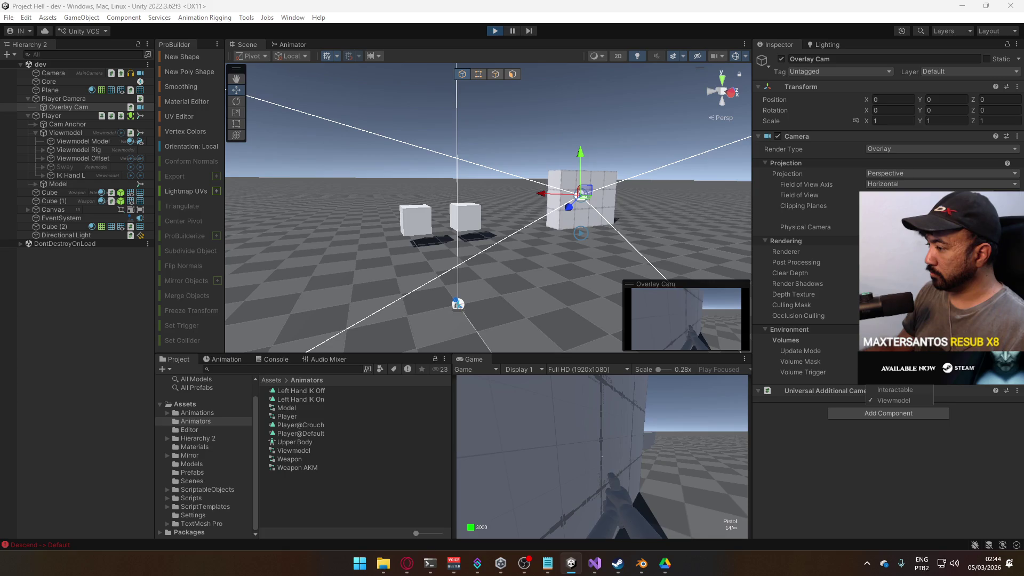
{"action": "left_click", "coordinate": [896, 336]}
{"action": "left_click", "coordinate": [896, 337]}
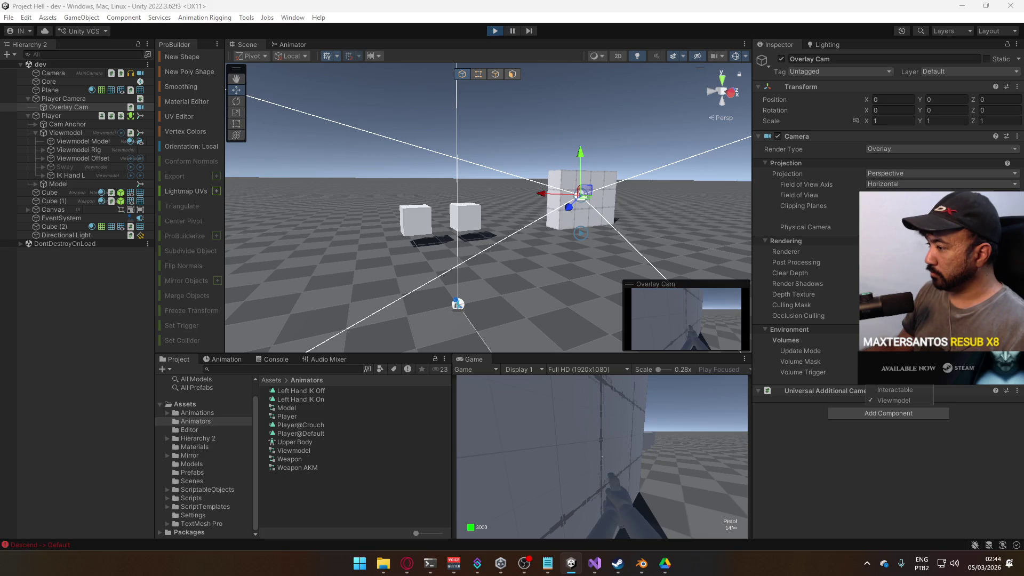
{"action": "left_click", "coordinate": [895, 390]}
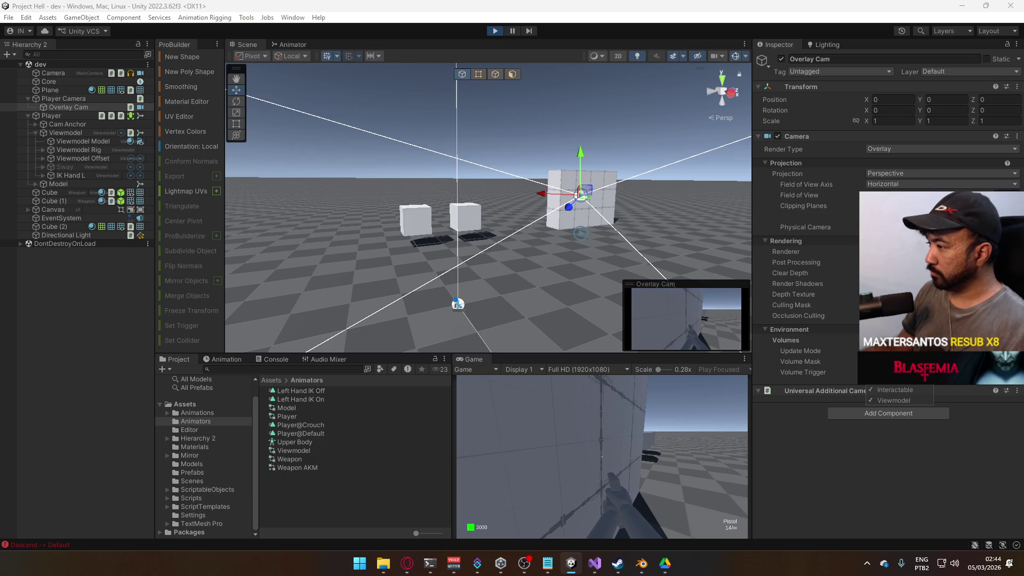
{"action": "left_click", "coordinate": [619, 463]}
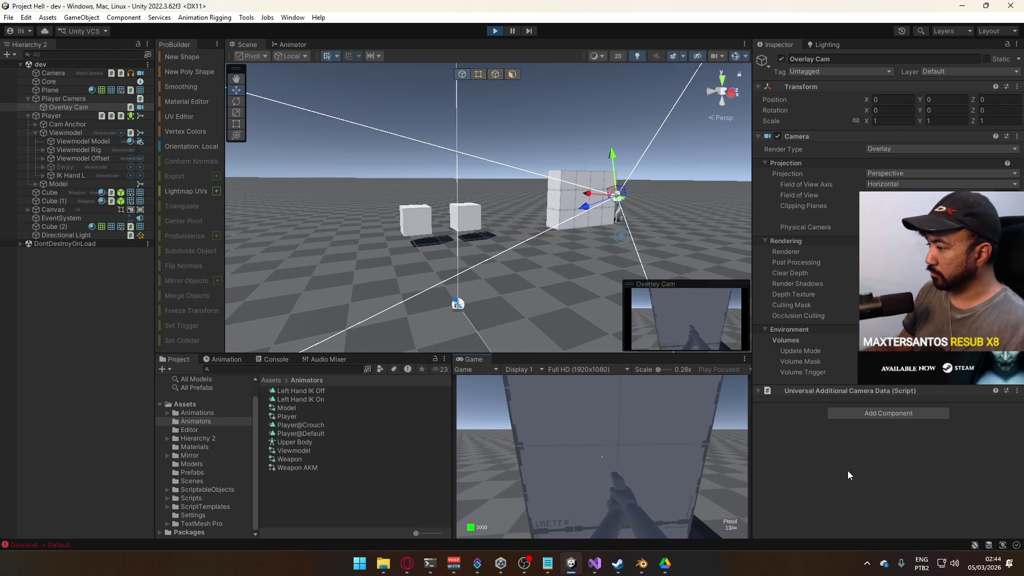
Set the culling mask to Nothing, re-enable Viewmodel, walk past the cube, then switch to the forum
{"action": "left_click", "coordinate": [581, 442]}
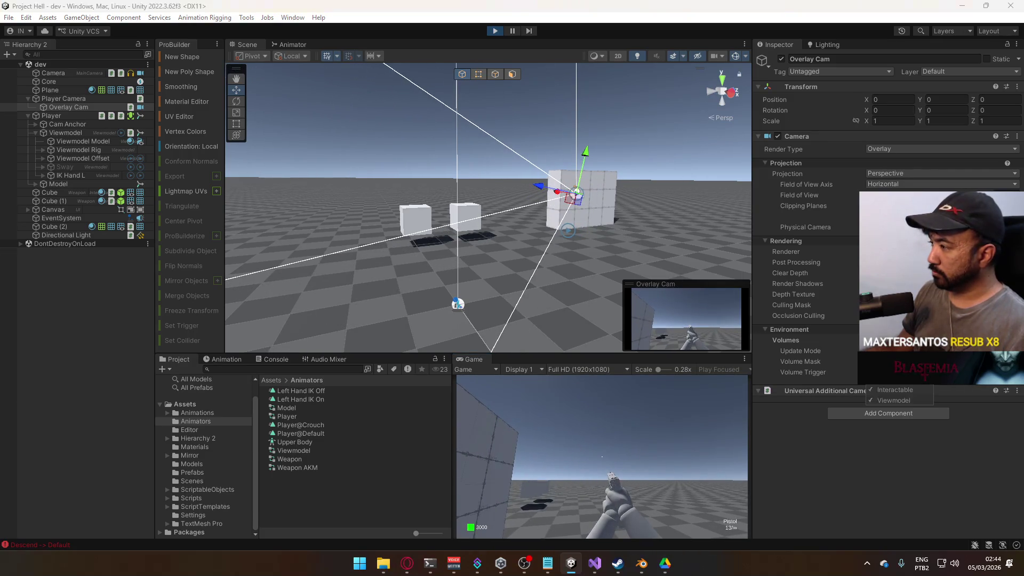
{"action": "left_click", "coordinate": [894, 400]}
{"action": "left_click", "coordinate": [905, 401]}
{"action": "key", "text": "d"}
{"action": "key", "text": "Escape"}
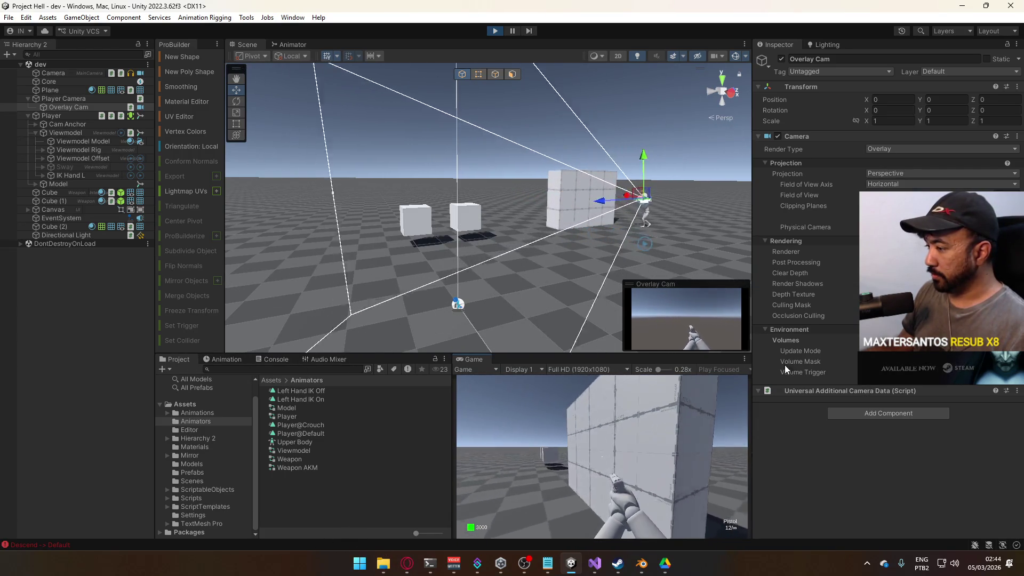
{"action": "key", "text": "a"}
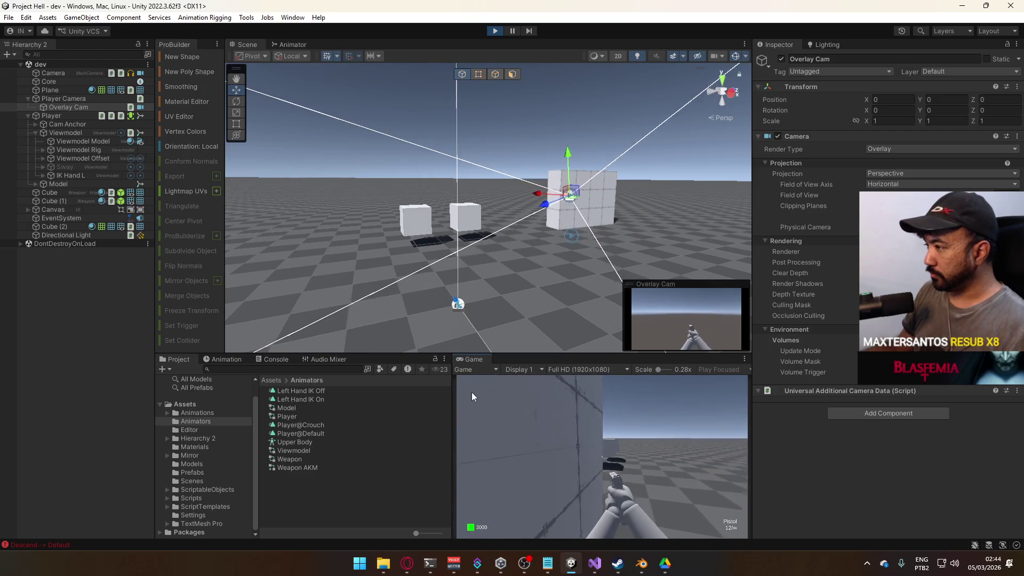
{"action": "key", "text": "d"}
{"action": "key", "text": "alt+Tab"}
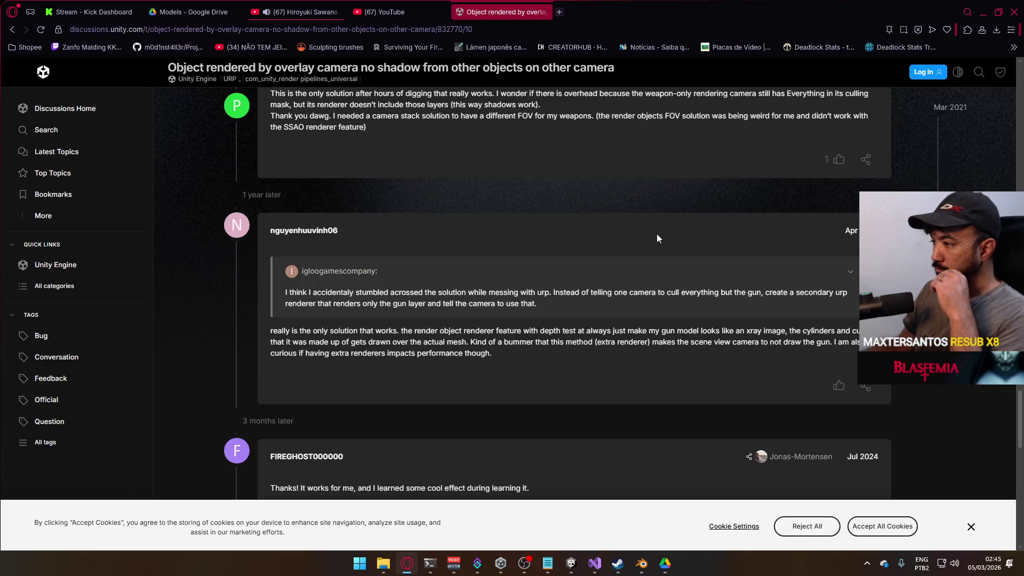
Open the FIREGHOST reply's Example link in a new tab and view the Render Objects docs page
{"action": "scroll", "coordinate": [658, 238], "scroll_direction": "down", "scroll_amount": 3}
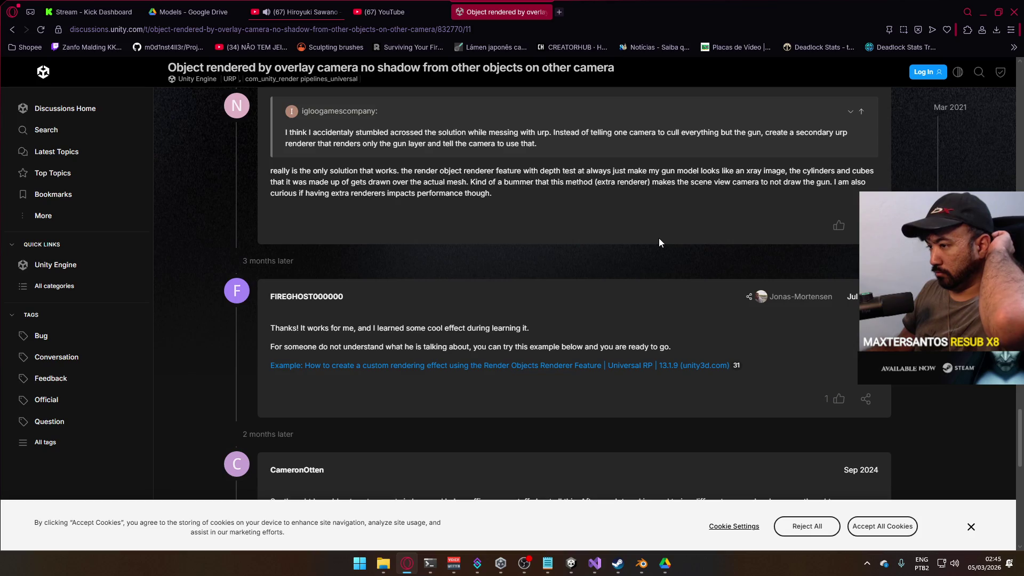
{"action": "scroll", "coordinate": [658, 238], "scroll_direction": "down", "scroll_amount": 2}
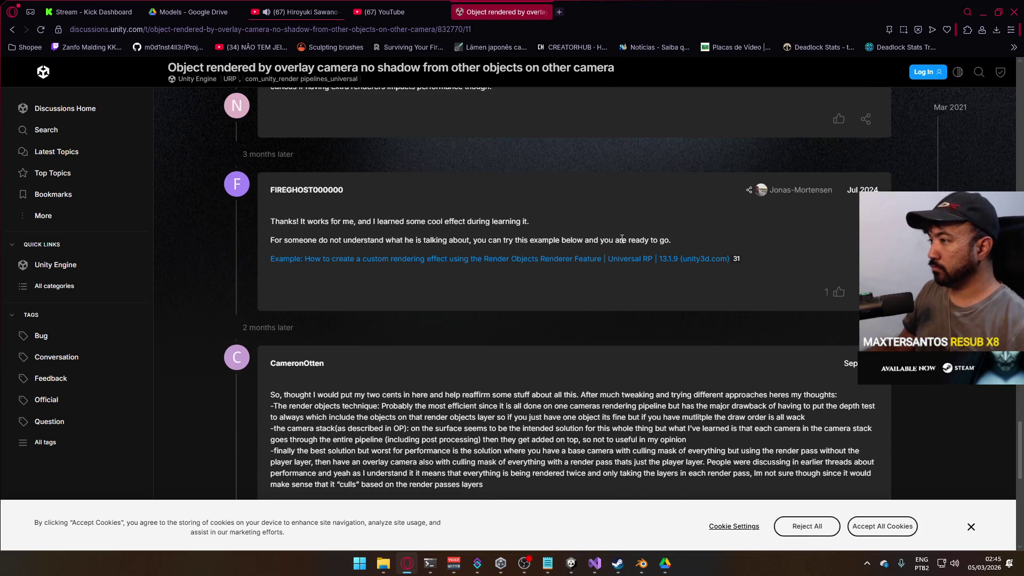
{"action": "right_click", "coordinate": [608, 265]}
{"action": "left_click", "coordinate": [627, 268]}
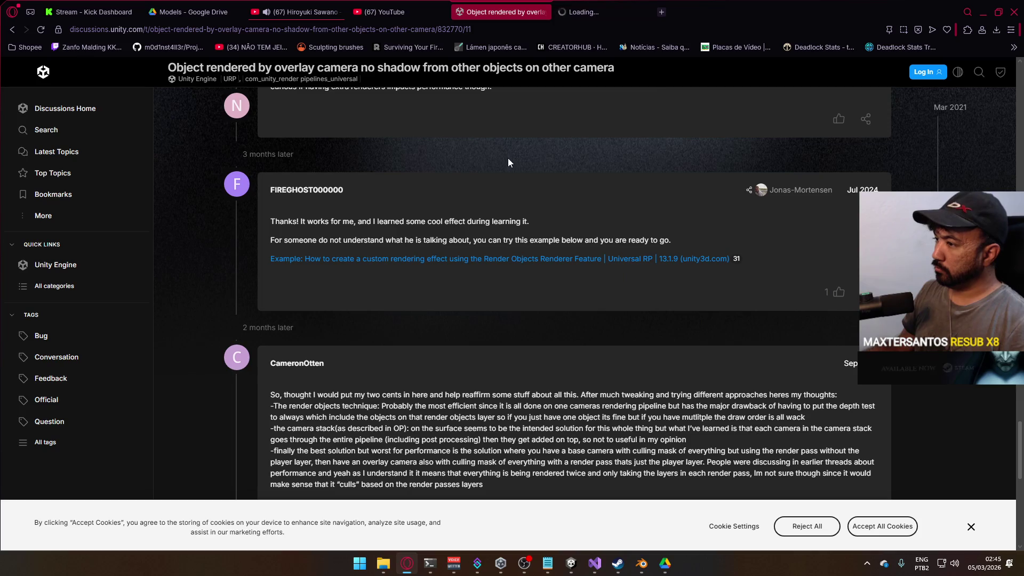
{"action": "left_click", "coordinate": [629, 15]}
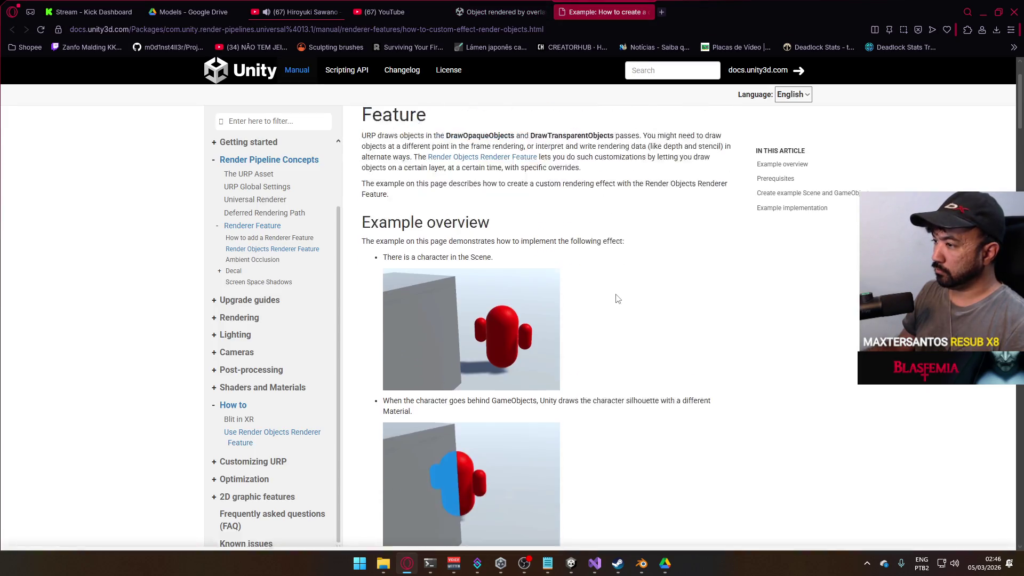
Read the Render Objects Renderer Feature example to the end, bookmark it, and return to the forum thread
{"action": "scroll", "coordinate": [617, 296], "scroll_direction": "down", "scroll_amount": 2}
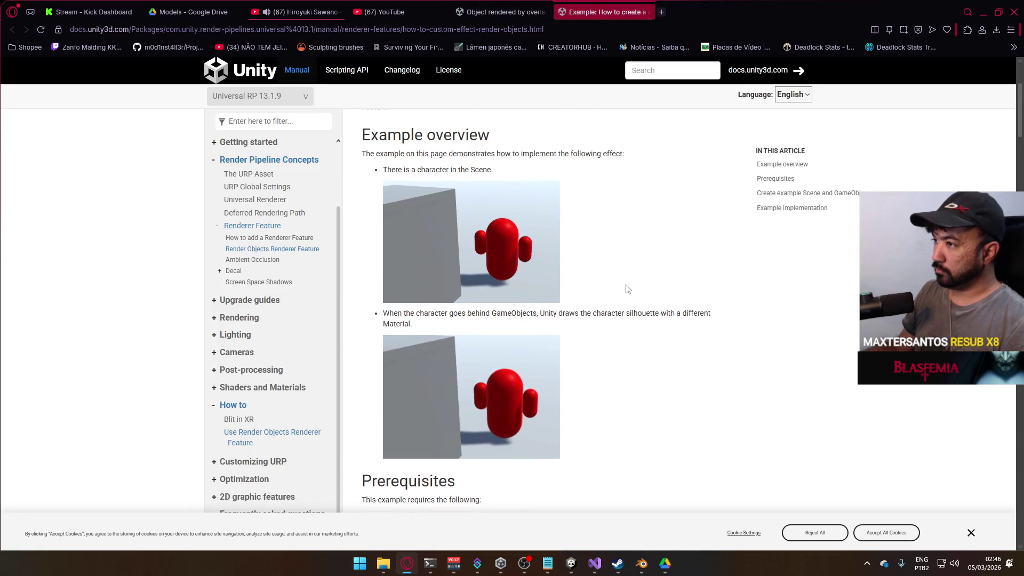
{"action": "scroll", "coordinate": [625, 290], "scroll_direction": "down", "scroll_amount": 4}
{"action": "scroll", "coordinate": [626, 289], "scroll_direction": "down", "scroll_amount": 12}
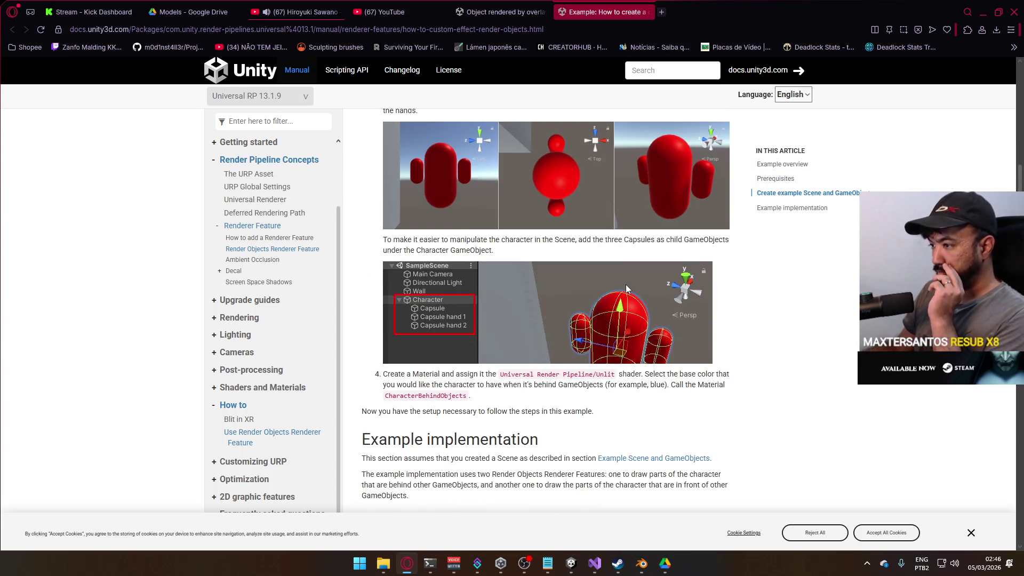
{"action": "scroll", "coordinate": [627, 289], "scroll_direction": "down", "scroll_amount": 3}
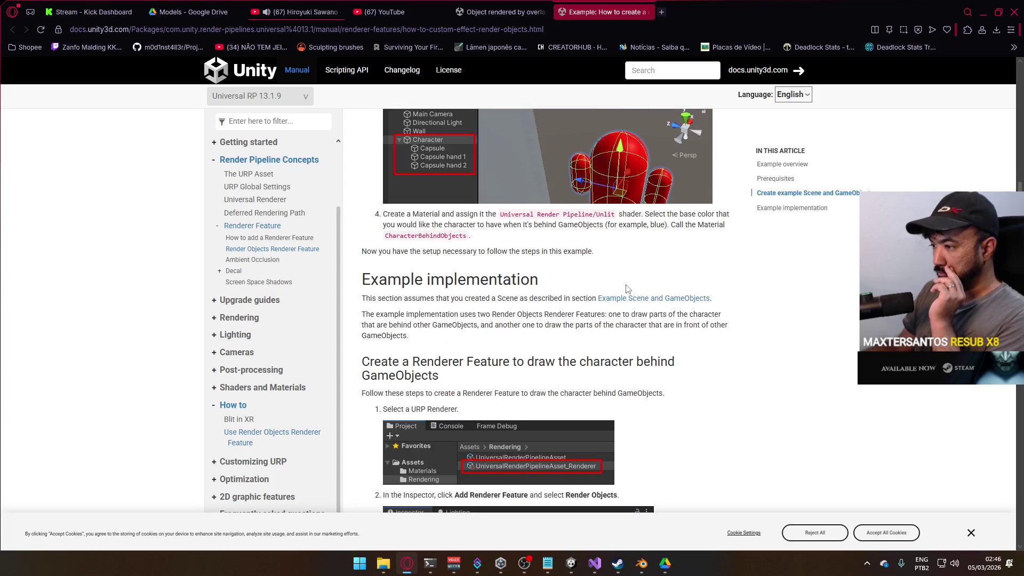
{"action": "scroll", "coordinate": [627, 288], "scroll_direction": "down", "scroll_amount": 3}
{"action": "scroll", "coordinate": [627, 288], "scroll_direction": "down", "scroll_amount": 3}
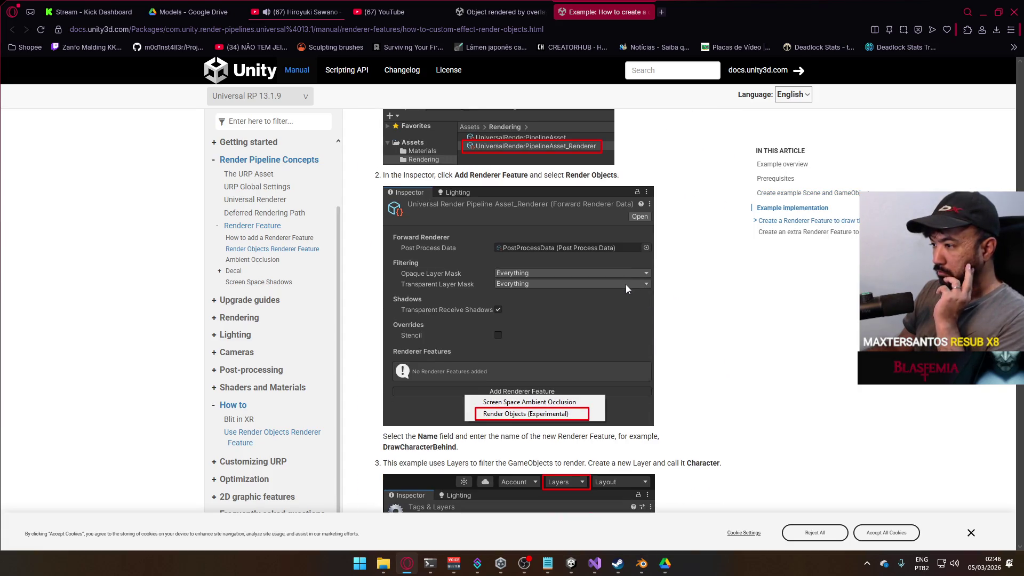
{"action": "scroll", "coordinate": [625, 284], "scroll_direction": "down", "scroll_amount": 5}
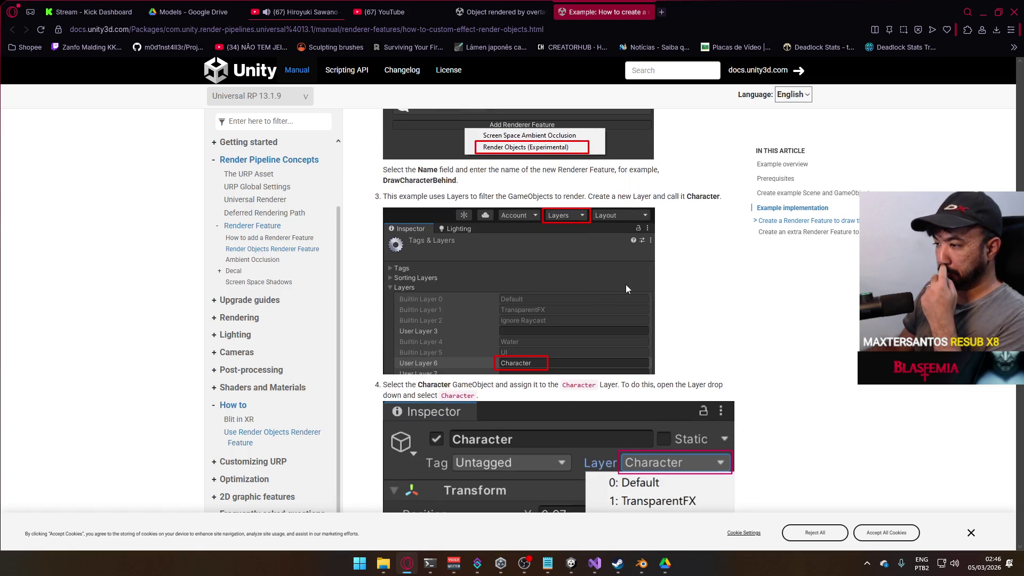
{"action": "scroll", "coordinate": [625, 284], "scroll_direction": "down", "scroll_amount": 4}
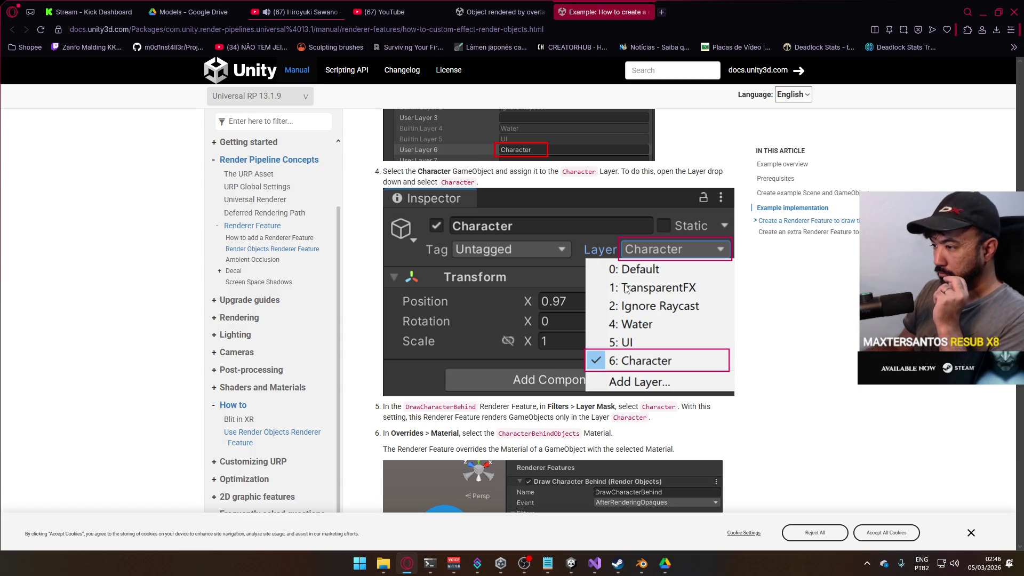
{"action": "scroll", "coordinate": [625, 288], "scroll_direction": "down", "scroll_amount": 4}
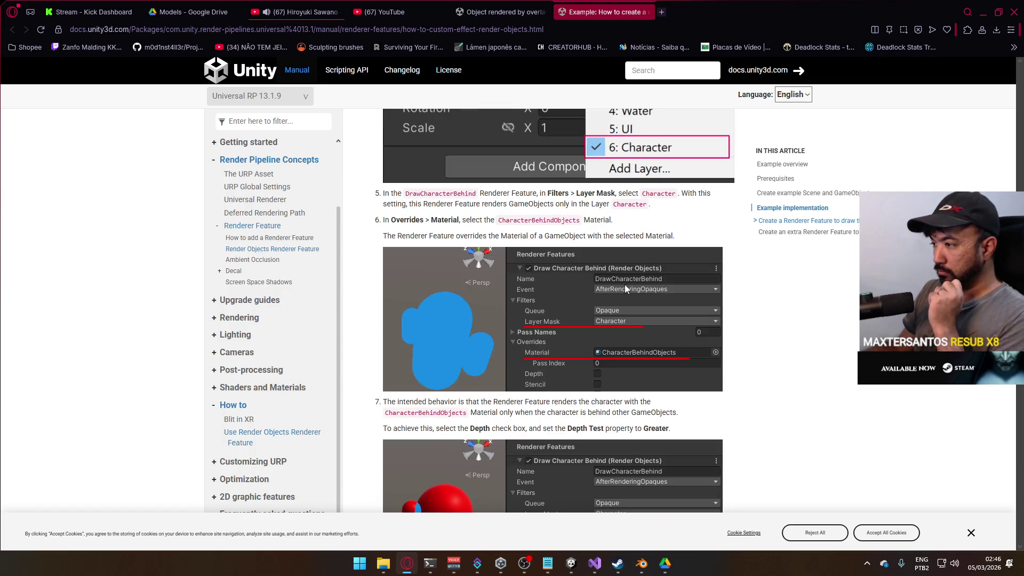
{"action": "scroll", "coordinate": [625, 287], "scroll_direction": "down", "scroll_amount": 8}
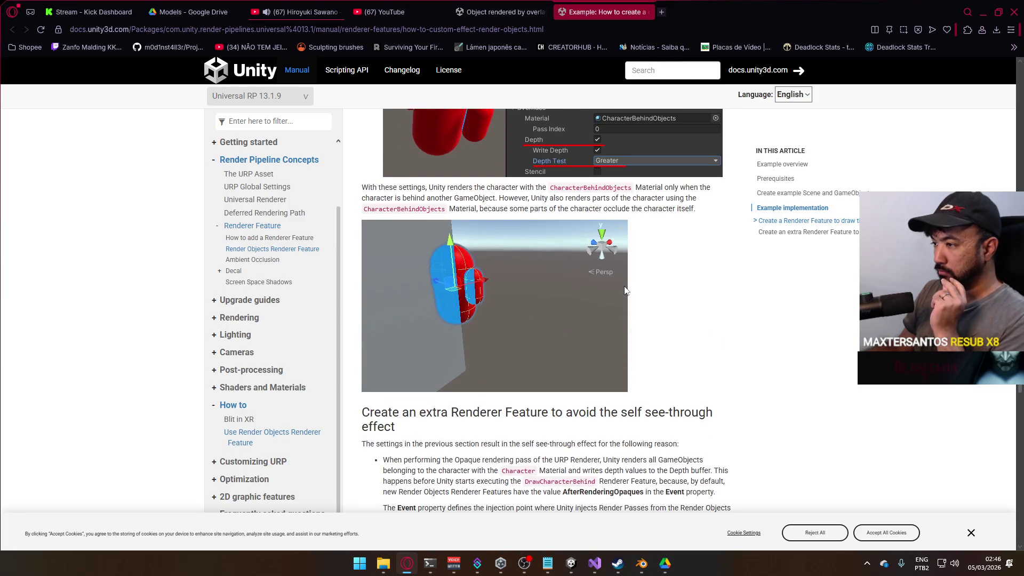
{"action": "scroll", "coordinate": [625, 290], "scroll_direction": "down", "scroll_amount": 3}
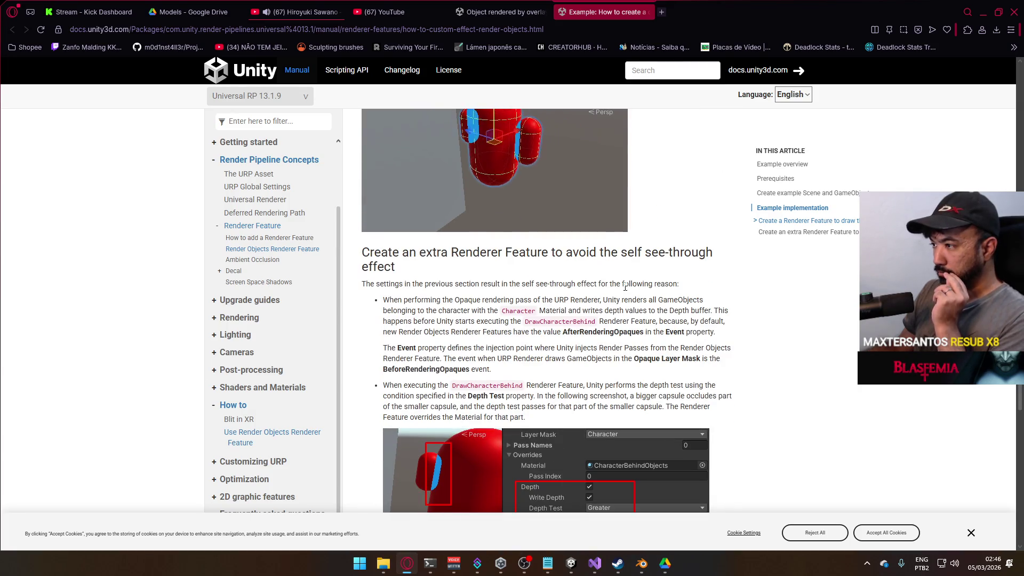
{"action": "scroll", "coordinate": [625, 287], "scroll_direction": "down", "scroll_amount": 2}
{"action": "scroll", "coordinate": [625, 287], "scroll_direction": "down", "scroll_amount": 10}
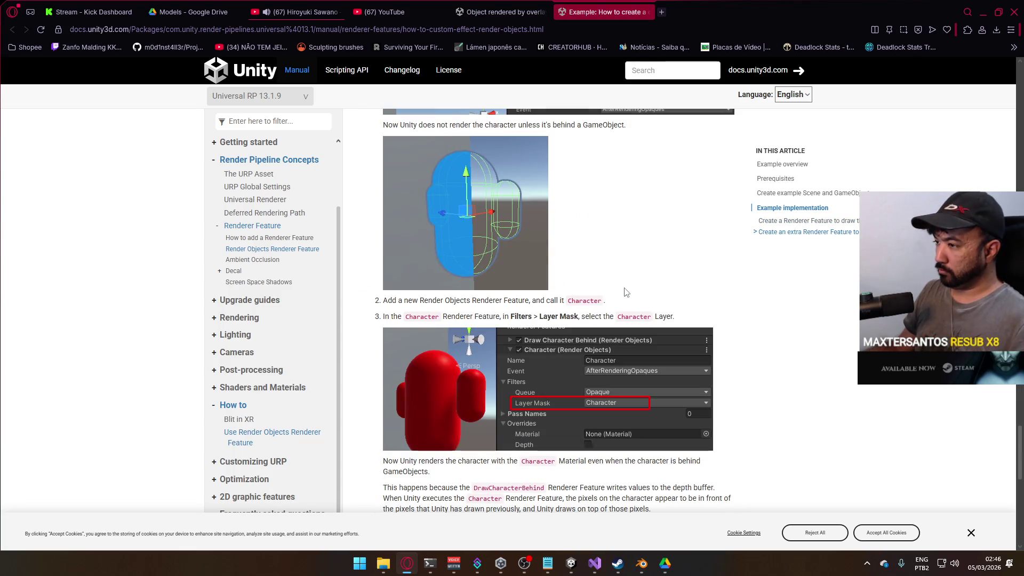
{"action": "scroll", "coordinate": [626, 292], "scroll_direction": "down", "scroll_amount": 10}
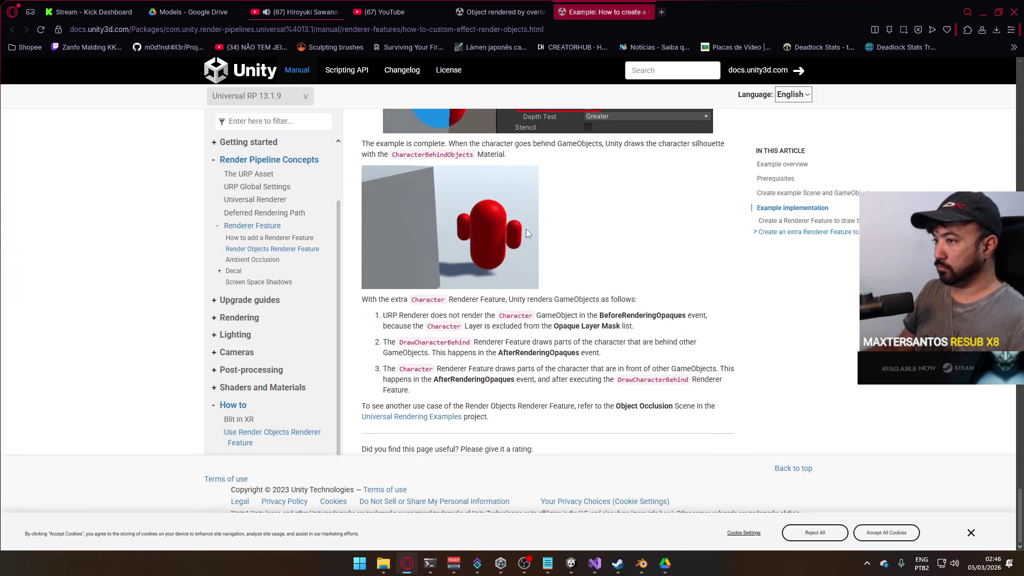
{"action": "left_click", "coordinate": [946, 30]}
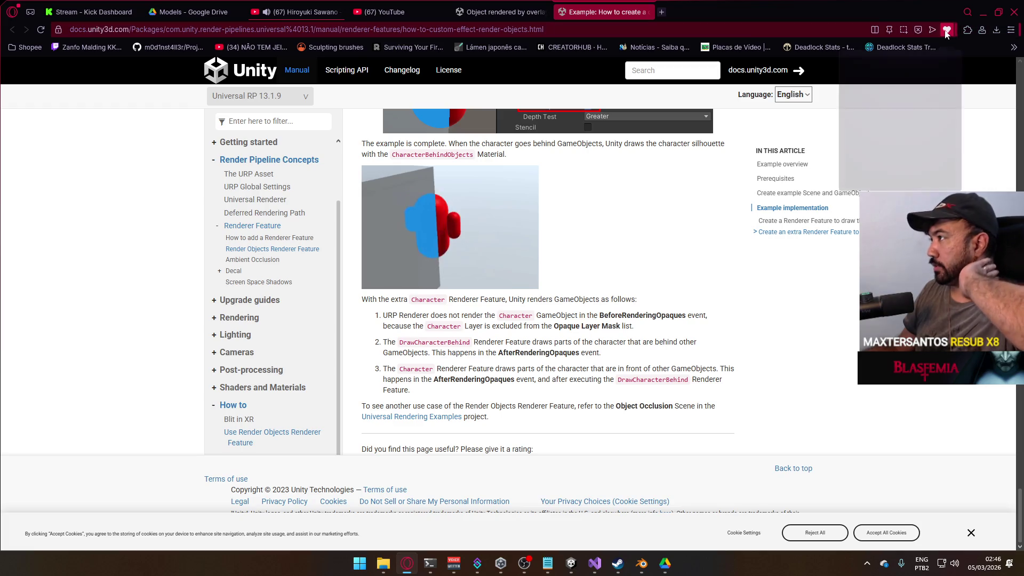
{"action": "left_click", "coordinate": [504, 11]}
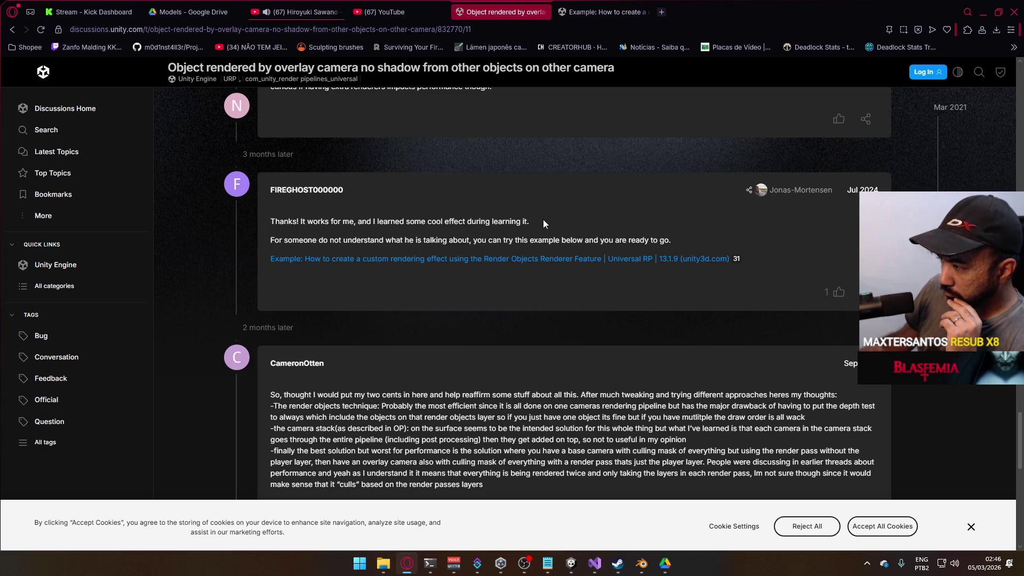
Scroll through the thread's remaining replies and Related topics, then return to the Unity editor
{"action": "scroll", "coordinate": [543, 220], "scroll_direction": "down", "scroll_amount": 2}
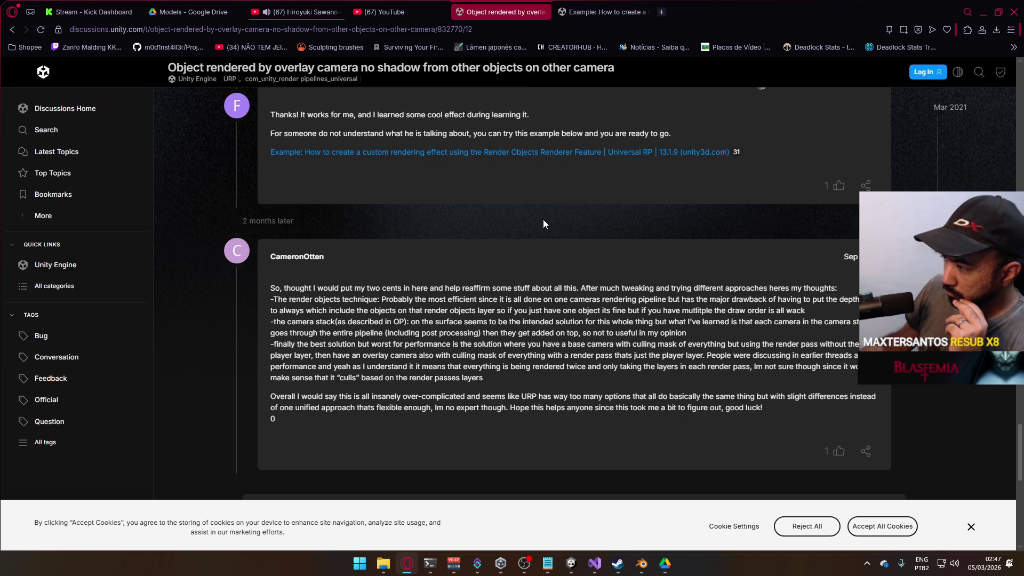
{"action": "scroll", "coordinate": [543, 219], "scroll_direction": "down", "scroll_amount": 5}
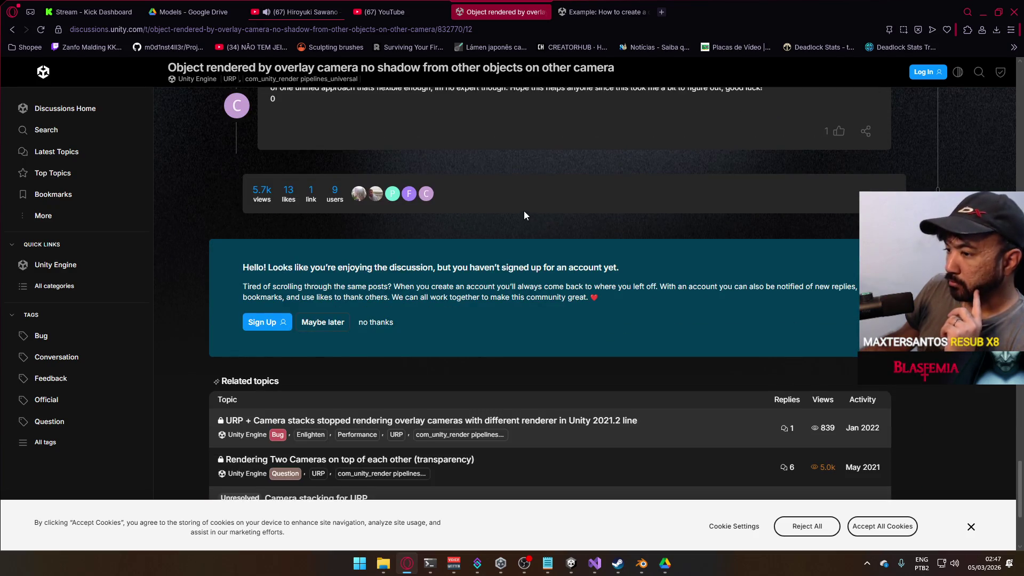
{"action": "scroll", "coordinate": [593, 265], "scroll_direction": "up", "scroll_amount": 10}
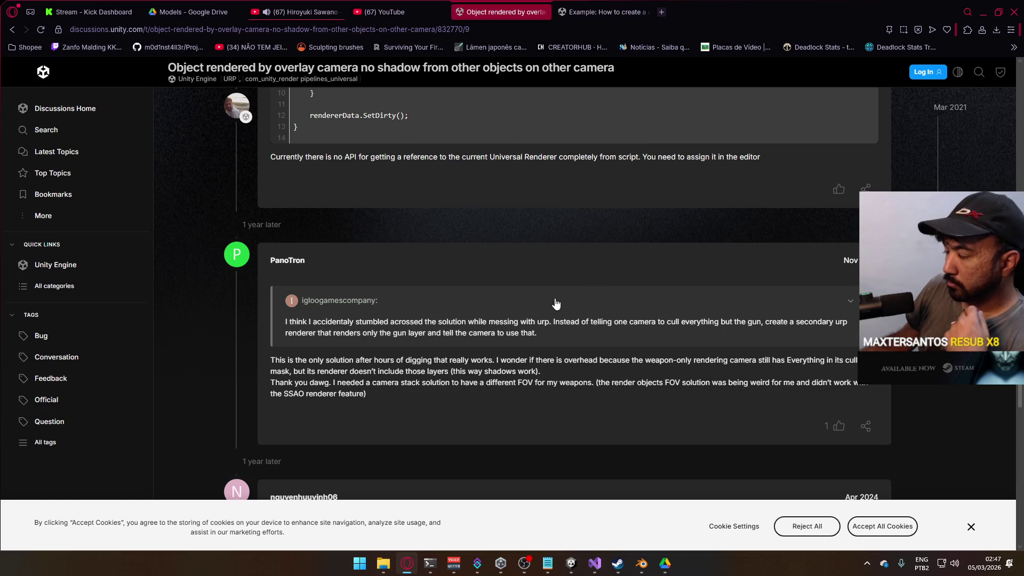
{"action": "key", "text": "alt+Tab"}
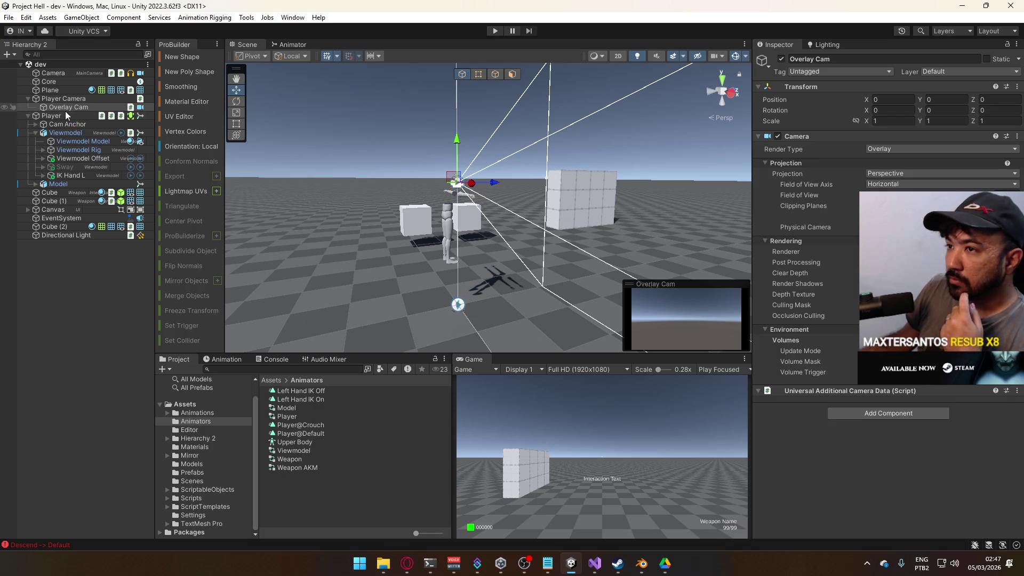
Add the Interactable layer to the Overlay Cam's culling mask and reselect Overlay Cam
{"action": "left_click", "coordinate": [906, 305]}
{"action": "left_click", "coordinate": [894, 390]}
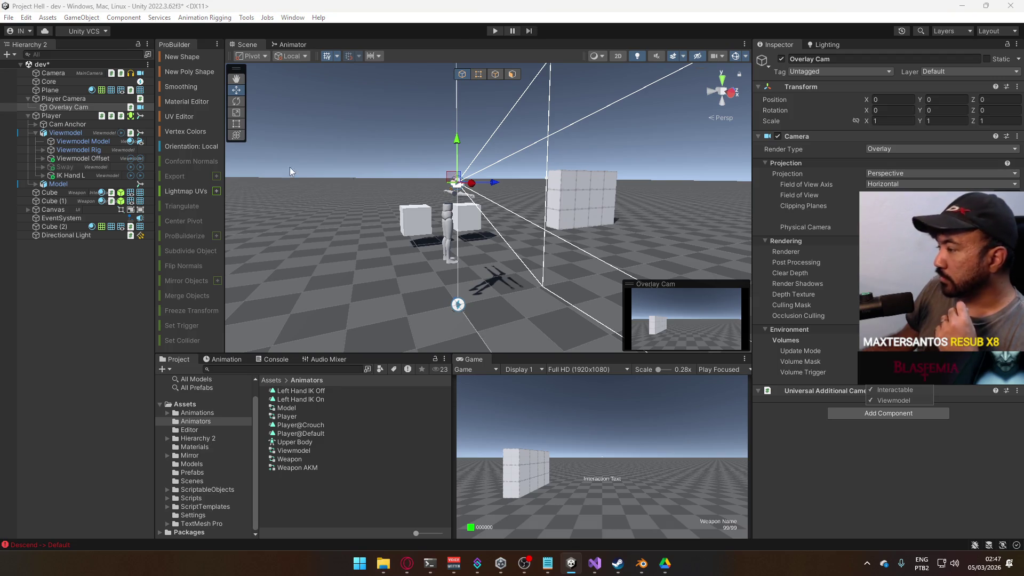
{"action": "left_click", "coordinate": [88, 101]}
{"action": "left_click", "coordinate": [84, 101]}
{"action": "left_click", "coordinate": [83, 107]}
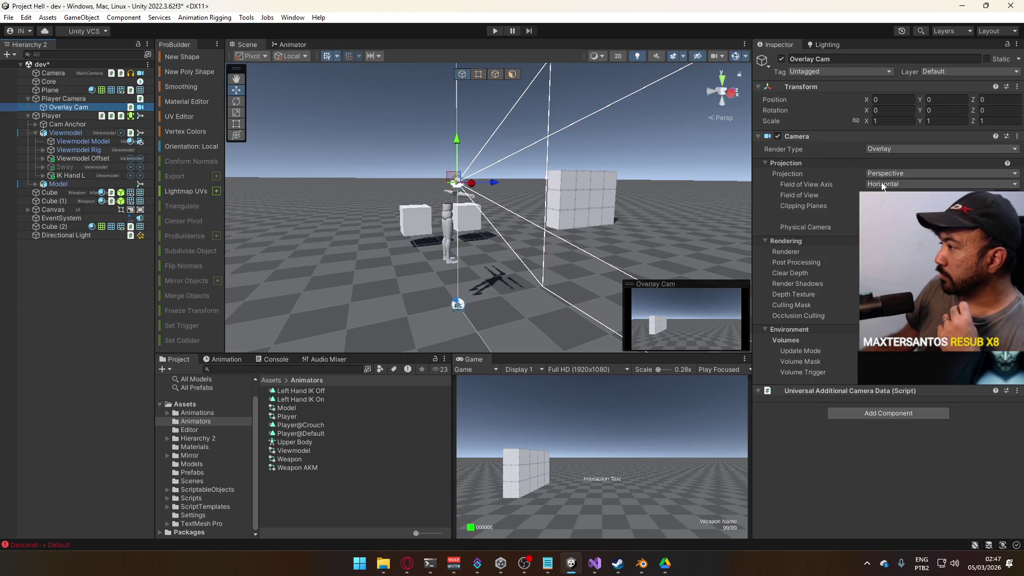
Check the overlay camera's renderer choices, then select URP-Forward-Renderer in Assets/Settings
{"action": "left_click", "coordinate": [938, 251]}
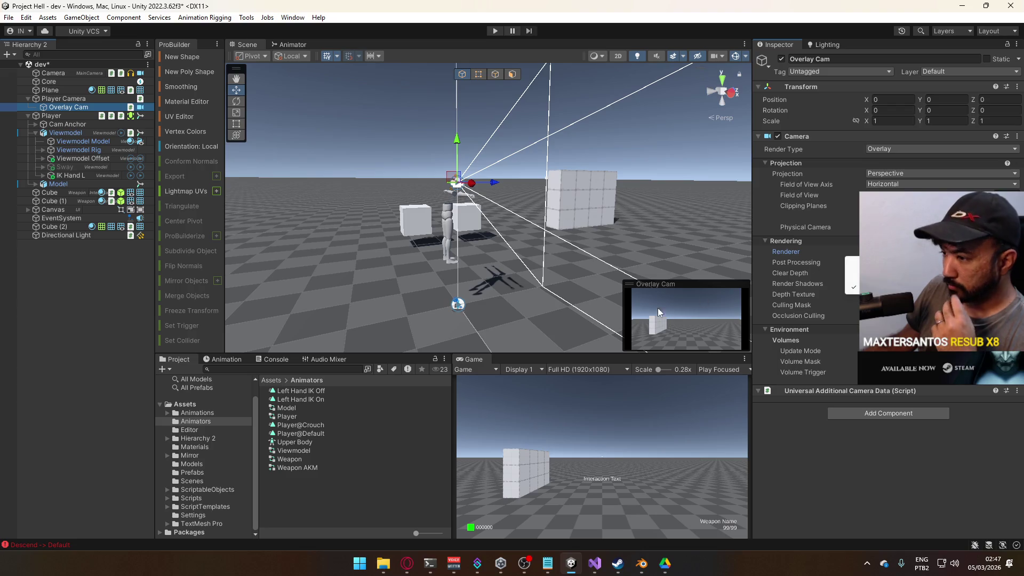
{"action": "left_click", "coordinate": [193, 515]}
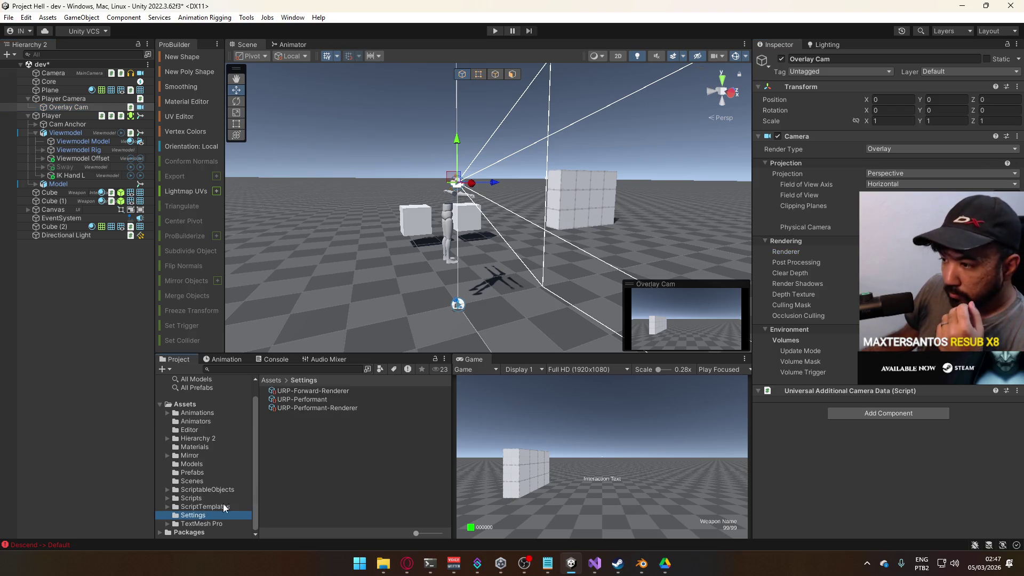
{"action": "left_click", "coordinate": [341, 400]}
{"action": "left_click", "coordinate": [345, 391]}
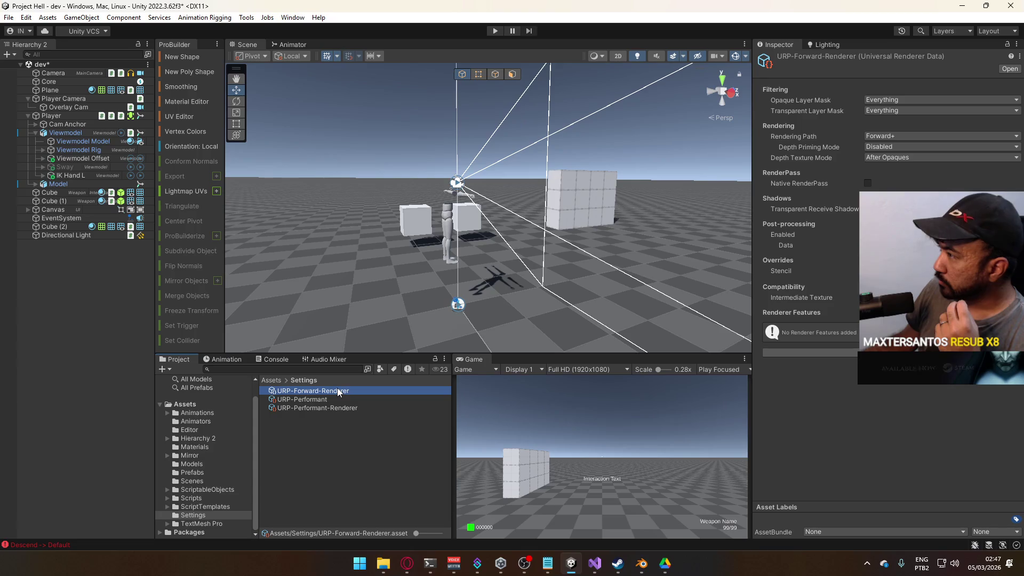
Rename URP-Forward-Renderer to URP-Viewmodel-Renderer
{"action": "left_click", "coordinate": [335, 390]}
{"action": "double_click", "coordinate": [306, 391]}
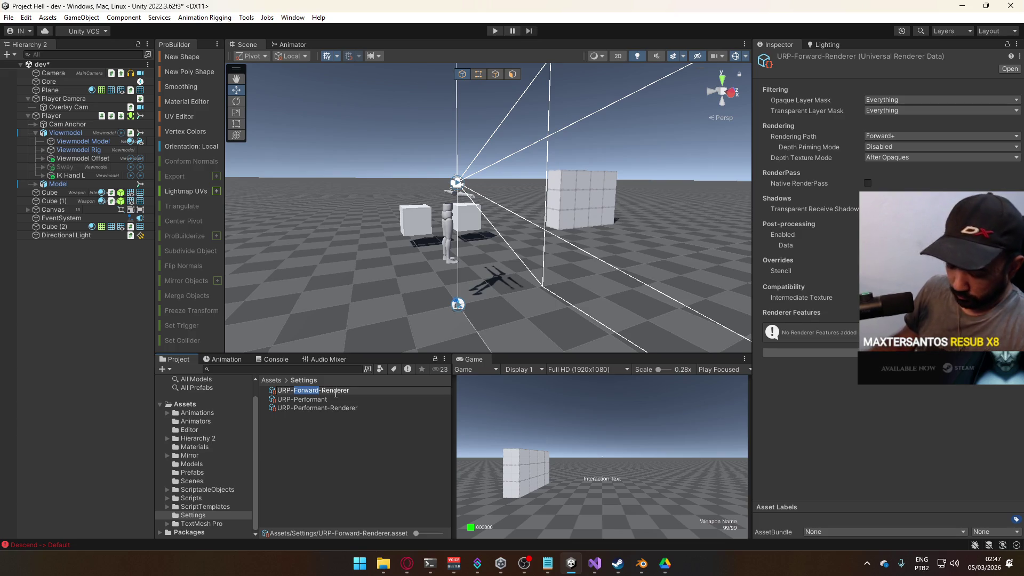
{"action": "type", "text": "Viewmo"}
{"action": "type", "text": "del"}
{"action": "key", "text": "Return"}
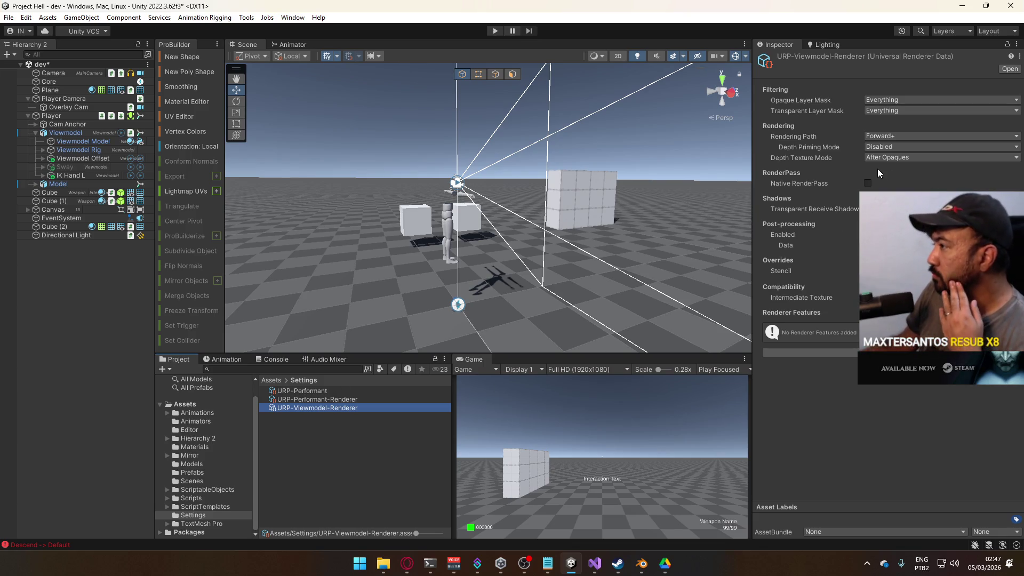
Set both the Opaque and Transparent Layer Masks to the Viewmodel layer only
{"action": "left_click", "coordinate": [899, 101]}
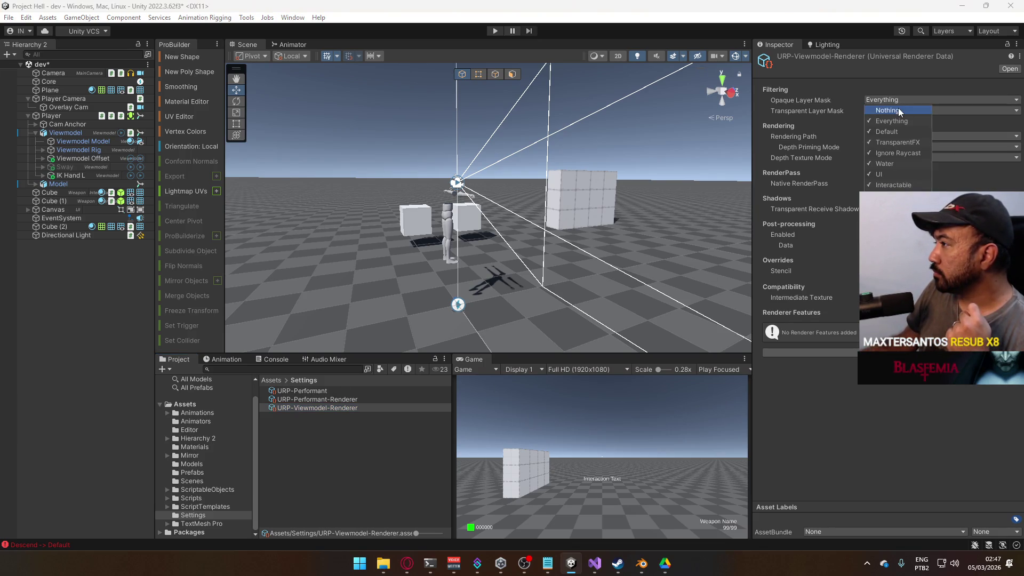
{"action": "left_click", "coordinate": [898, 108]}
{"action": "left_click", "coordinate": [948, 114]}
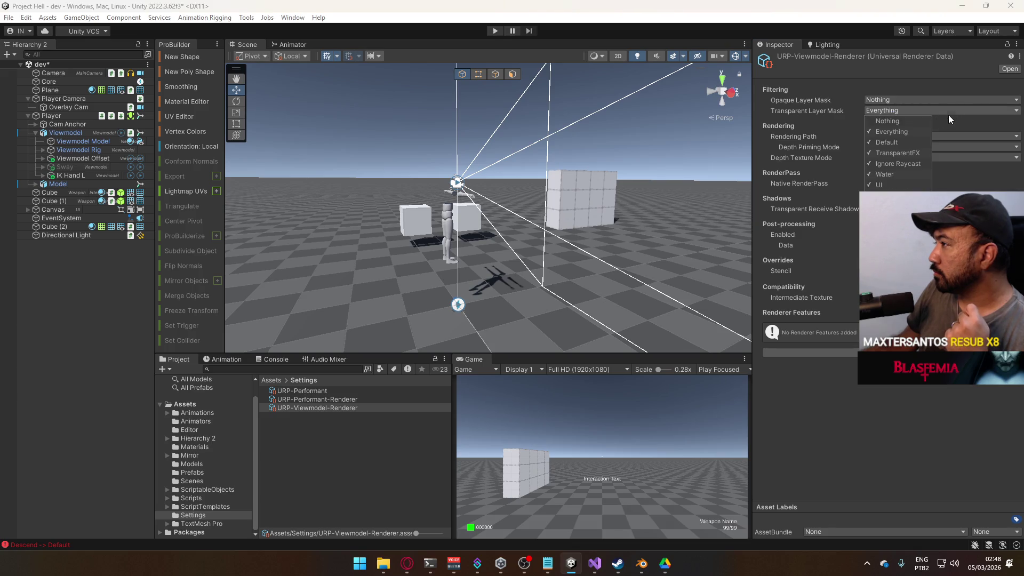
{"action": "left_click", "coordinate": [919, 104]}
{"action": "left_click", "coordinate": [927, 99]}
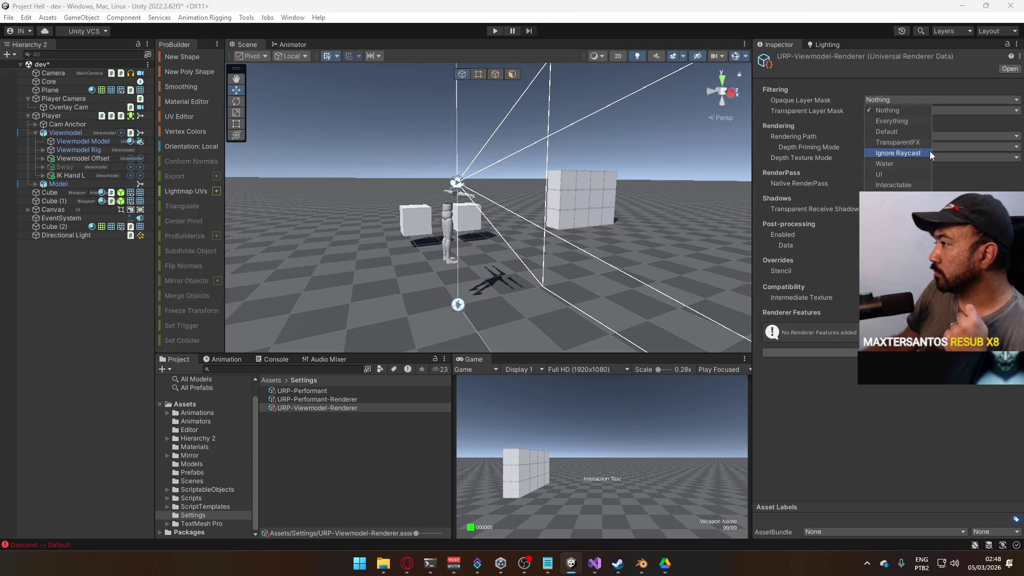
{"action": "left_click", "coordinate": [896, 195]}
{"action": "left_click", "coordinate": [906, 111]}
{"action": "left_click", "coordinate": [895, 196]}
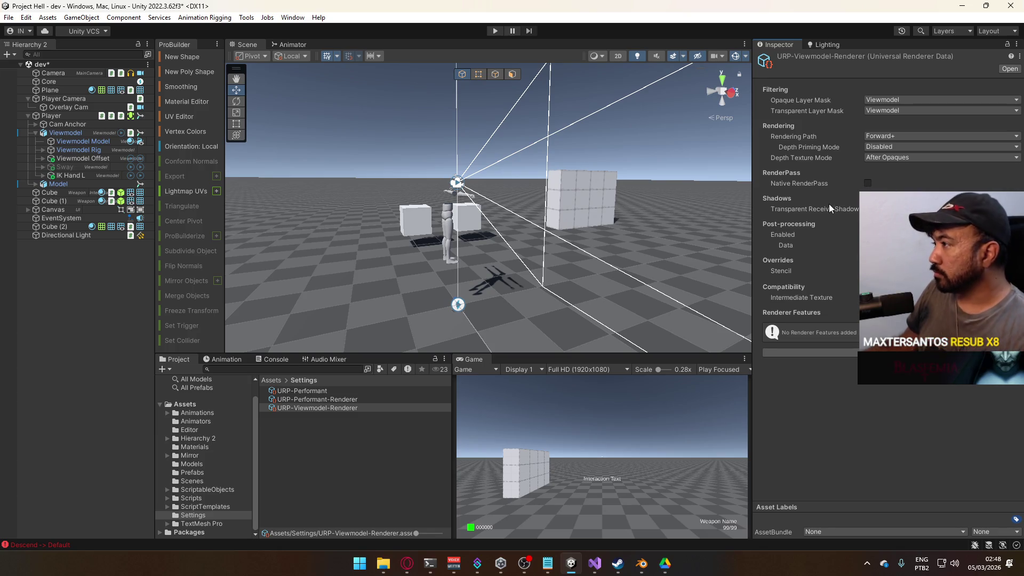
Try Depth Priming Mode Auto, revert it to Disabled, then switch to the forum thread
{"action": "left_click", "coordinate": [902, 143]}
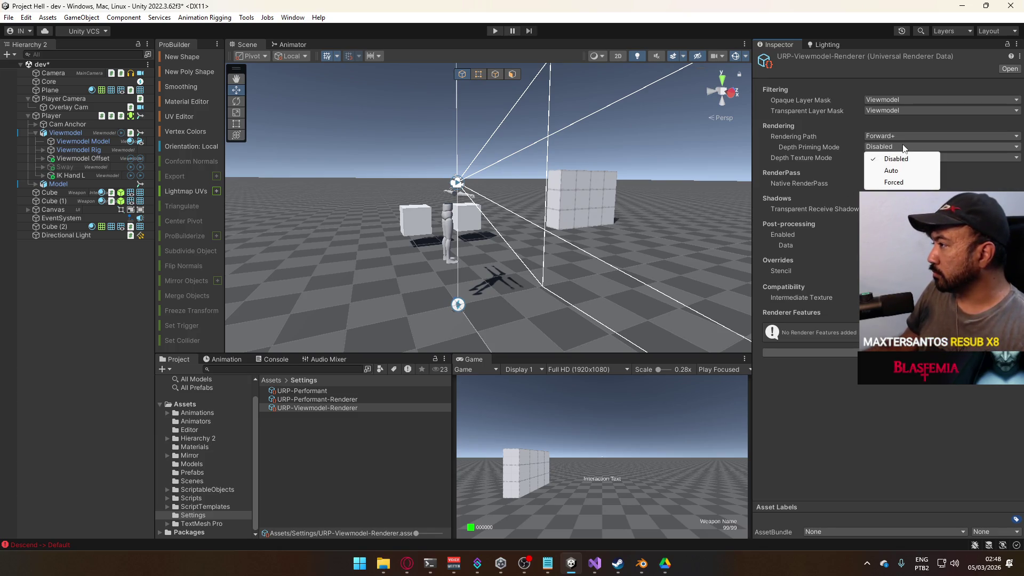
{"action": "left_click", "coordinate": [889, 174]}
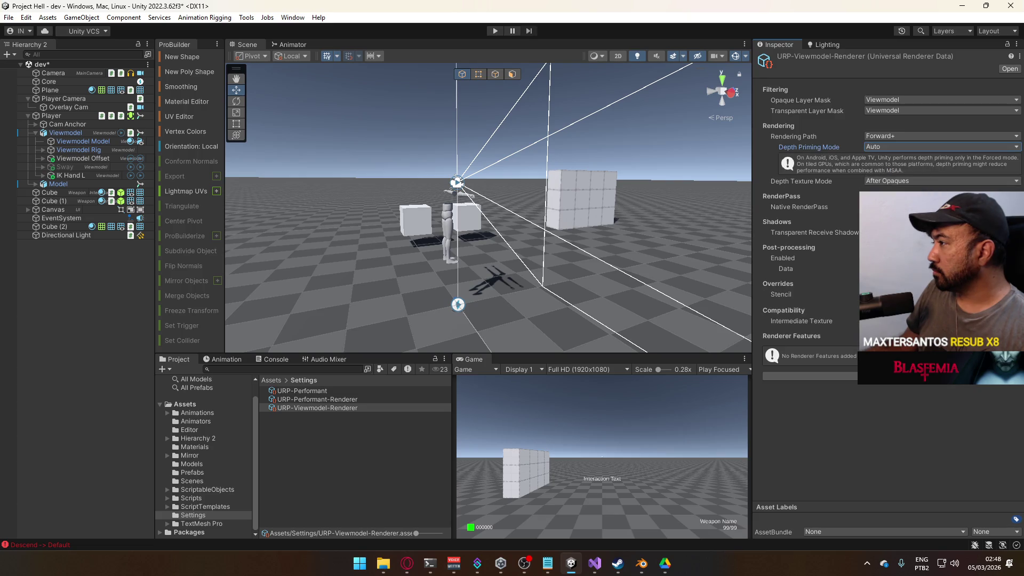
{"action": "left_click", "coordinate": [913, 147]}
{"action": "left_click", "coordinate": [906, 160]}
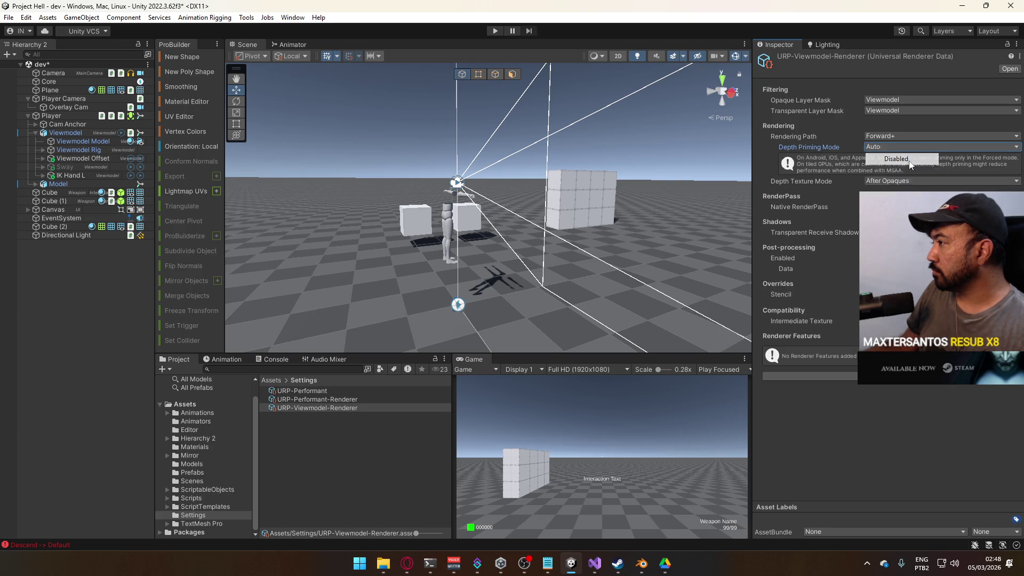
{"action": "key", "text": "alt+Tab"}
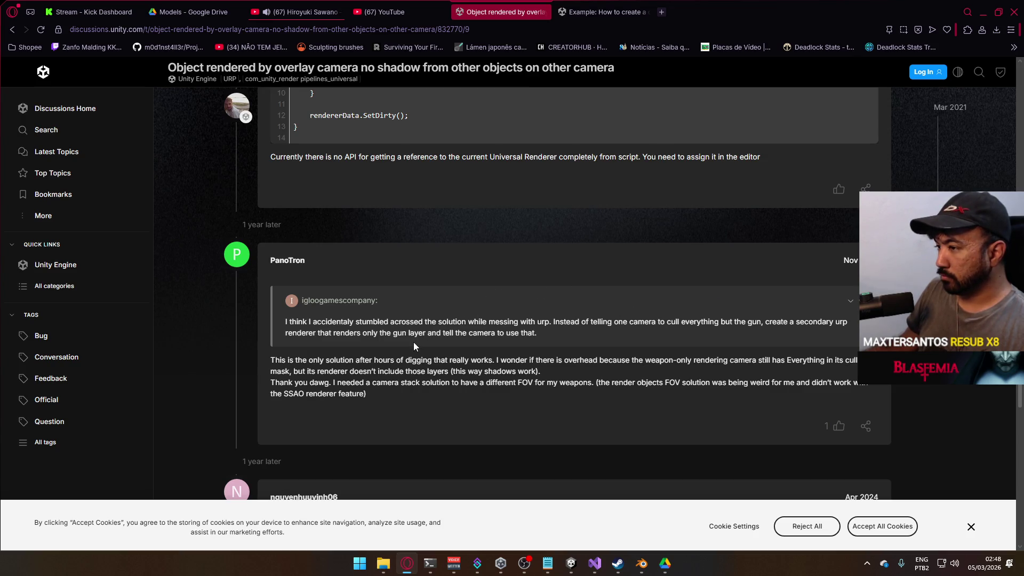
Return to Unity, select Overlay Cam, and inspect its Renderer field
{"action": "key", "text": "alt+Tab"}
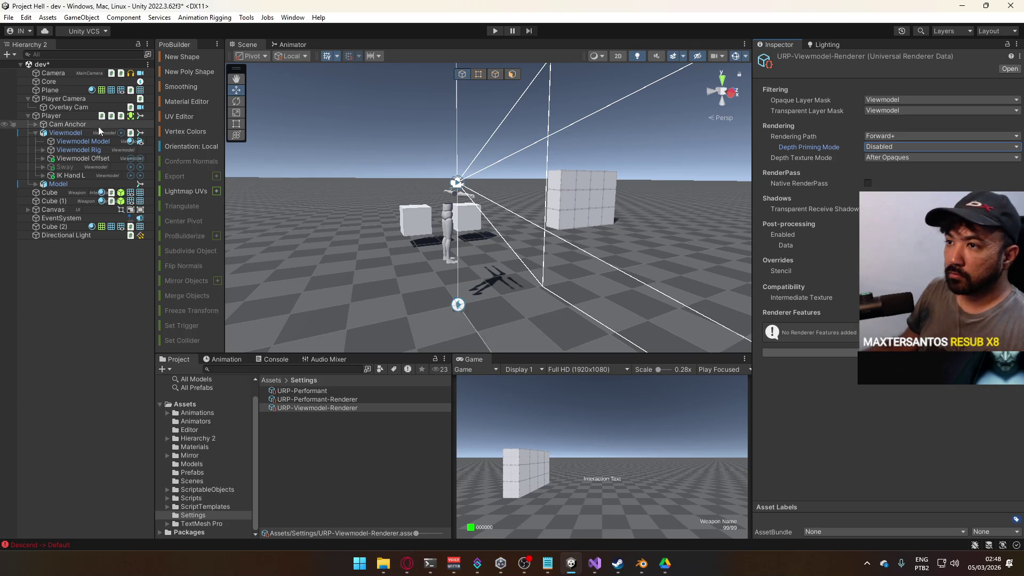
{"action": "left_click", "coordinate": [84, 108]}
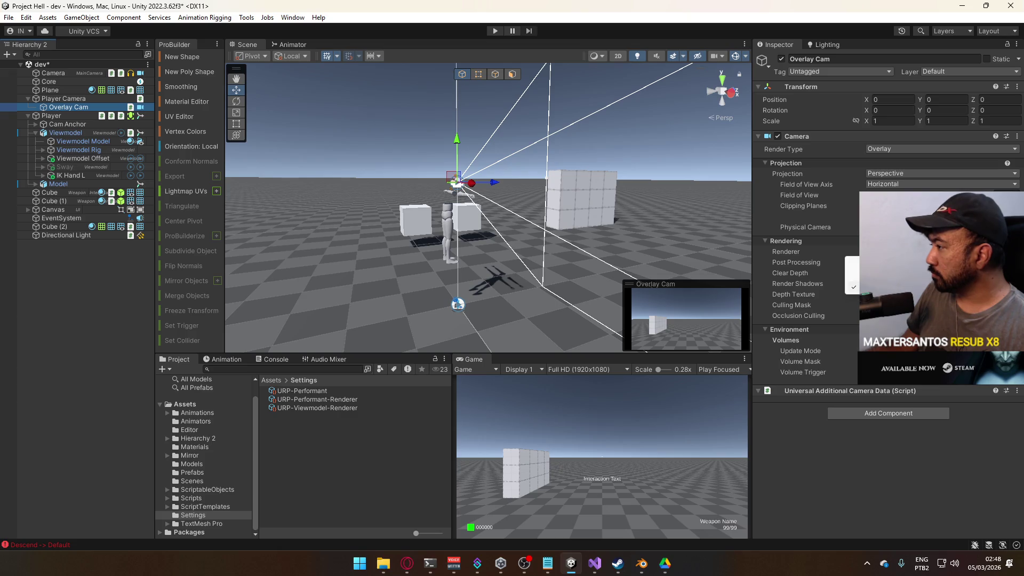
{"action": "left_click", "coordinate": [785, 251]}
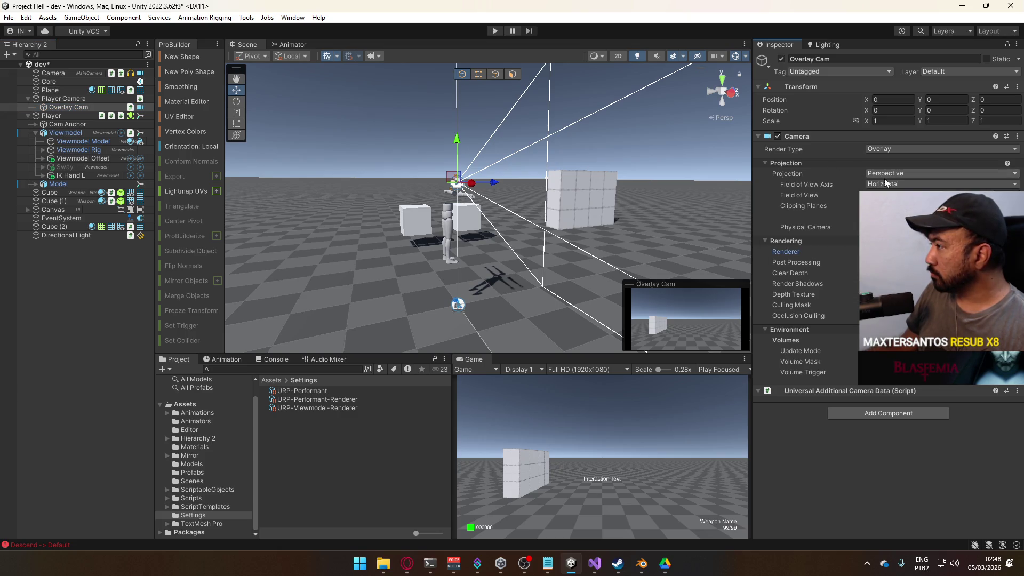
Enter Play mode and walk the player into the large cube wall
{"action": "left_click", "coordinate": [495, 31]}
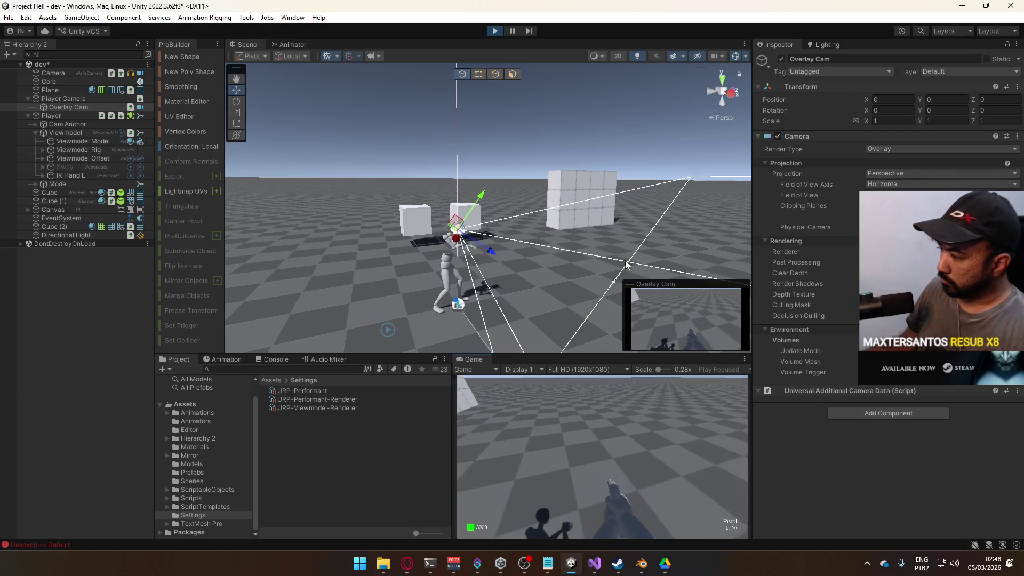
{"action": "key", "text": "w"}
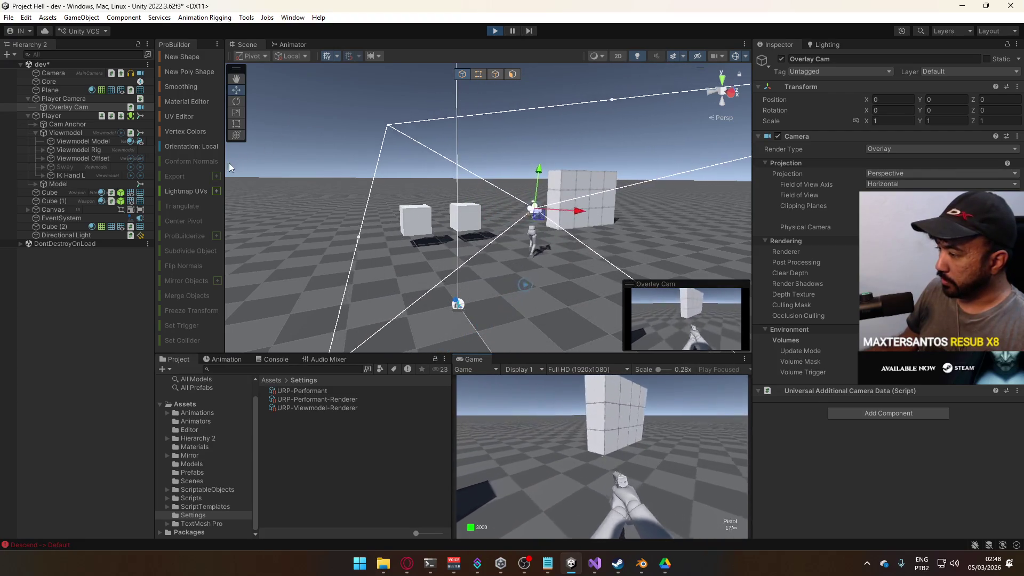
{"action": "key", "text": "w"}
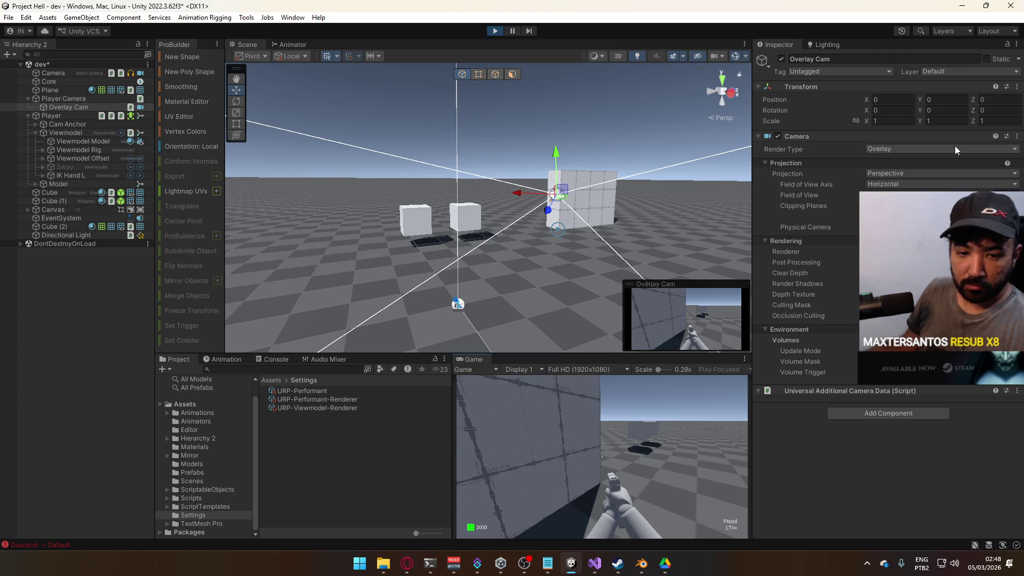
{"action": "left_click", "coordinate": [601, 456]}
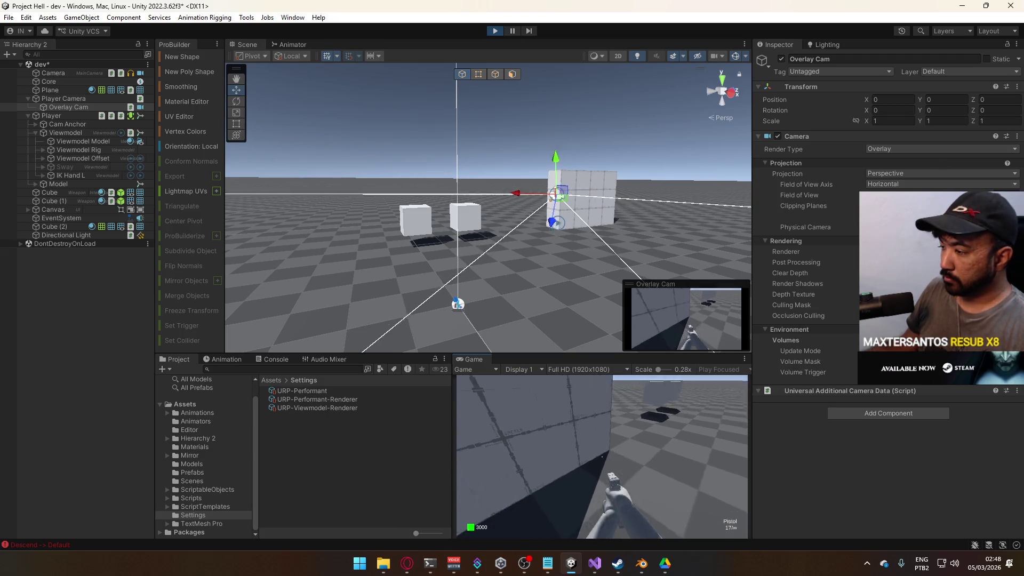
{"action": "key", "text": "w"}
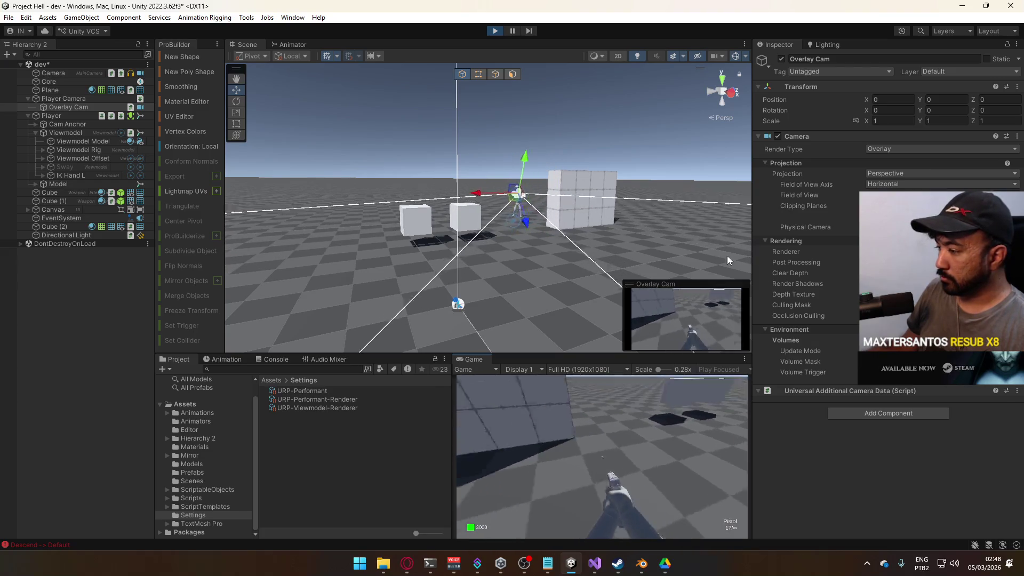
{"action": "key", "text": "Escape"}
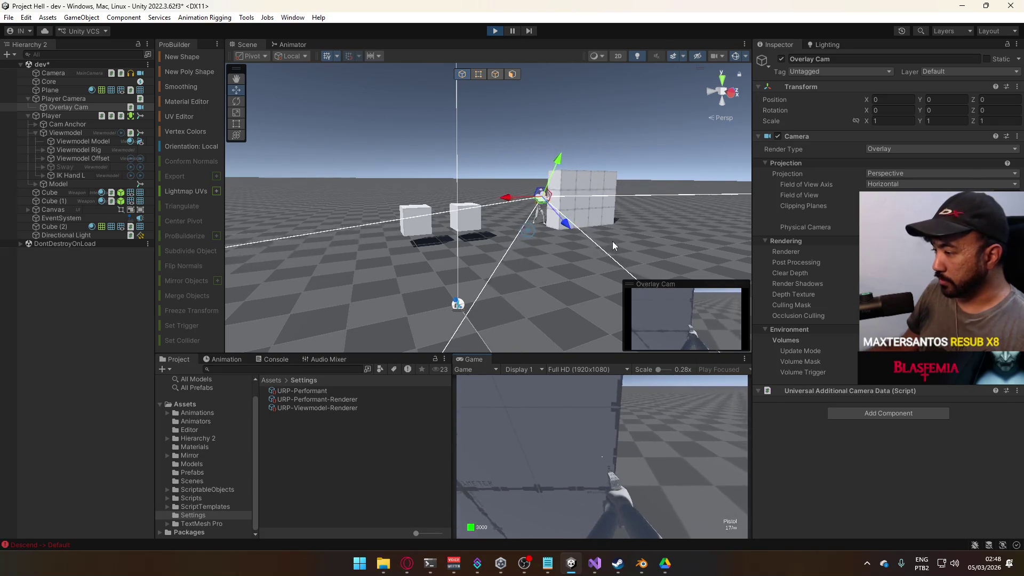
Orbit the Scene view close to the player and wall, then select the Player object
{"action": "key", "text": "super"}
{"action": "key", "text": "Escape"}
{"action": "mouse_move", "coordinate": [584, 153]}
{"action": "left_mouse_down"}
{"action": "mouse_move", "coordinate": [712, 166]}
{"action": "mouse_move", "coordinate": [622, 233]}
{"action": "left_mouse_up"}
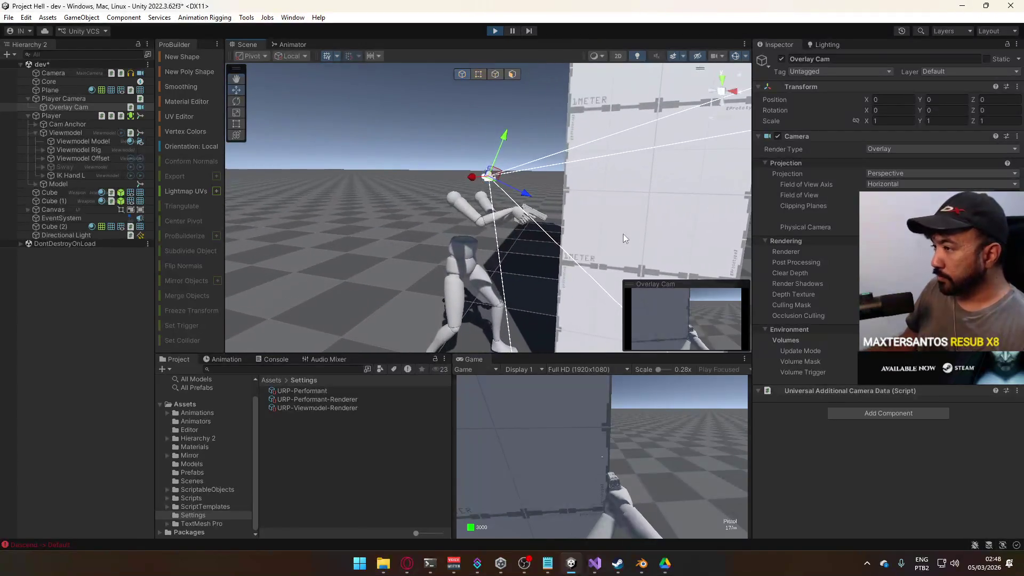
{"action": "left_click", "coordinate": [72, 116]}
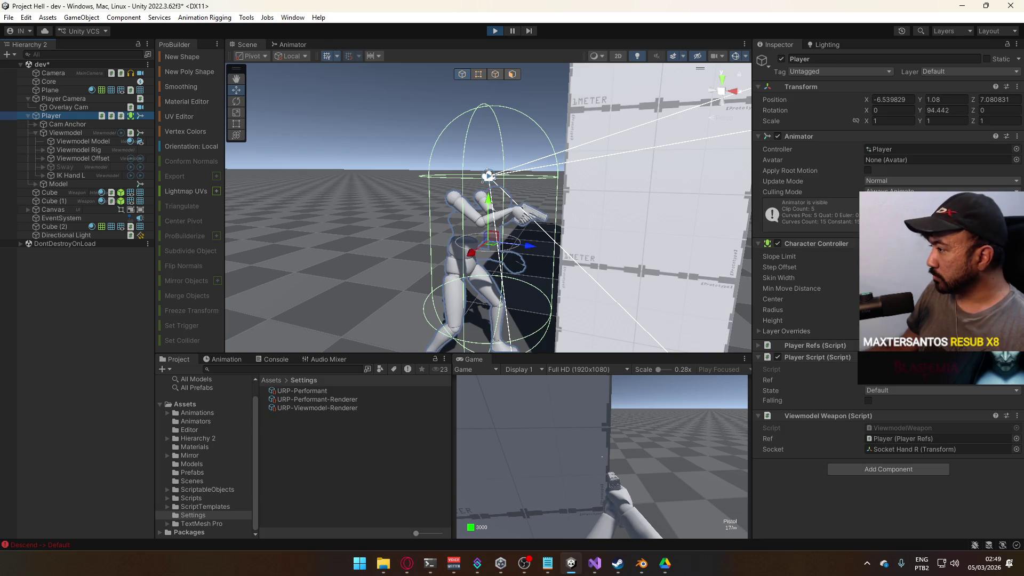
Check the character controller's Radius, then move the player in the running game to face the wall
{"action": "left_click", "coordinate": [938, 310]}
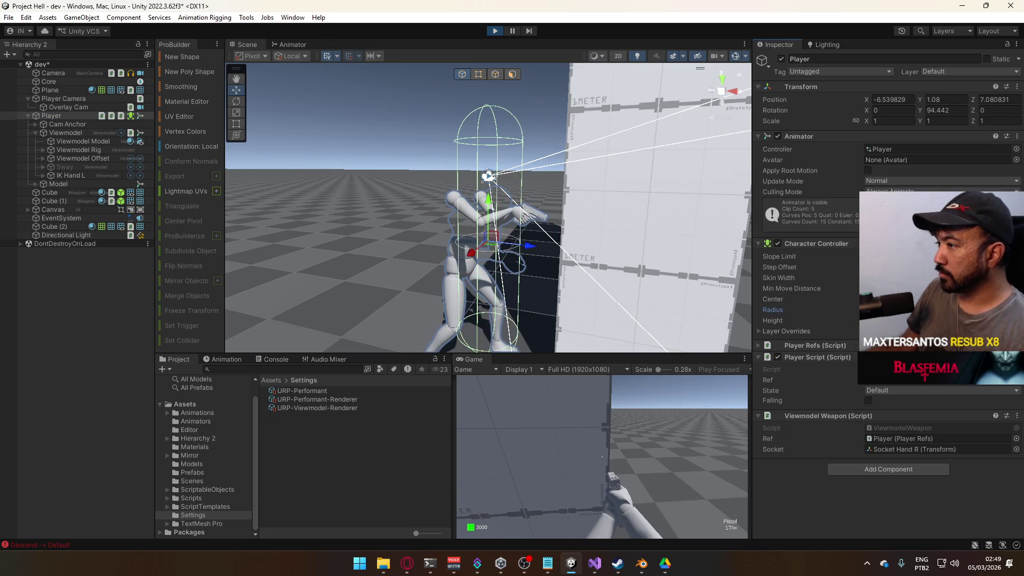
{"action": "left_click", "coordinate": [552, 412]}
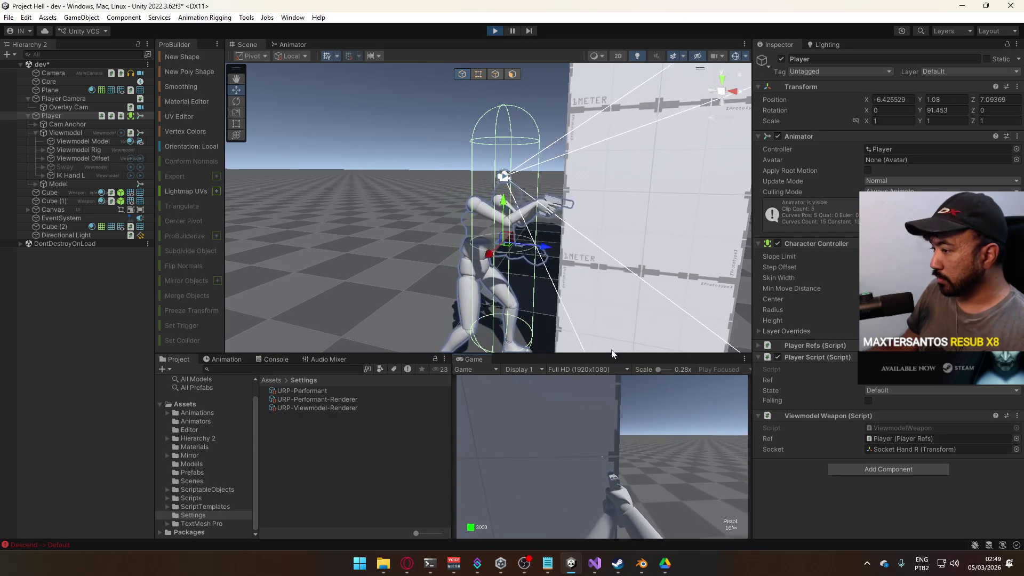
{"action": "key", "text": "d"}
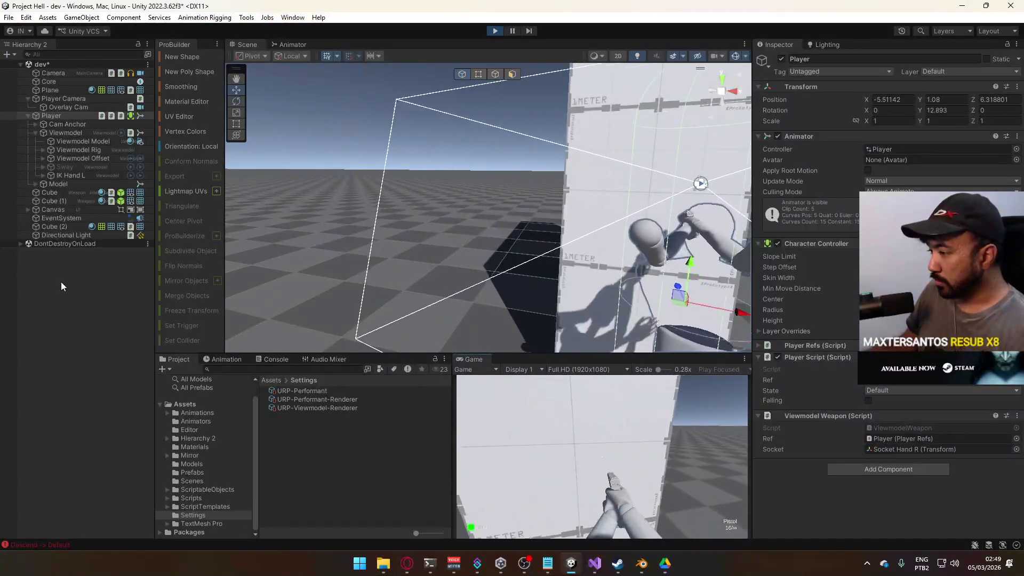
{"action": "key", "text": "d"}
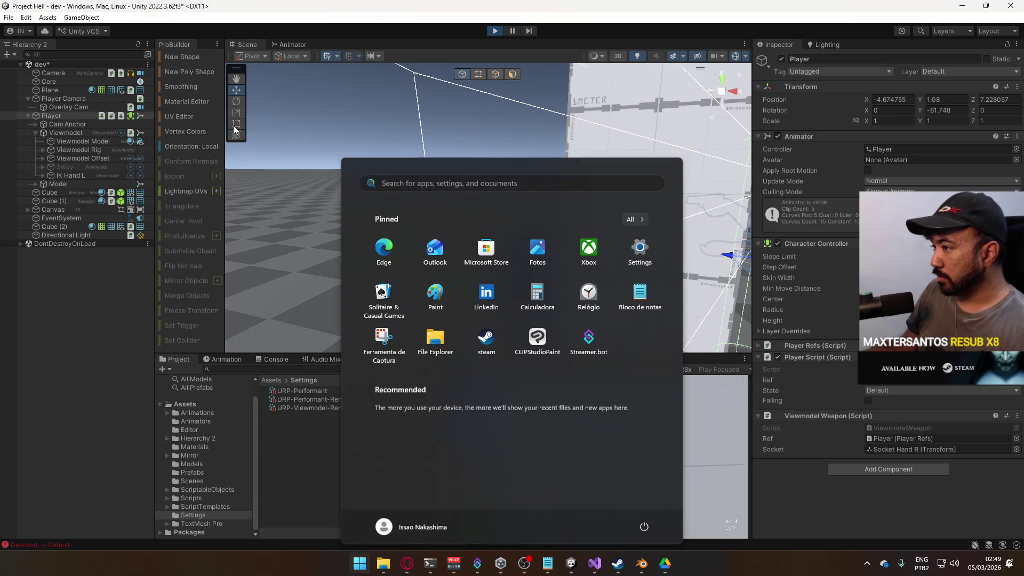
{"action": "left_click", "coordinate": [414, 183]}
{"action": "mouse_move", "coordinate": [413, 183]}
{"action": "left_mouse_down"}
{"action": "mouse_move", "coordinate": [407, 208]}
{"action": "mouse_move", "coordinate": [545, 212]}
{"action": "left_mouse_up"}
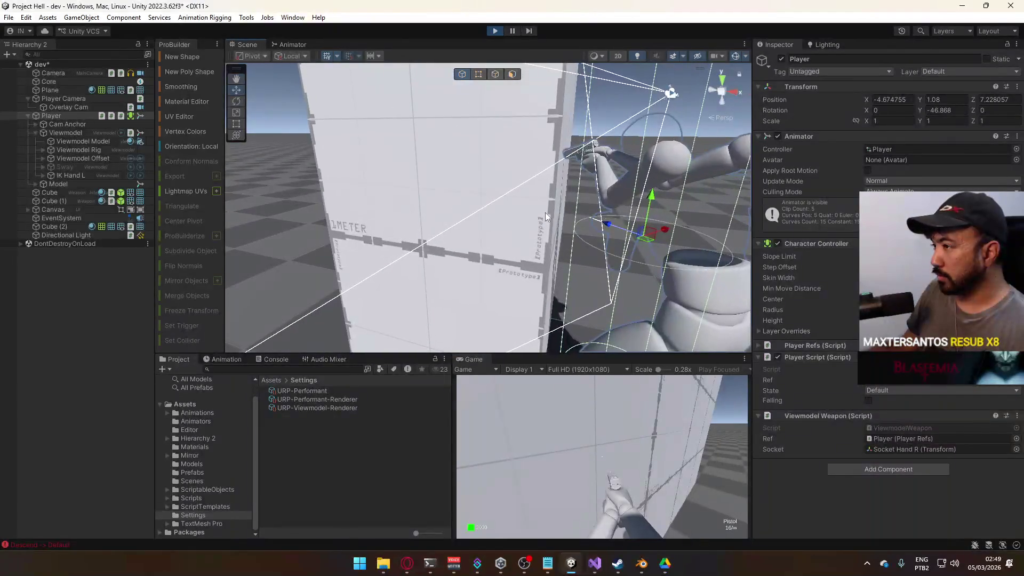
{"action": "key", "text": "super"}
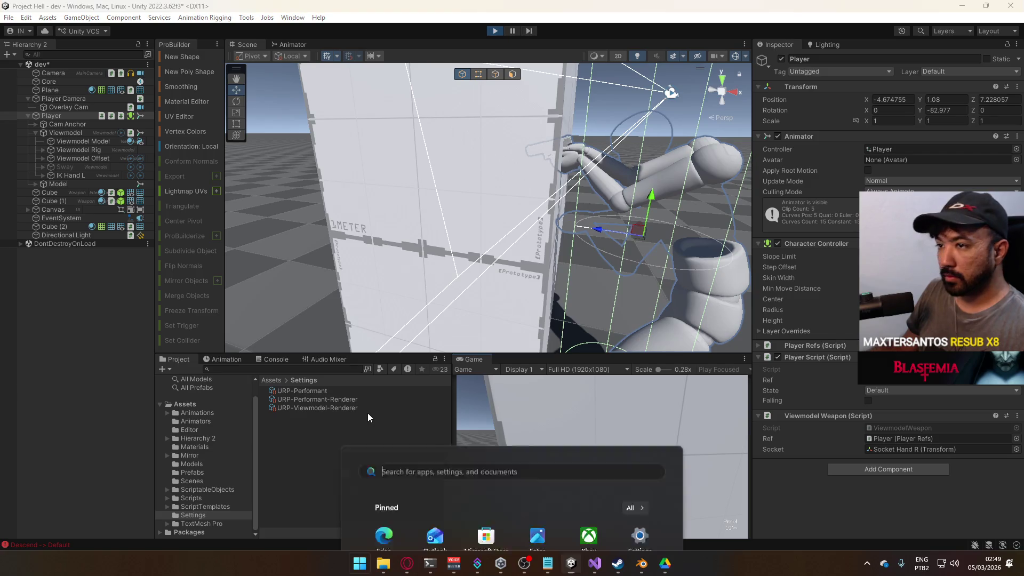
Compare the main Camera's clipping planes with the Overlay Cam's shadow rendering option
{"action": "left_click", "coordinate": [81, 104]}
{"action": "left_click", "coordinate": [83, 99]}
{"action": "left_click", "coordinate": [73, 72]}
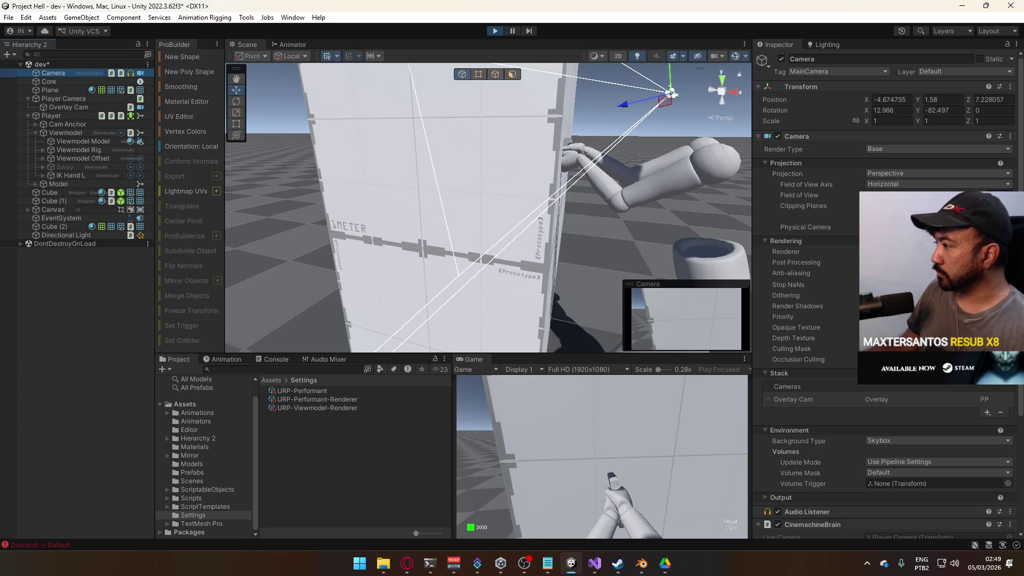
{"action": "left_click", "coordinate": [896, 206]}
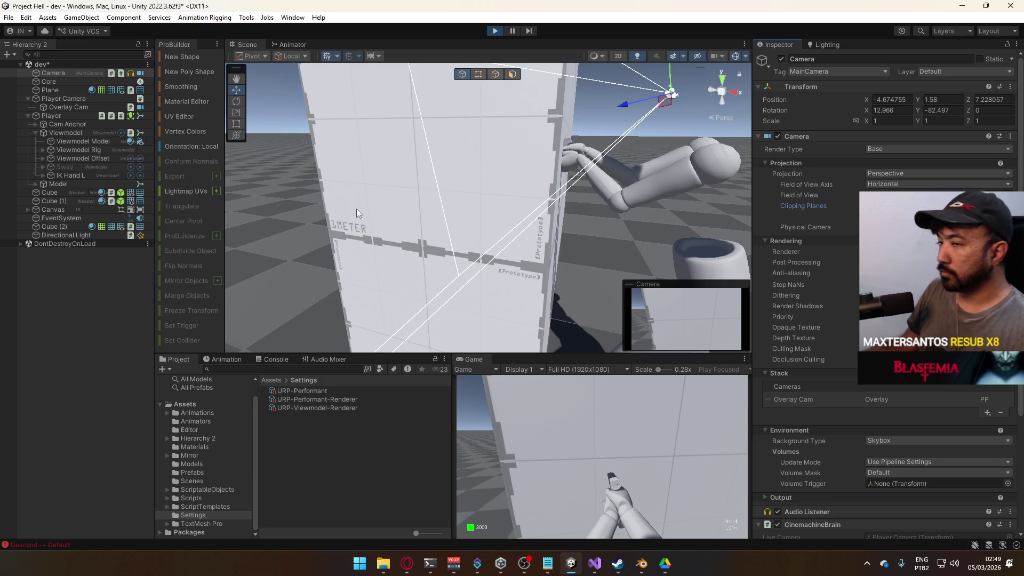
{"action": "left_click", "coordinate": [69, 106]}
{"action": "left_click", "coordinate": [895, 206]}
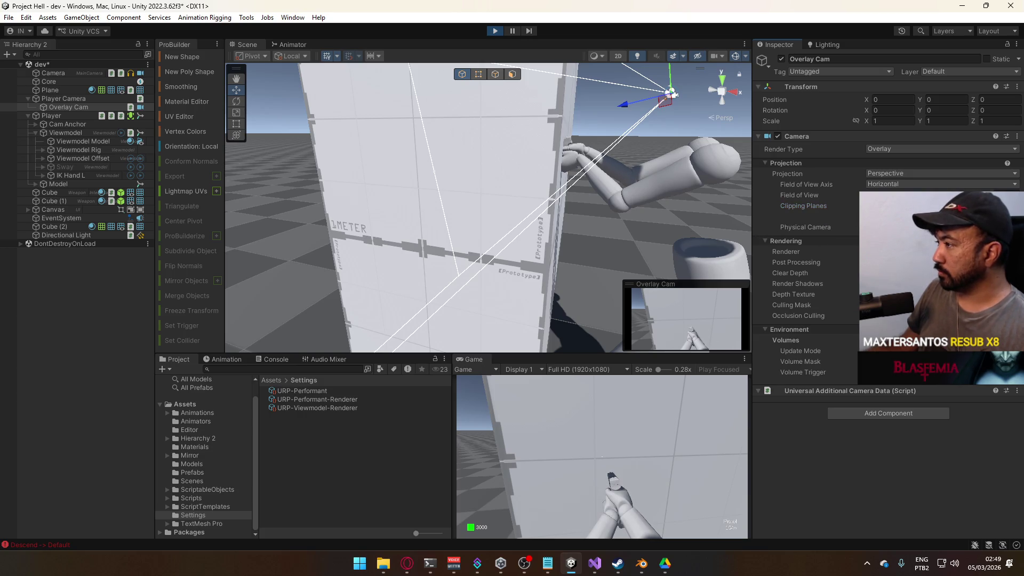
{"action": "left_click", "coordinate": [869, 283]}
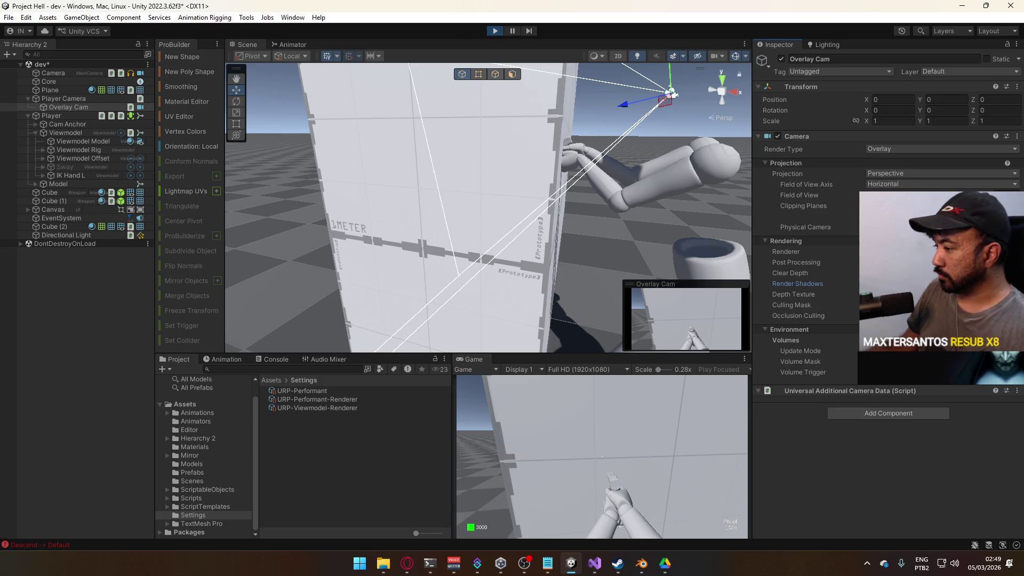
{"action": "left_click", "coordinate": [595, 462]}
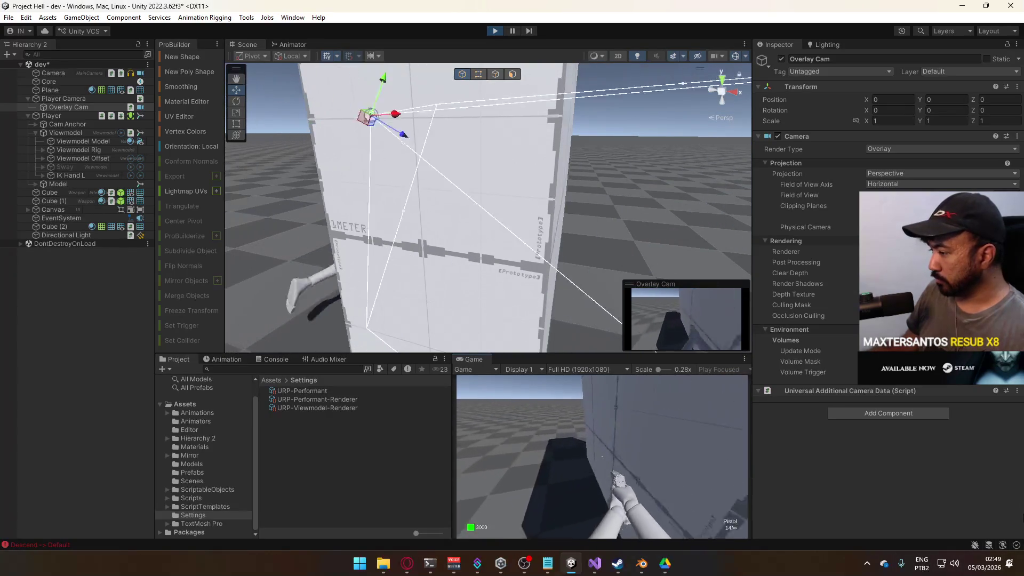
{"action": "key", "text": "super"}
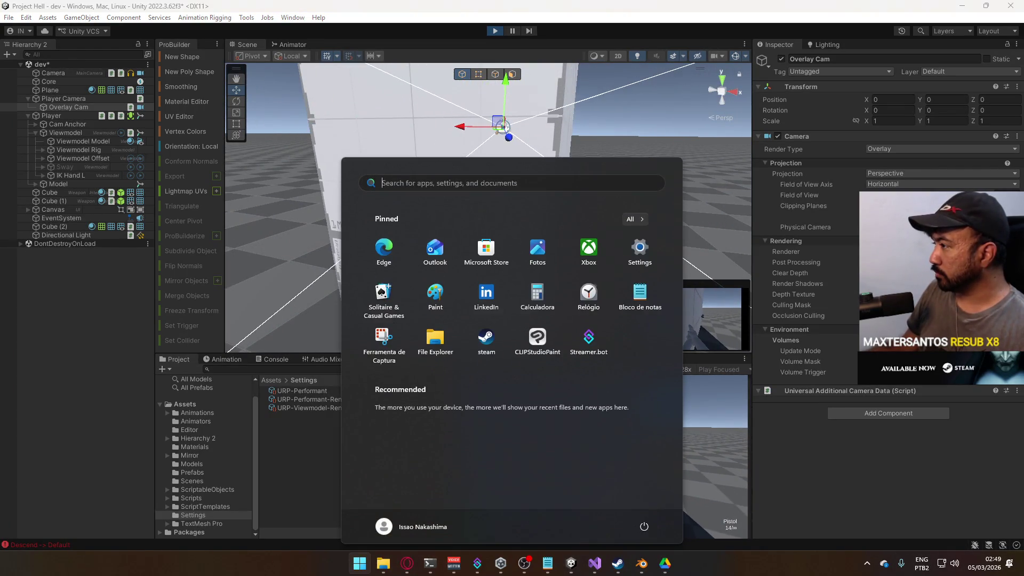
{"action": "key", "text": "Escape"}
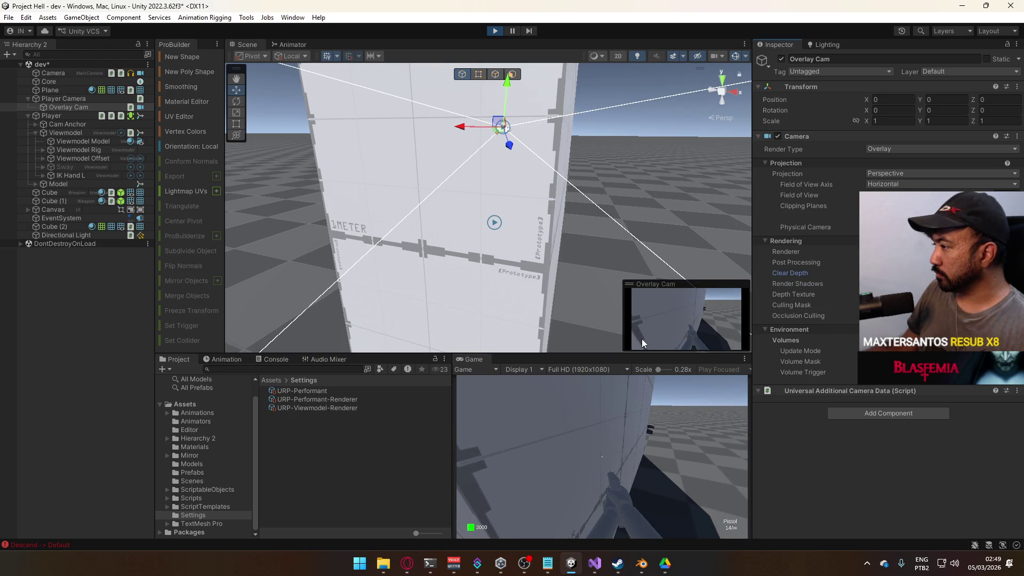
{"action": "left_click", "coordinate": [652, 480]}
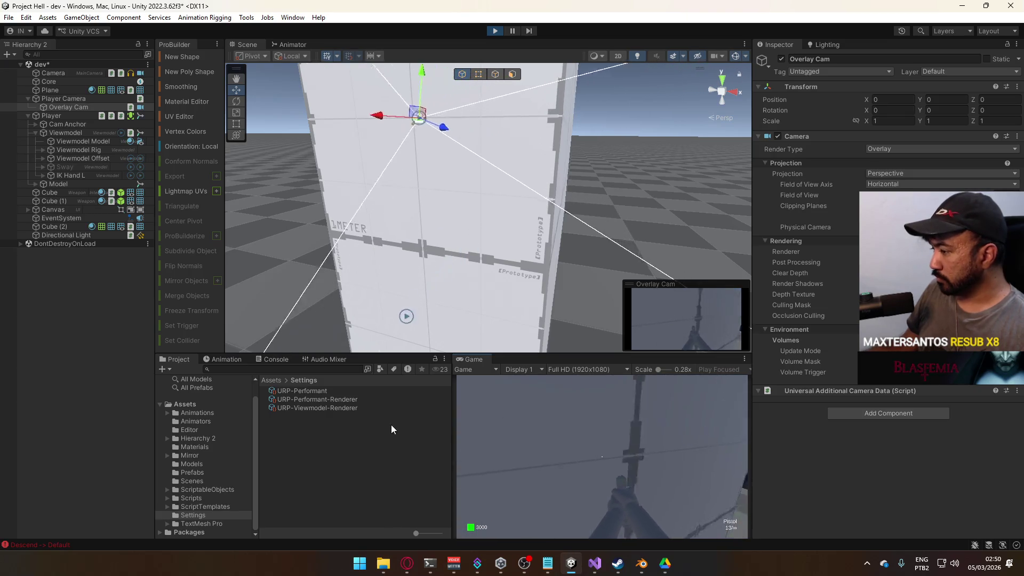
{"action": "key", "text": "super"}
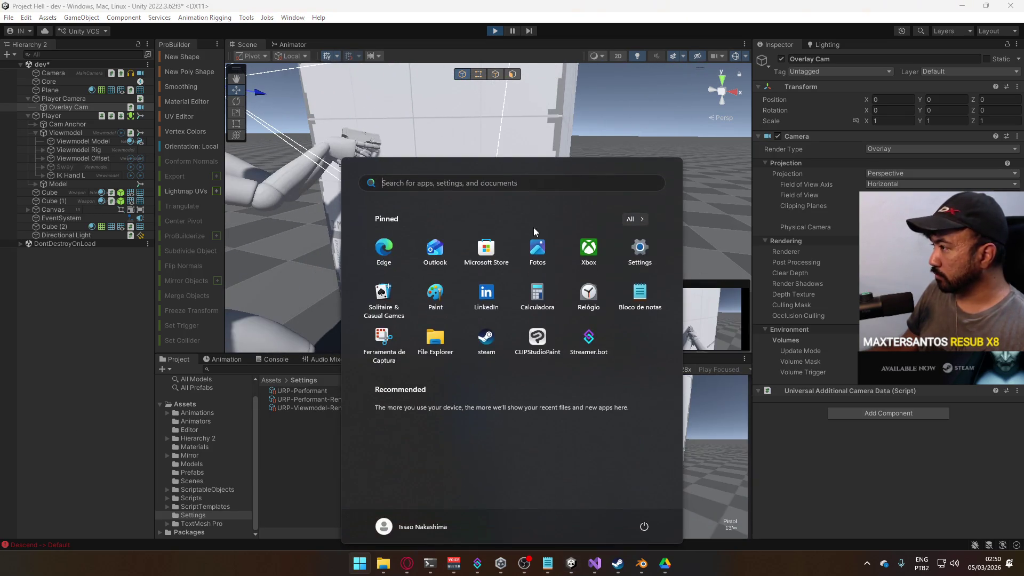
{"action": "key", "text": "super"}
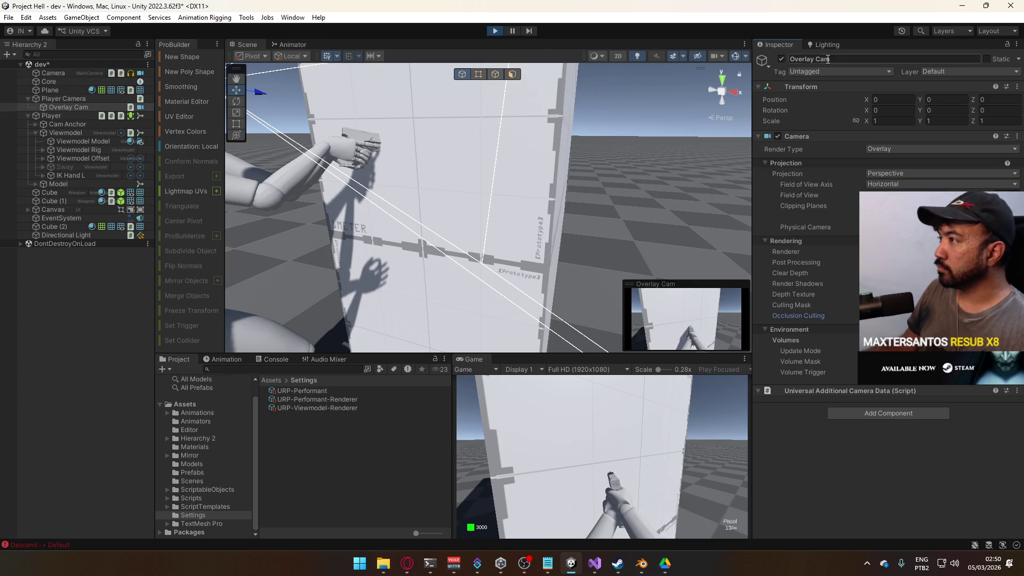
{"action": "left_click", "coordinate": [324, 404]}
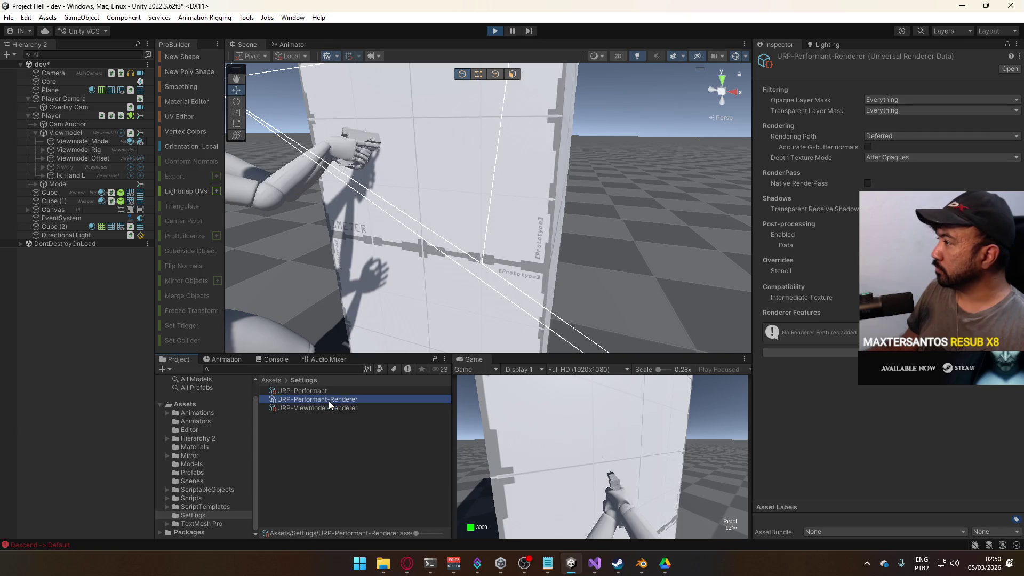
On URP-Viewmodel-Renderer, try Depth Priming Mode Forced, then revert it to Disabled
{"action": "left_click", "coordinate": [328, 407]}
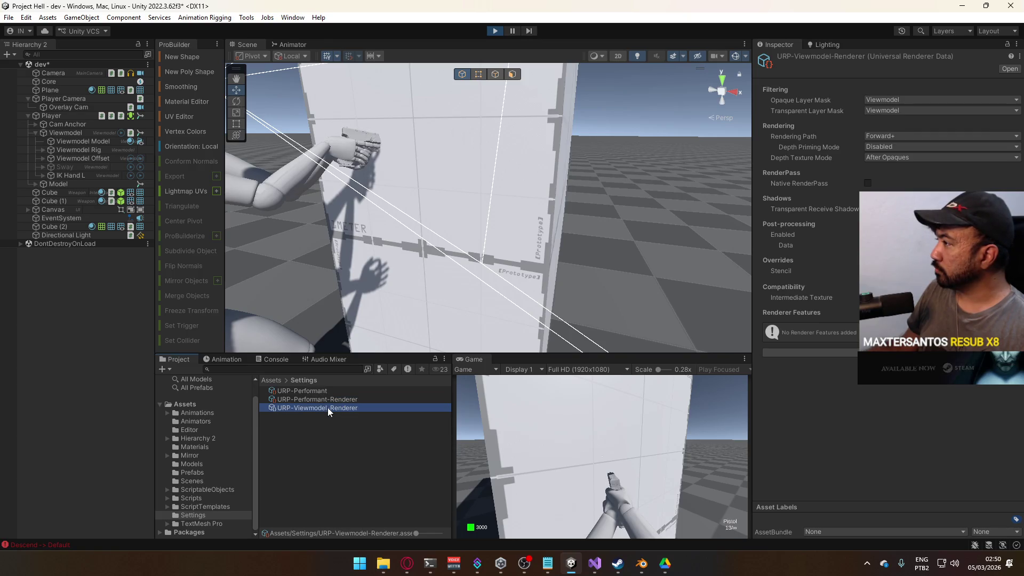
{"action": "left_click", "coordinate": [896, 147]}
{"action": "left_click", "coordinate": [906, 179]}
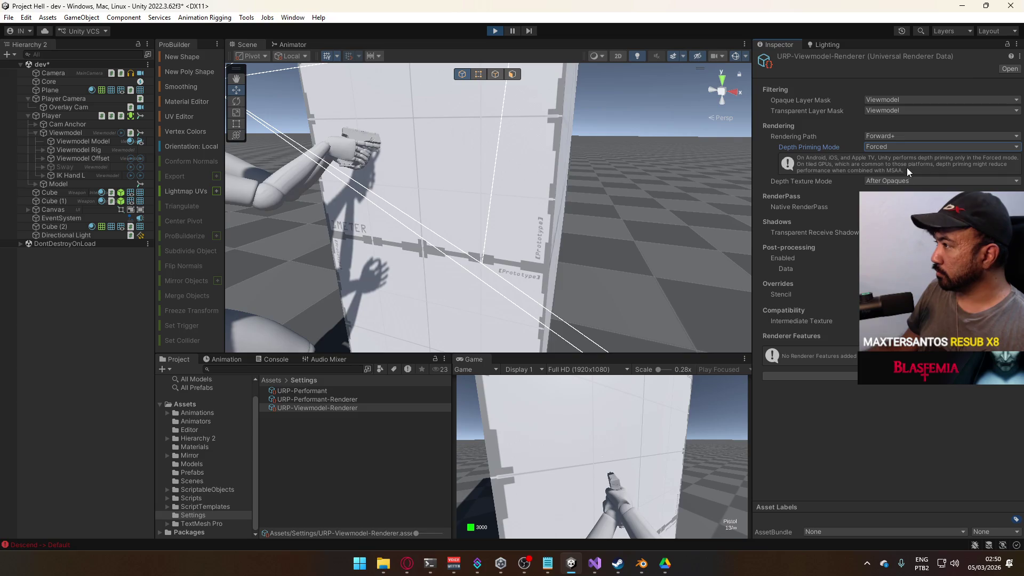
{"action": "left_click", "coordinate": [910, 146]}
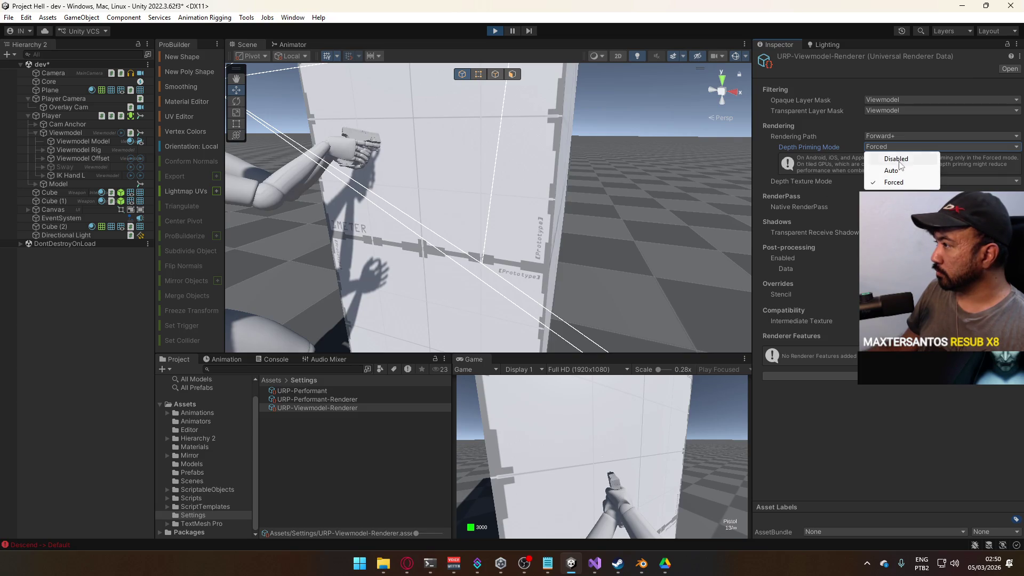
{"action": "left_click", "coordinate": [897, 159]}
Try Depth Texture Mode Force Prepass and After Transparents, then return it to After Opaques
{"action": "left_click", "coordinate": [913, 158]}
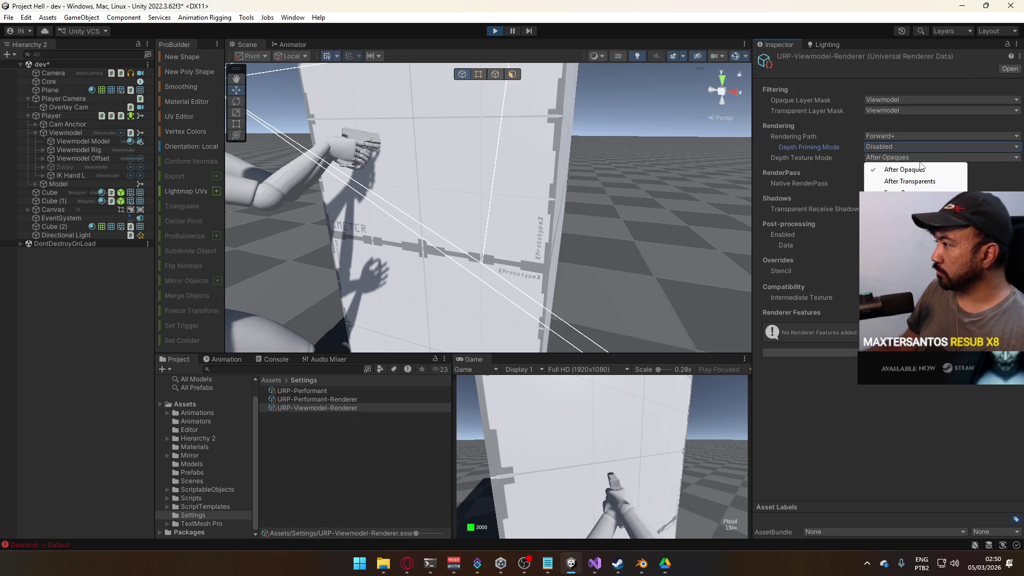
{"action": "left_click", "coordinate": [917, 192]}
{"action": "left_click", "coordinate": [912, 158]}
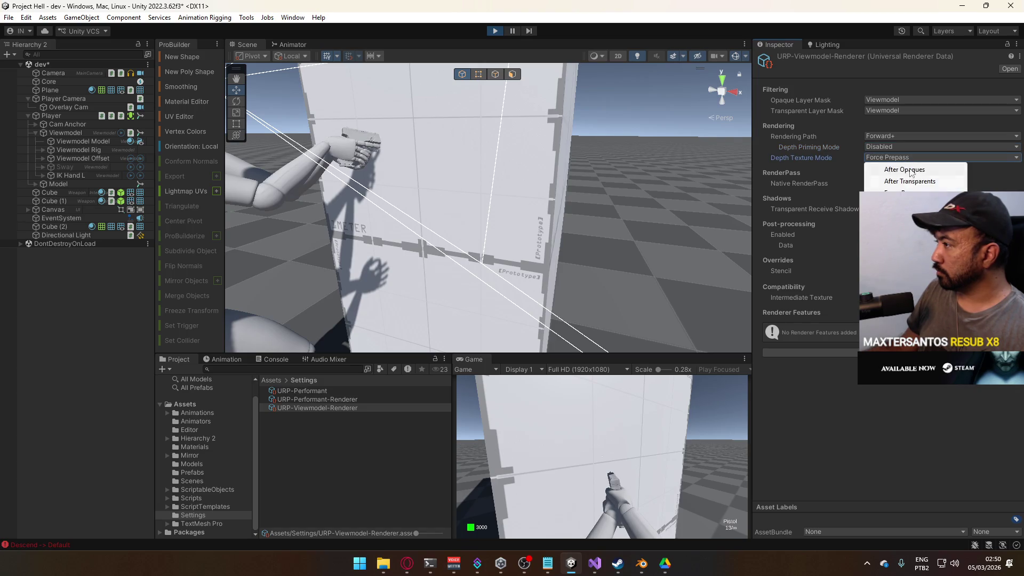
{"action": "left_click", "coordinate": [910, 182]}
{"action": "left_click", "coordinate": [922, 158]}
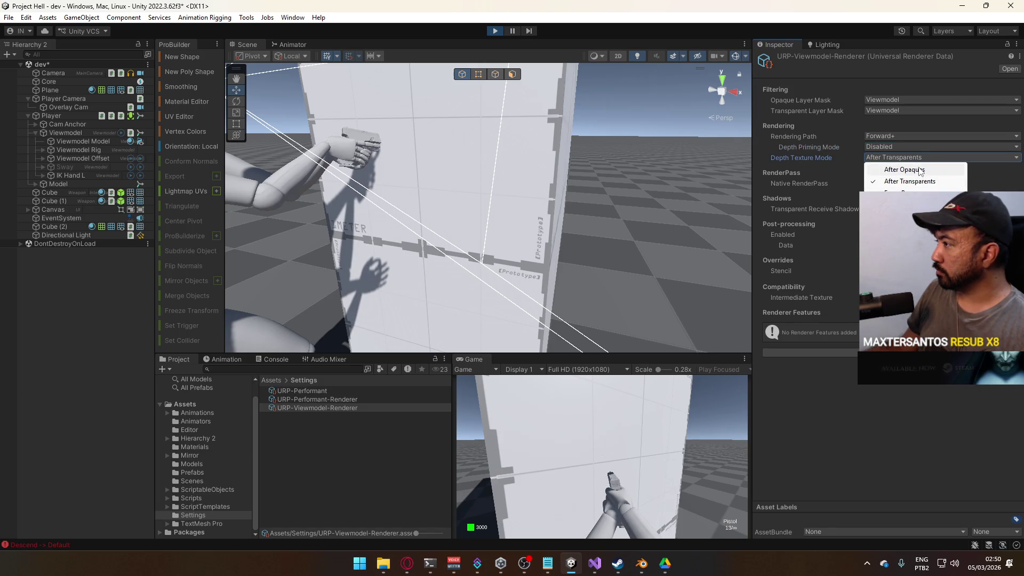
{"action": "left_click", "coordinate": [919, 169]}
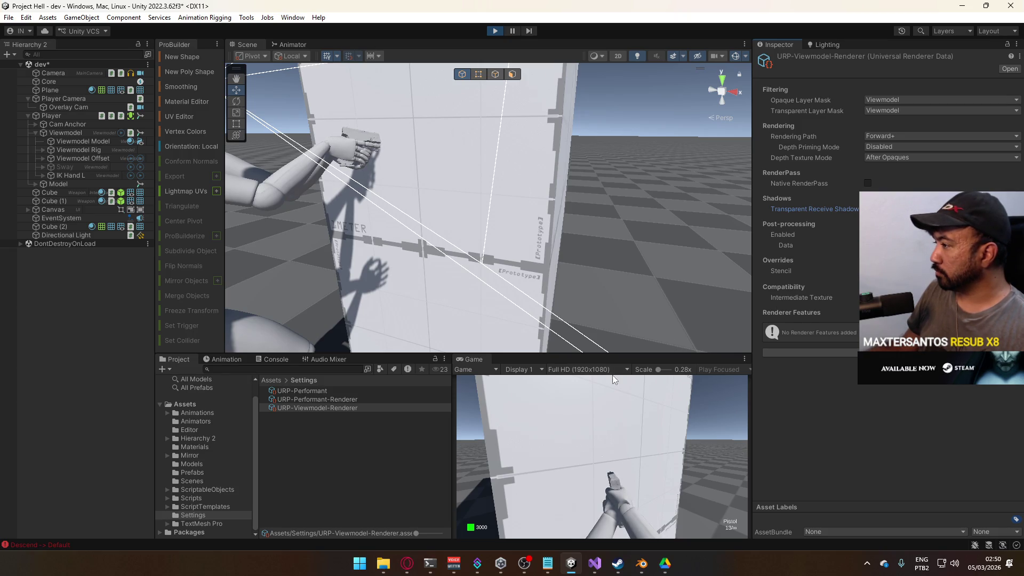
Set the Transparent Layer Mask to Nothing and fire the pistol to test the viewmodel
{"action": "left_click", "coordinate": [907, 112]}
{"action": "left_click", "coordinate": [912, 120]}
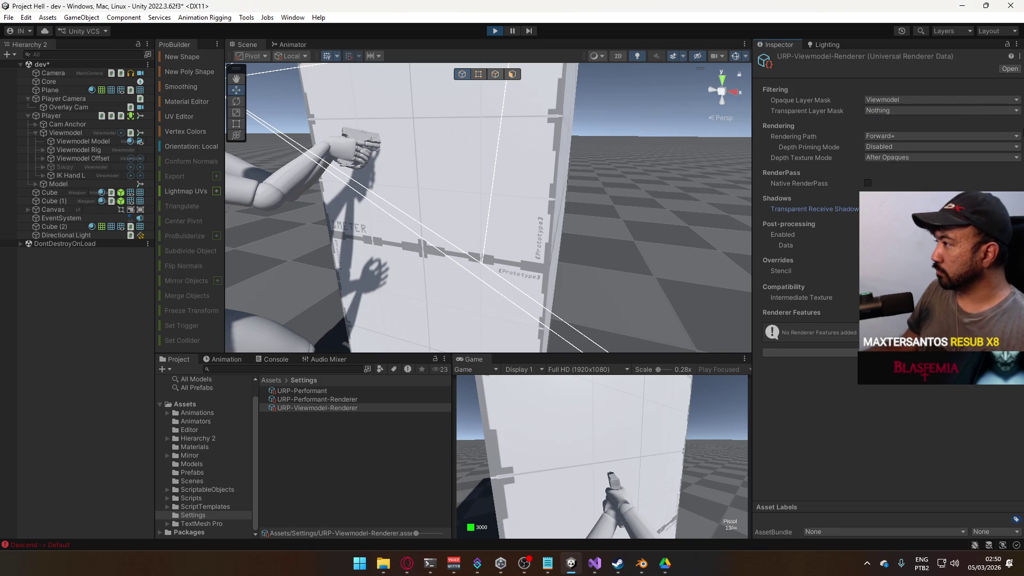
{"action": "left_click", "coordinate": [602, 429]}
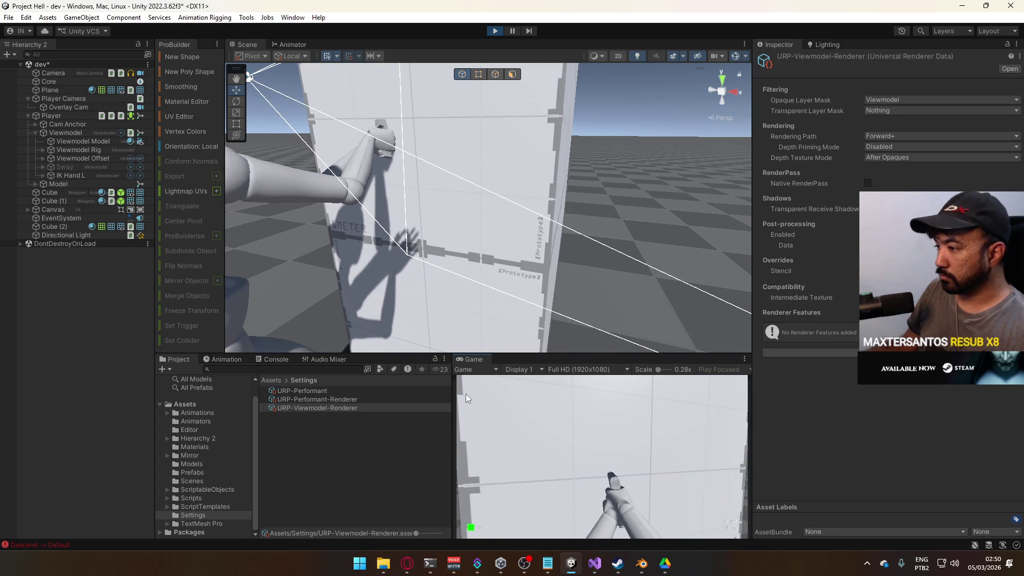
Select Overlay Cam under Player and view which layers its layer mask includes
{"action": "key", "text": "super"}
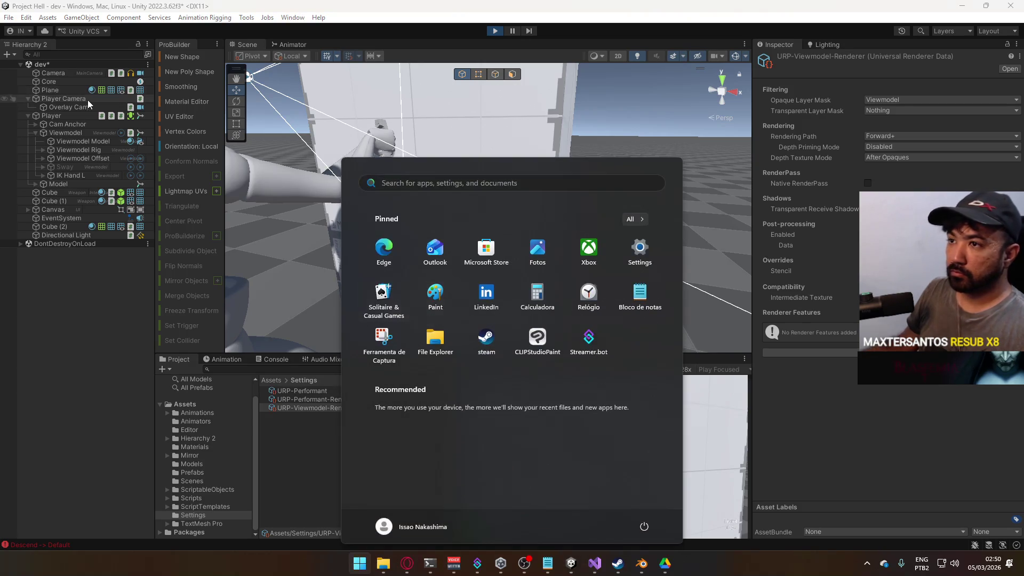
{"action": "key", "text": "super"}
{"action": "left_click", "coordinate": [79, 115]}
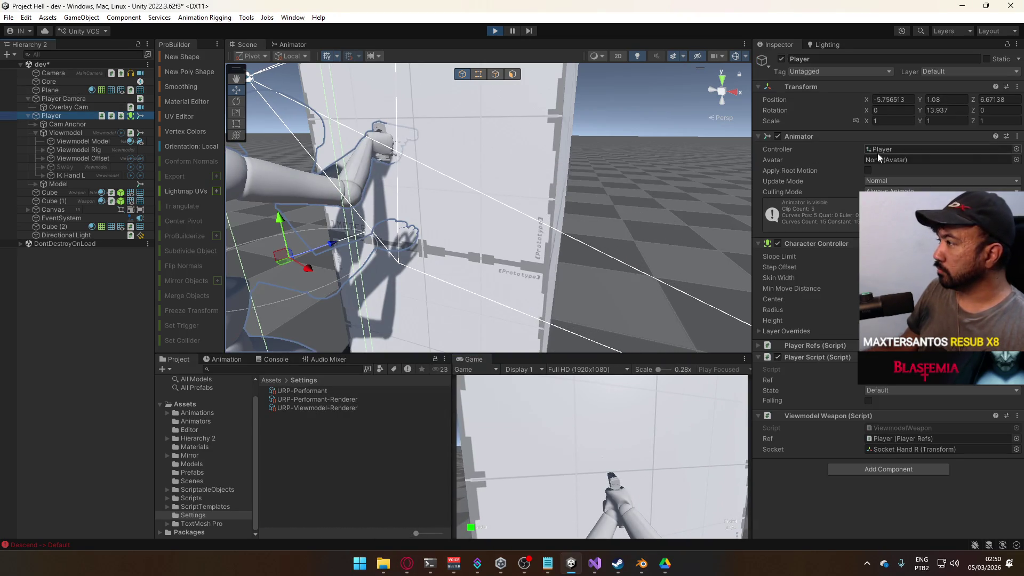
{"action": "left_click", "coordinate": [93, 109]}
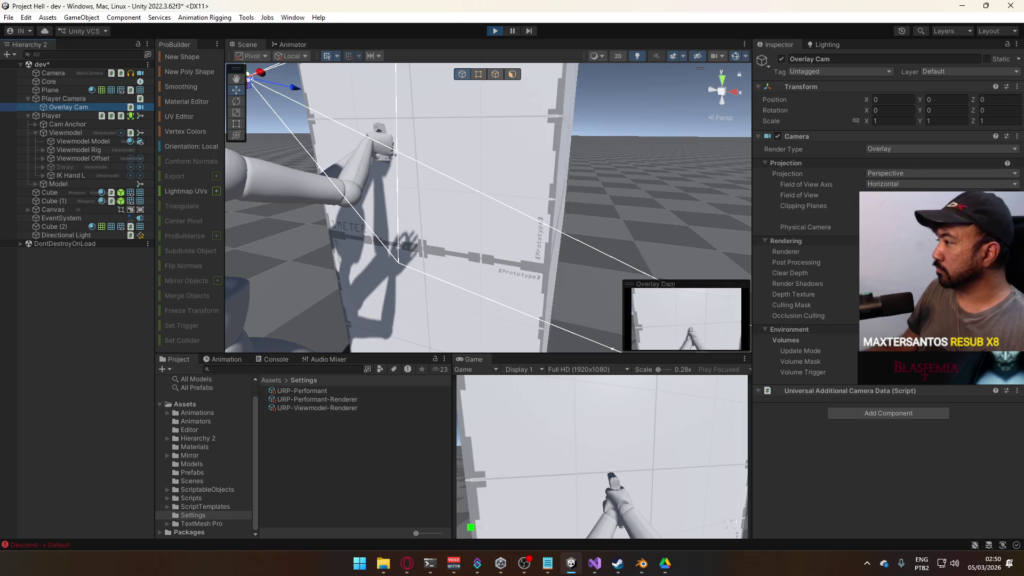
{"action": "left_click", "coordinate": [906, 361]}
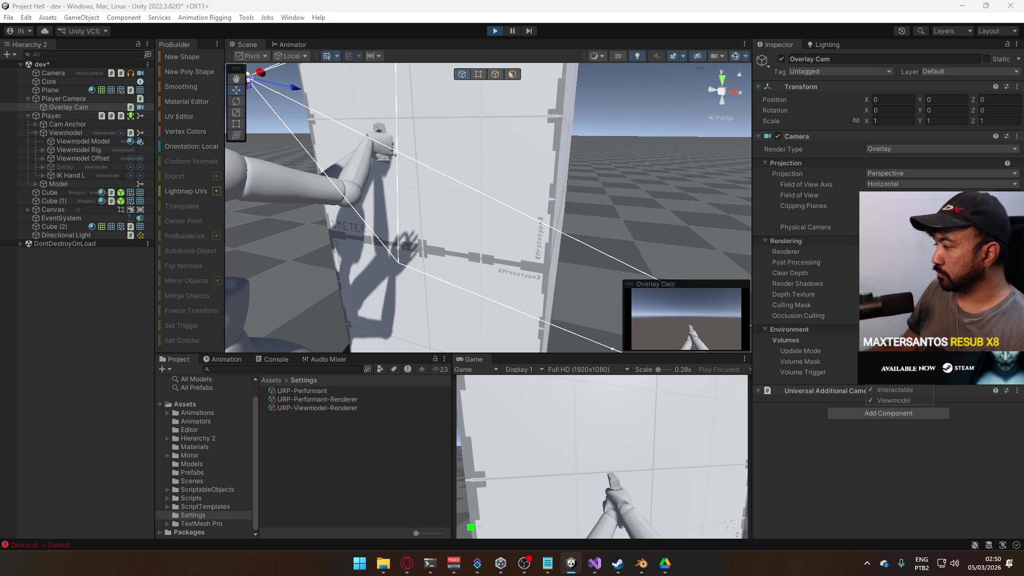
{"action": "left_click", "coordinate": [647, 465]}
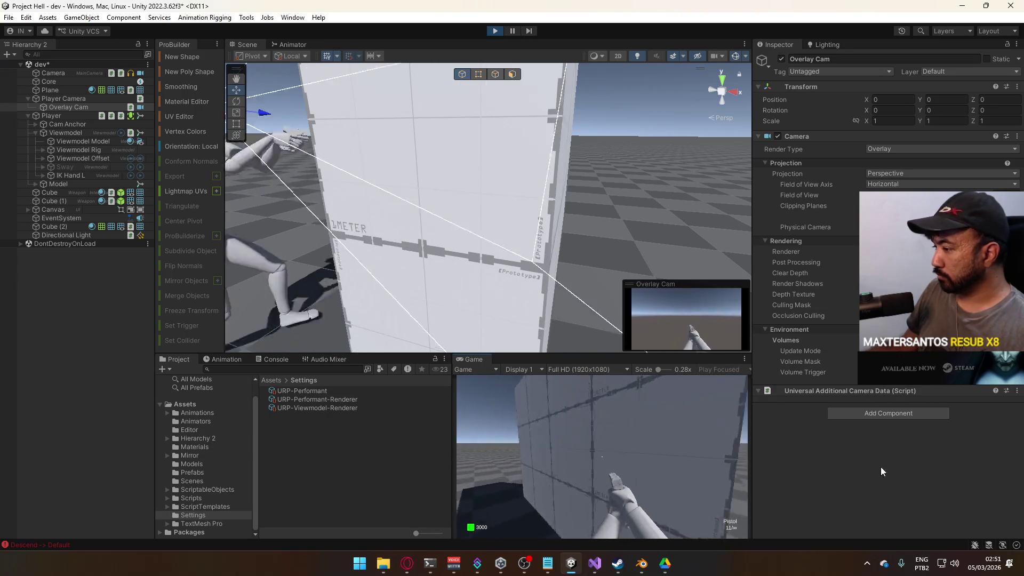
Walk the player along the wall in-game, then switch to the overlay-camera forum thread
{"action": "key", "text": "super"}
{"action": "key", "text": "super"}
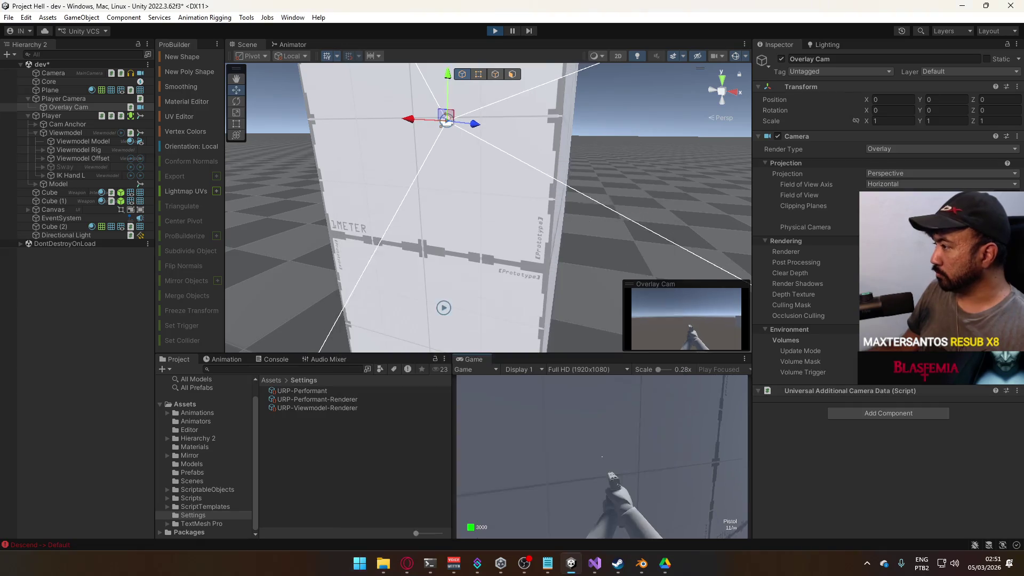
{"action": "key", "text": "Escape"}
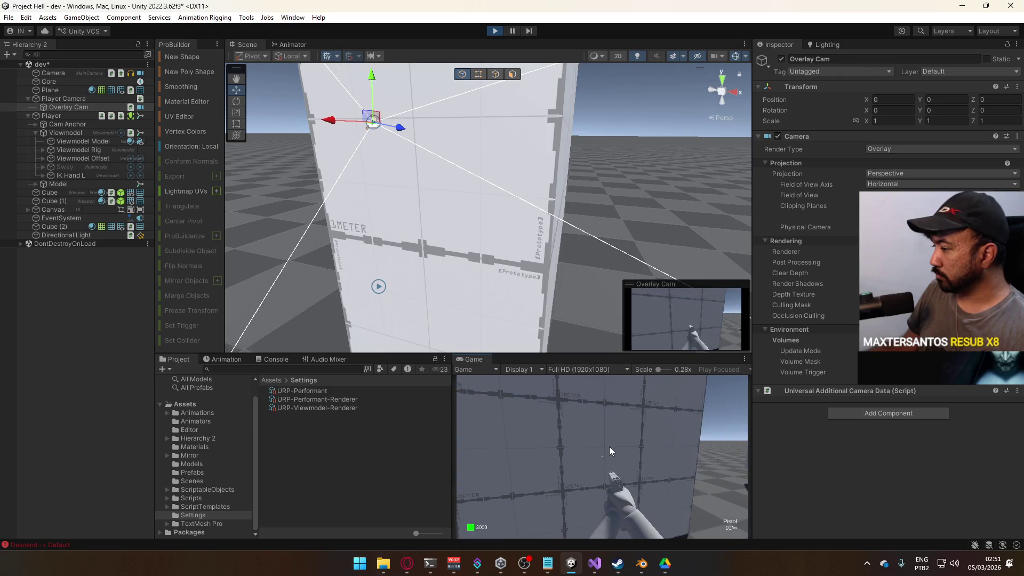
{"action": "key", "text": "d"}
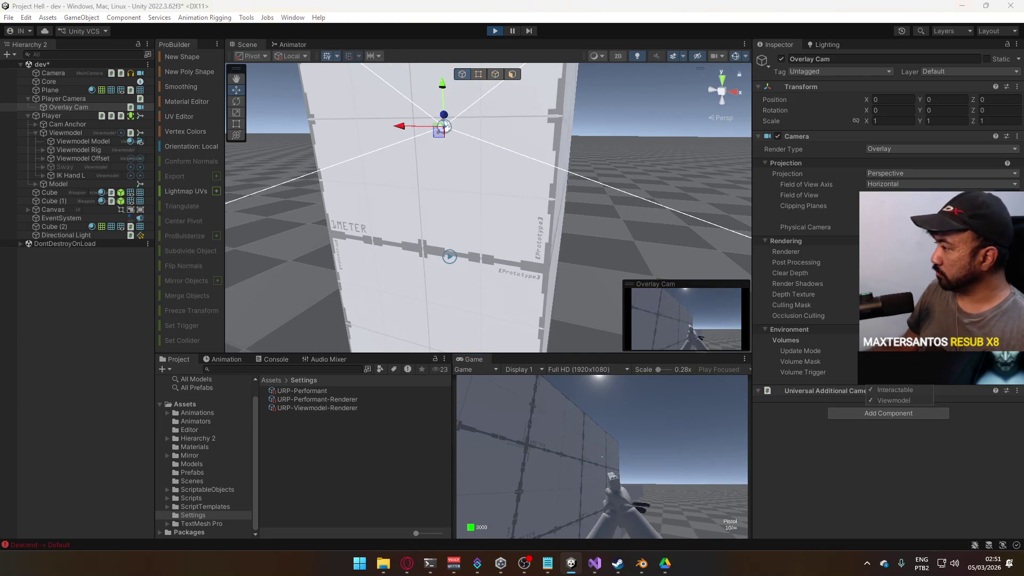
{"action": "key", "text": "Escape"}
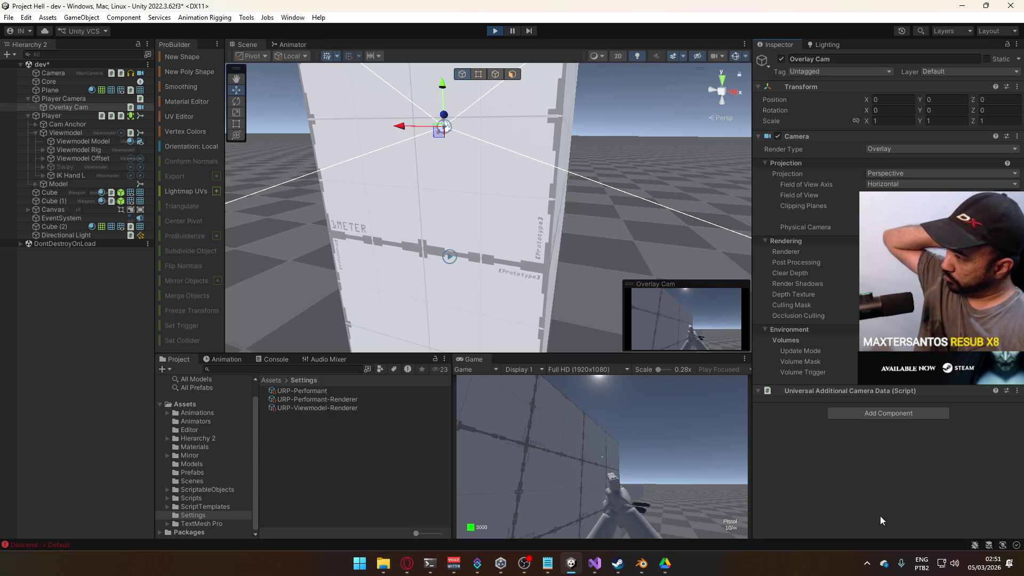
{"action": "key", "text": "alt+Tab"}
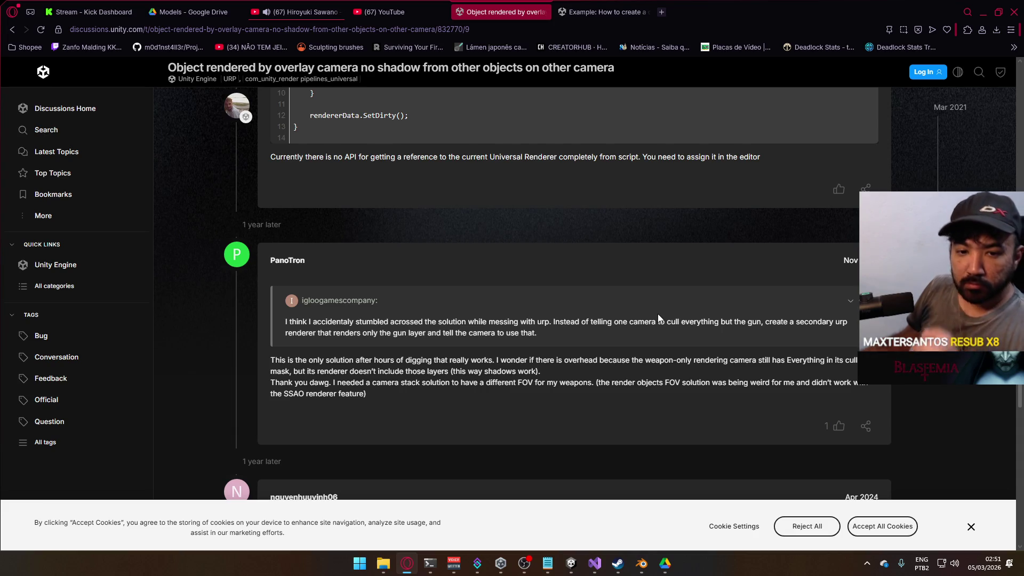
{"action": "key", "text": "alt+Tab"}
{"action": "left_click_drag", "start_coordinate": [556, 215], "coordinate": [674, 218]}
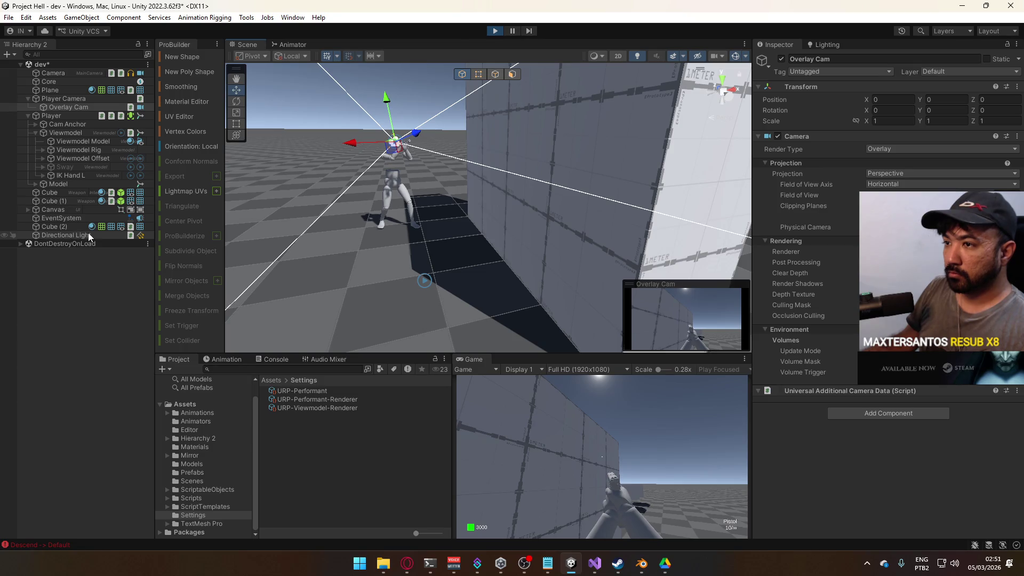
Inspect the Player Camera and the Player's character controller radius
{"action": "left_click", "coordinate": [79, 97]}
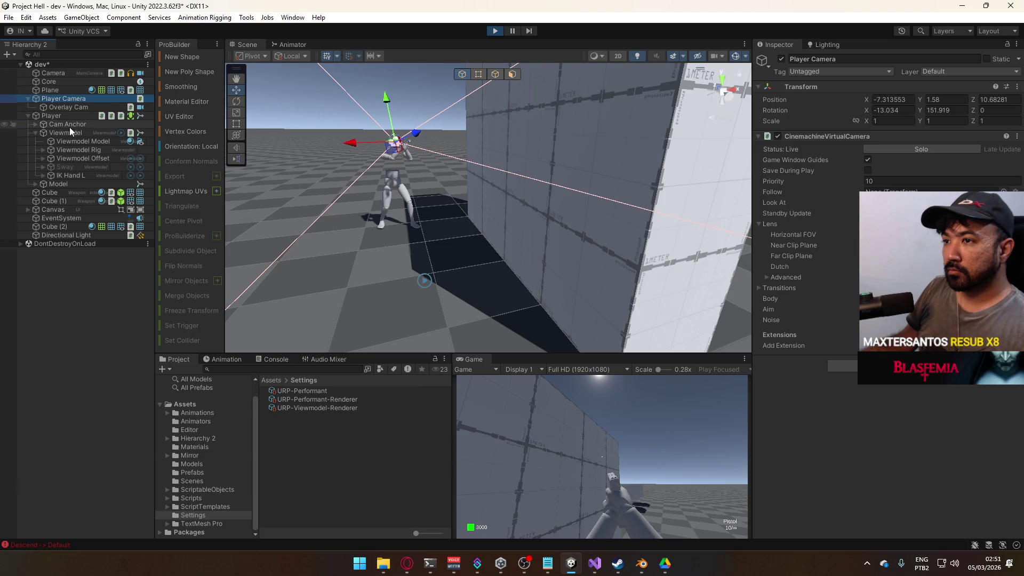
{"action": "left_click", "coordinate": [69, 115]}
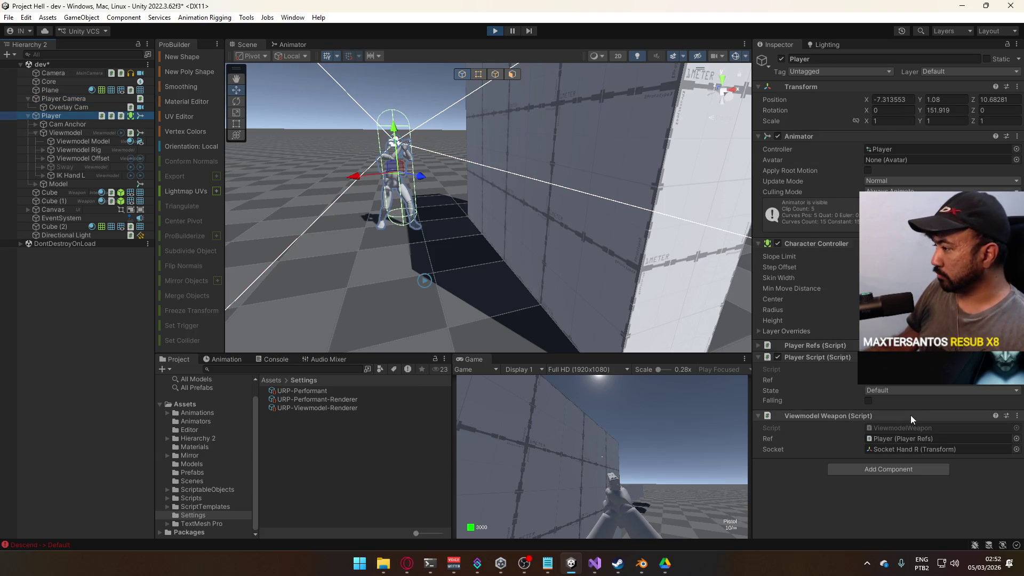
{"action": "left_click", "coordinate": [907, 310]}
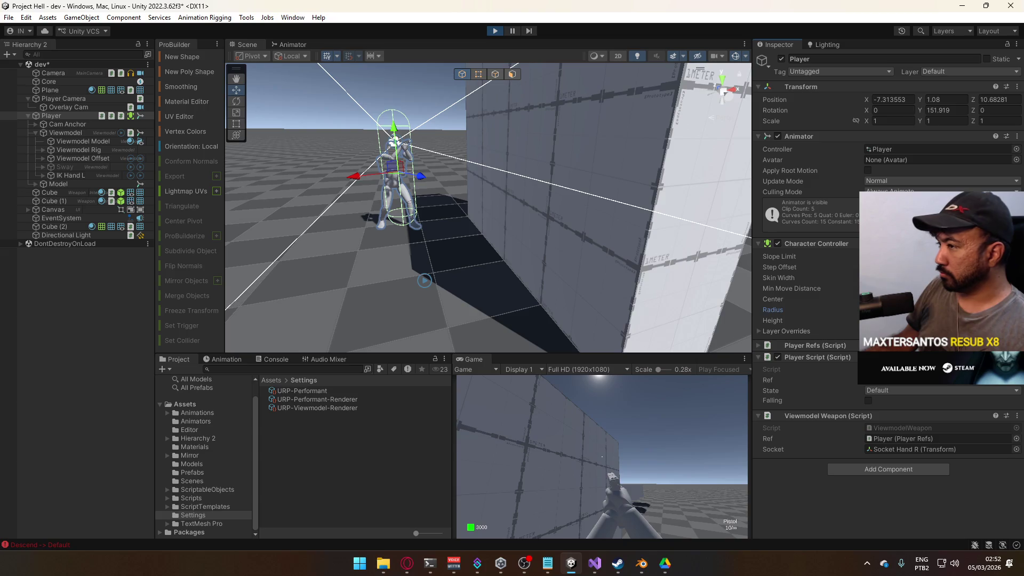
{"action": "left_click", "coordinate": [489, 247]}
{"action": "key", "text": "ctrl+z"}
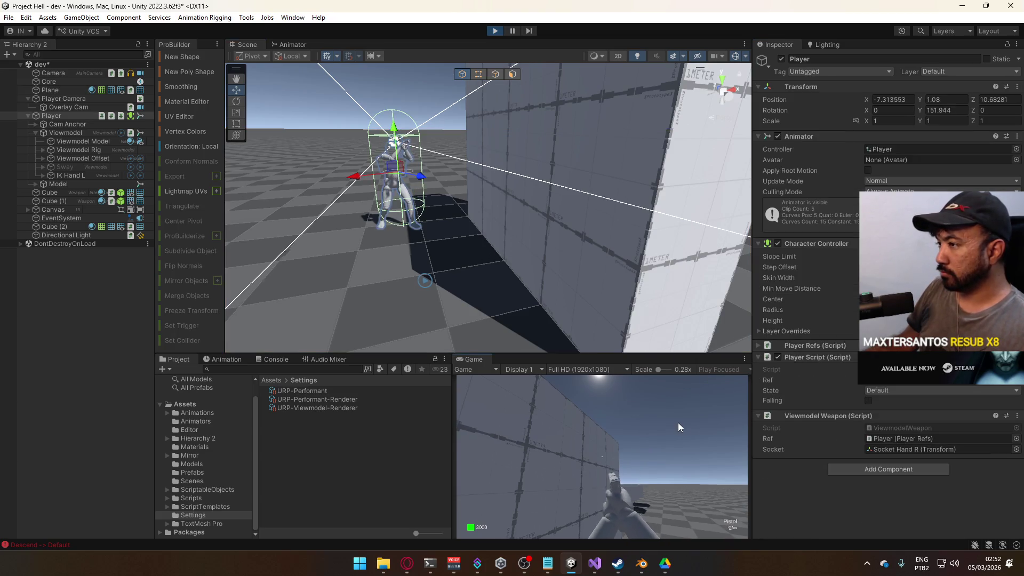
In the running game, walk toward the cube, switch to the AK with 3, and approach the wall
{"action": "left_click", "coordinate": [677, 422]}
{"action": "key", "text": "w"}
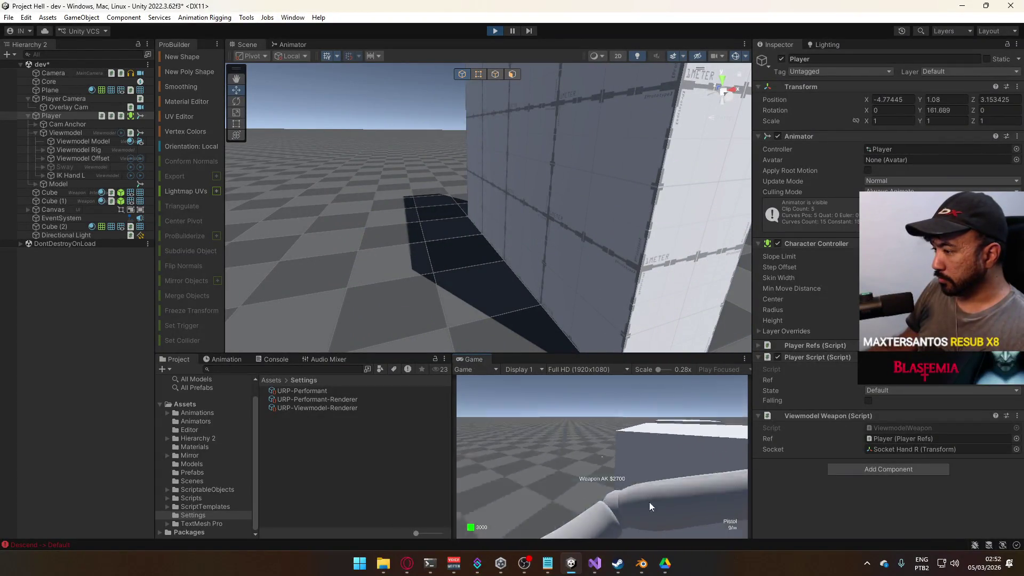
{"action": "key", "text": "3"}
{"action": "key", "text": "w"}
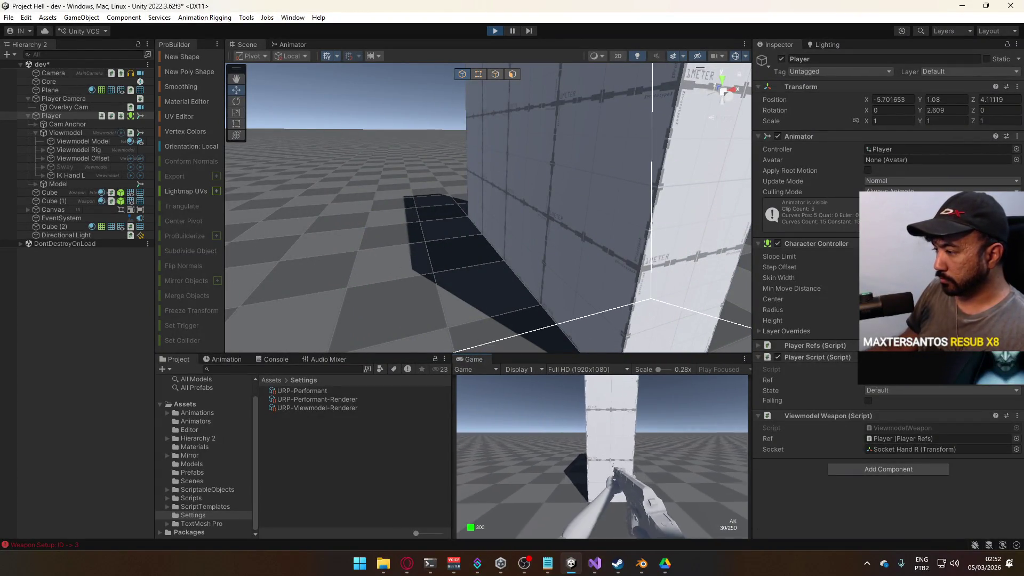
{"action": "key", "text": "w"}
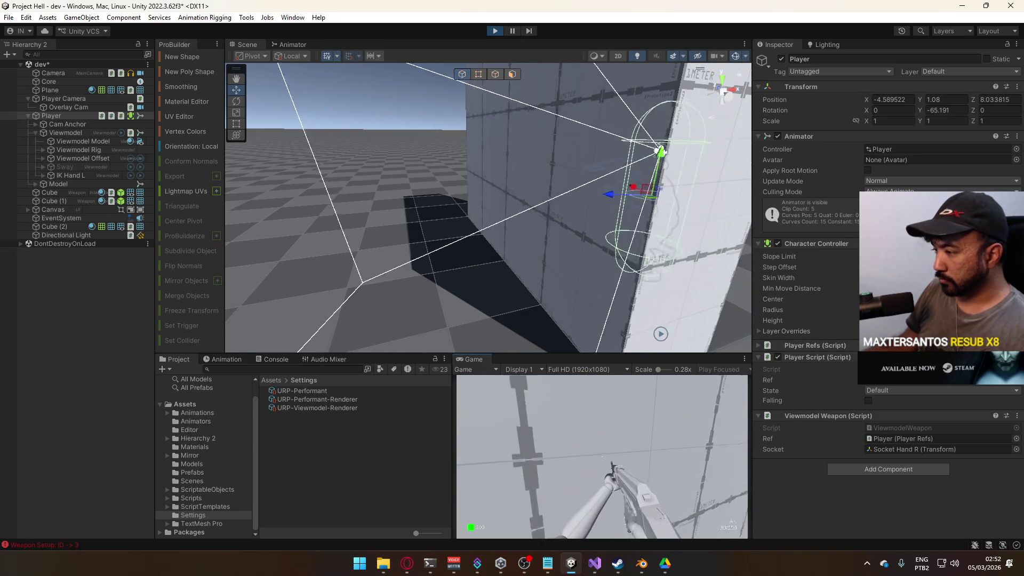
{"action": "key", "text": "w"}
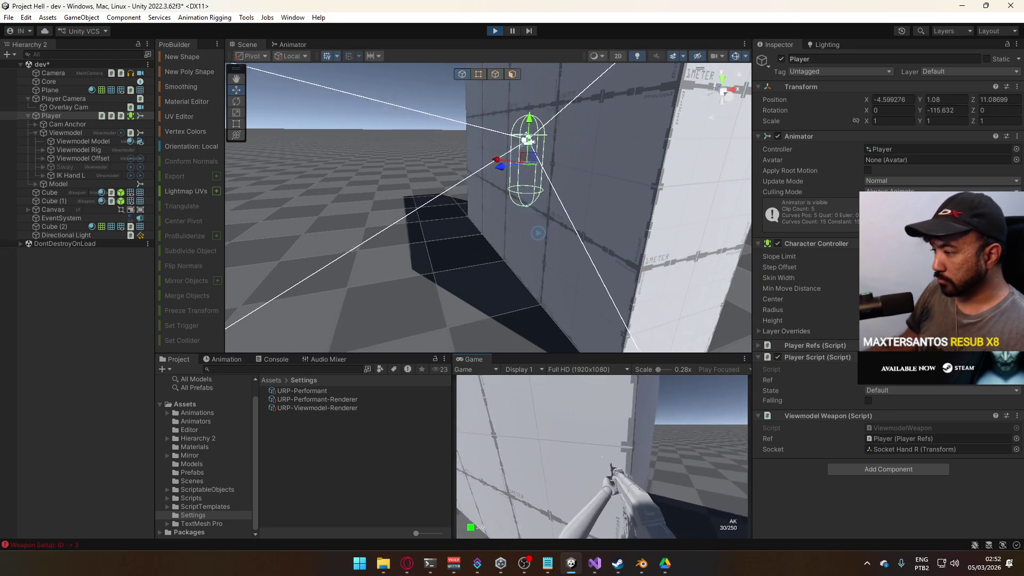
{"action": "key", "text": "super"}
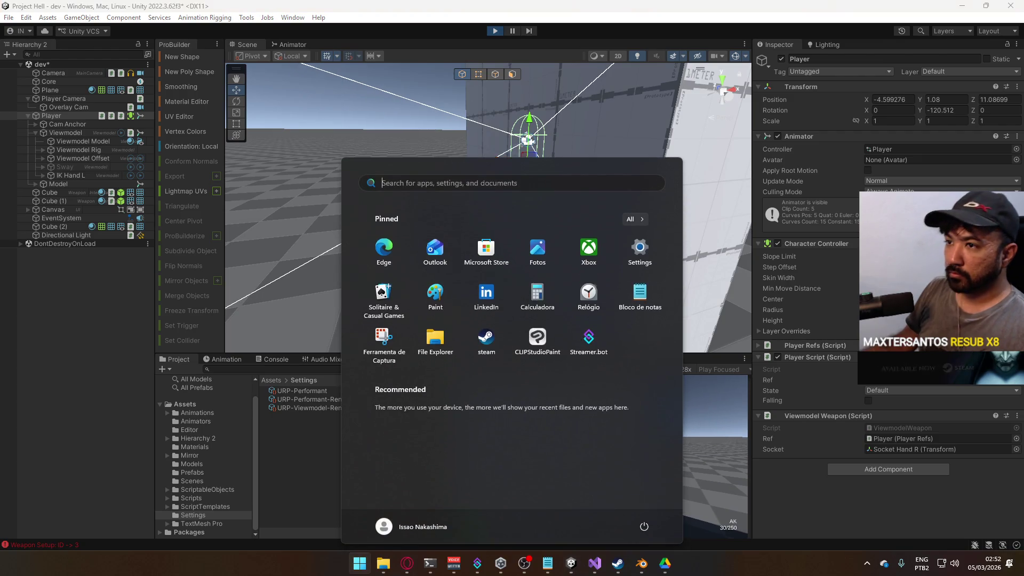
Frame the Viewmodel Model in the Scene view, select the AKM Body mesh, then stop play mode
{"action": "left_click", "coordinate": [121, 124]}
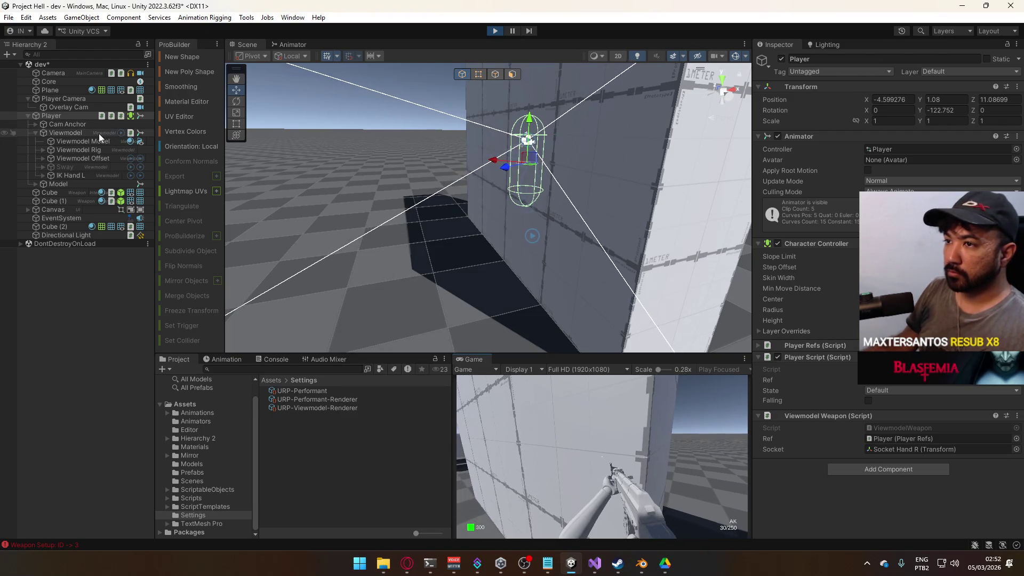
{"action": "left_click", "coordinate": [89, 140]}
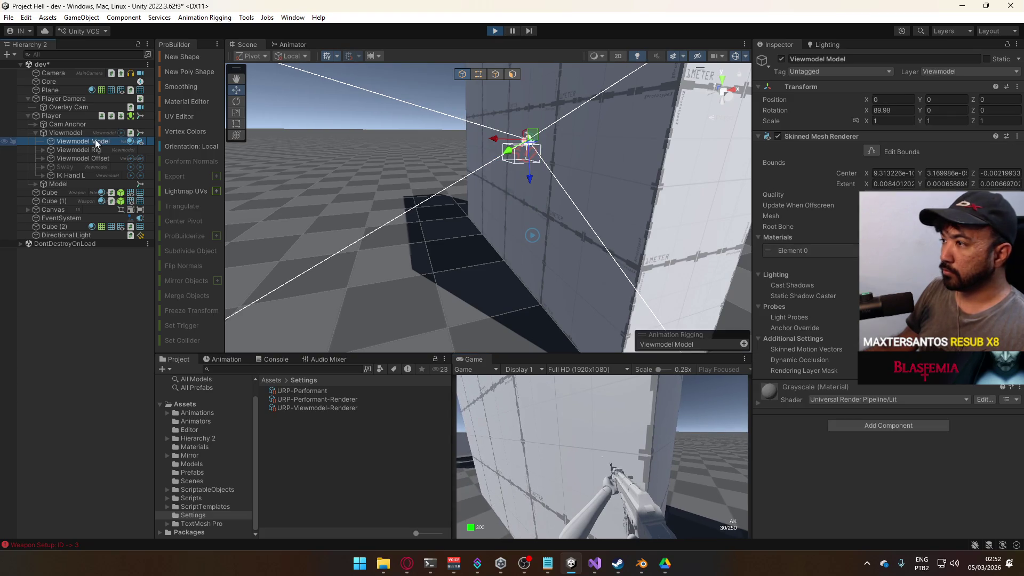
{"action": "key", "text": "f"}
{"action": "mouse_move", "coordinate": [405, 160]}
{"action": "left_mouse_down", "text": "alt"}
{"action": "mouse_move", "coordinate": [478, 152]}
{"action": "mouse_move", "coordinate": [480, 114]}
{"action": "mouse_move", "coordinate": [478, 149]}
{"action": "left_mouse_up", "text": "alt"}
{"action": "left_click", "coordinate": [597, 212]}
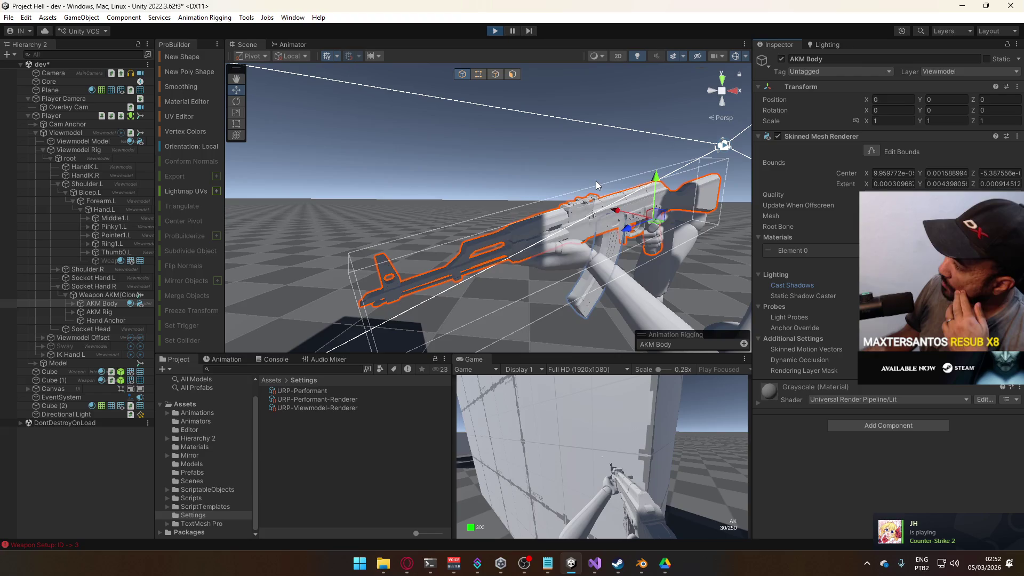
{"action": "left_click", "coordinate": [492, 32]}
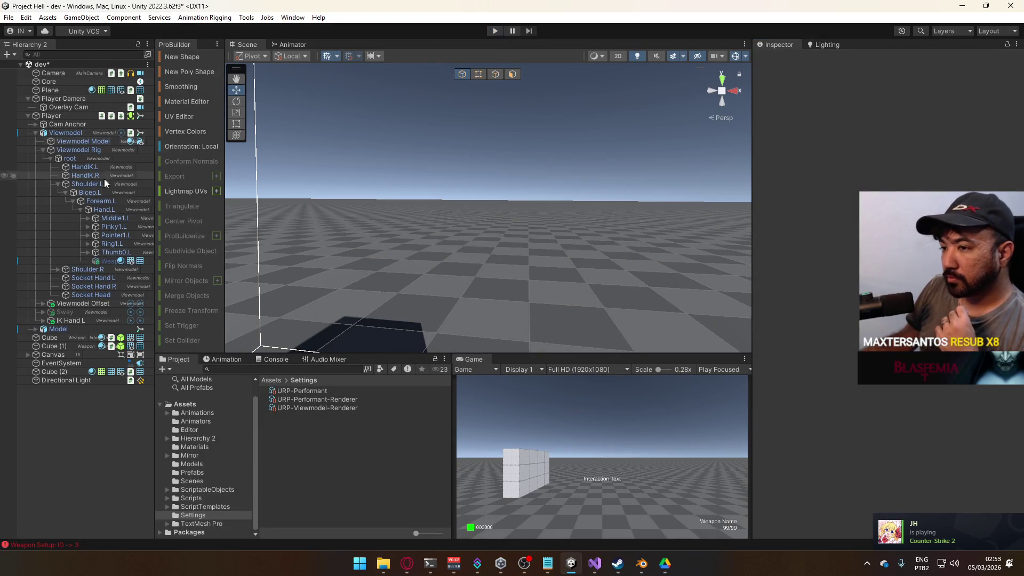
Select URP-Viewmodel-Renderer and begin renaming it, replacing 'Viewmodel' with 'Forward+'
{"action": "left_click", "coordinate": [325, 399]}
{"action": "left_click", "coordinate": [326, 408]}
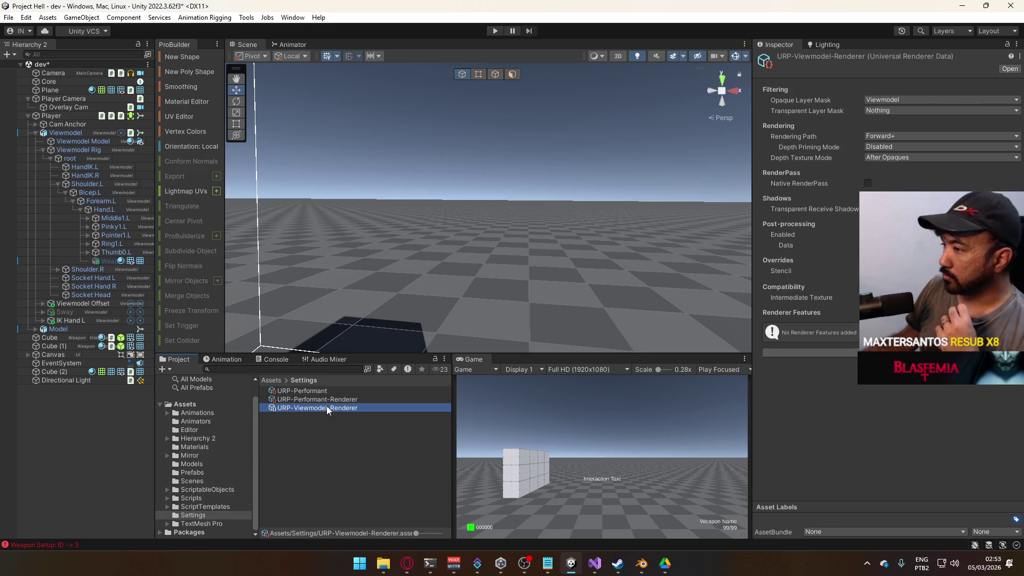
{"action": "left_click", "coordinate": [324, 405]}
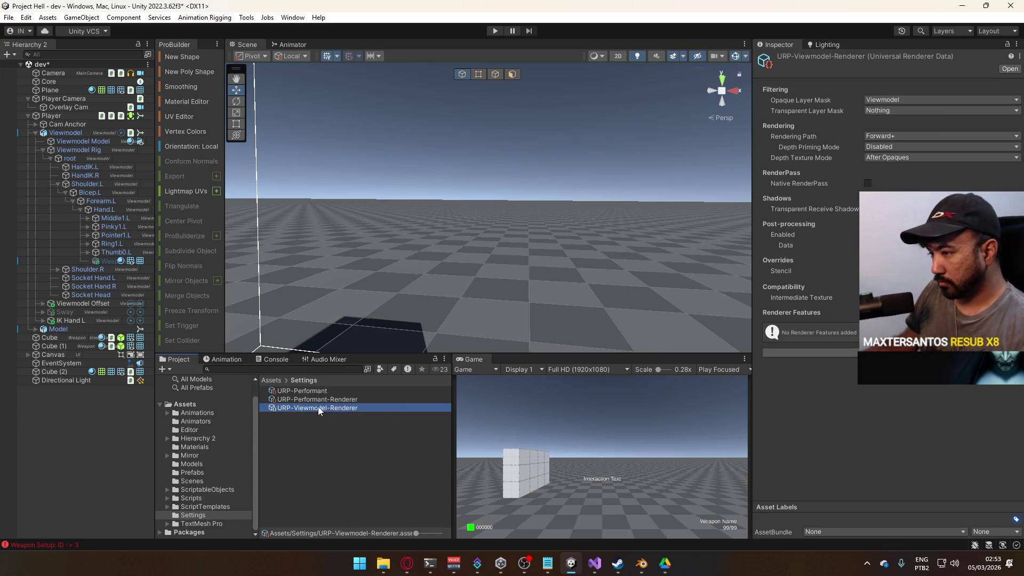
{"action": "double_click", "coordinate": [316, 406]}
{"action": "type", "text": "Forwar"}
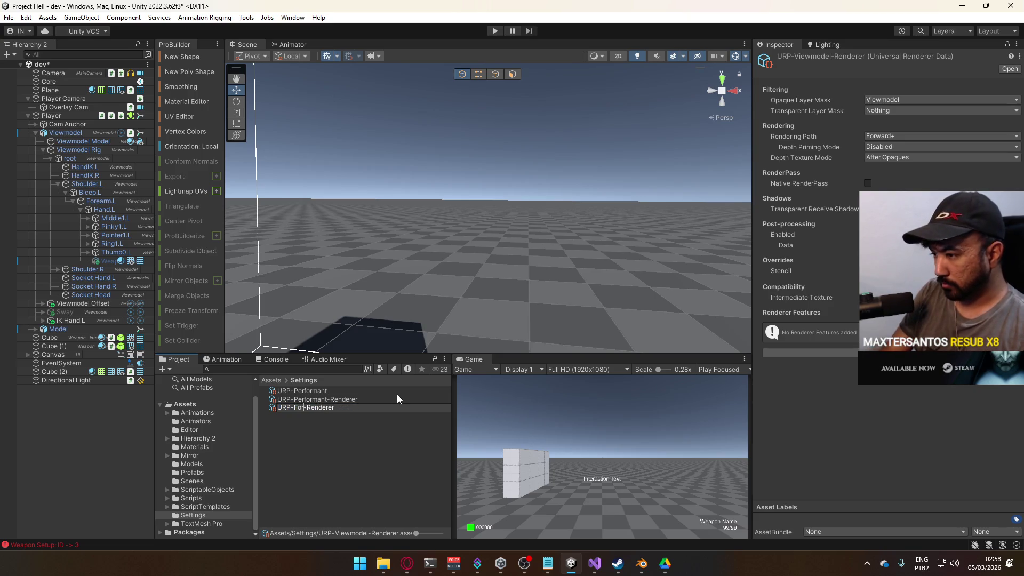
{"action": "type", "text": "d+"}
Confirm the name URP-Forward+-Renderer, then rename it to URP-ForwardPlus-Renderer
{"action": "key", "text": "Return"}
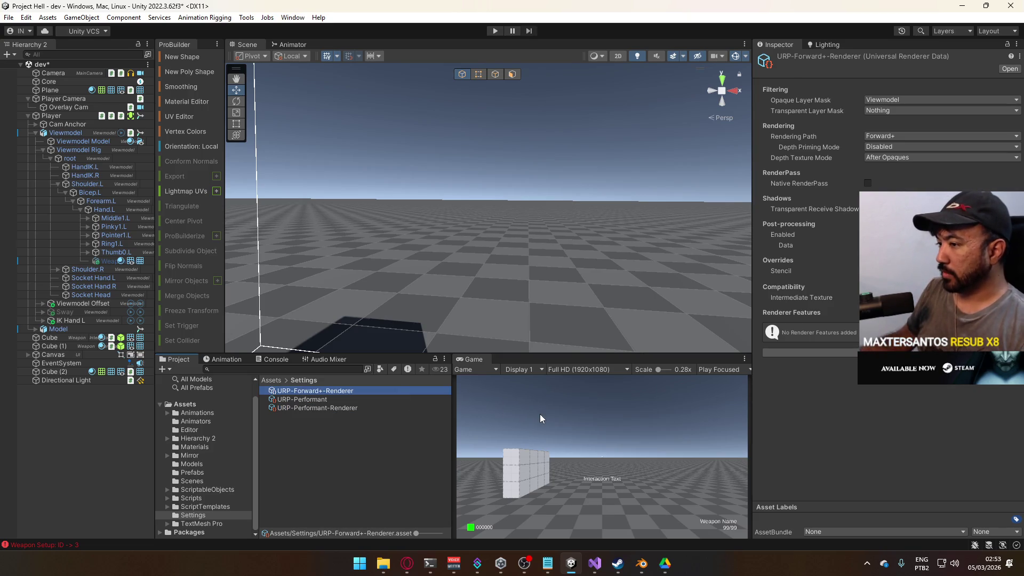
{"action": "left_click", "coordinate": [333, 388]}
{"action": "double_click", "coordinate": [320, 389]}
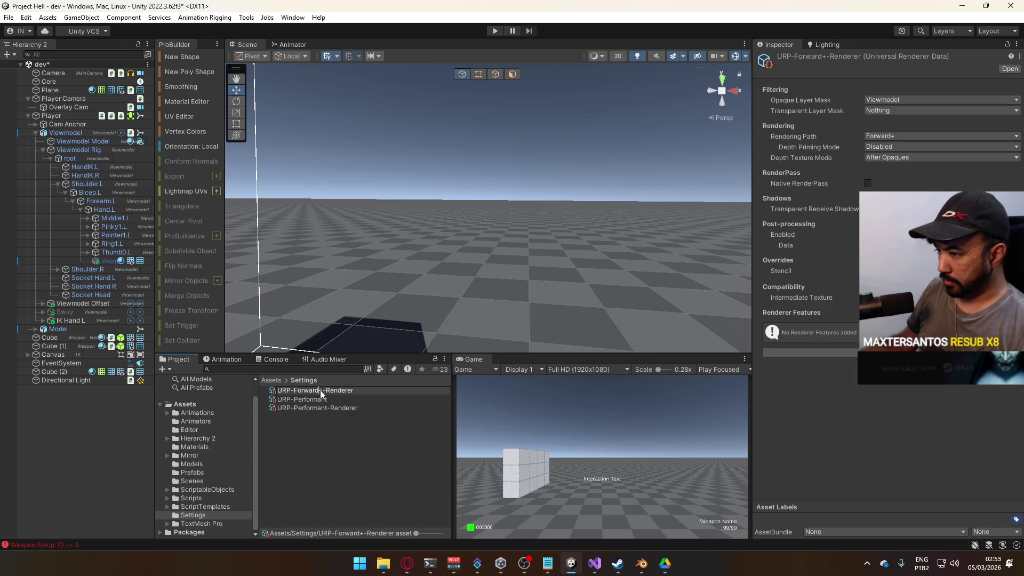
{"action": "type", "text": "O"}
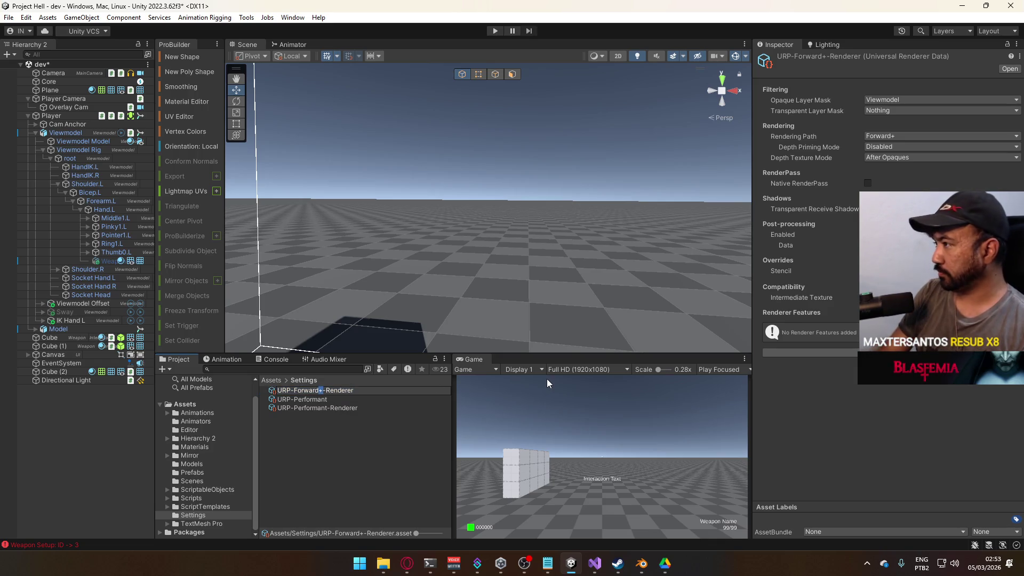
{"action": "type", "text": "lus"}
{"action": "key", "text": "Return"}
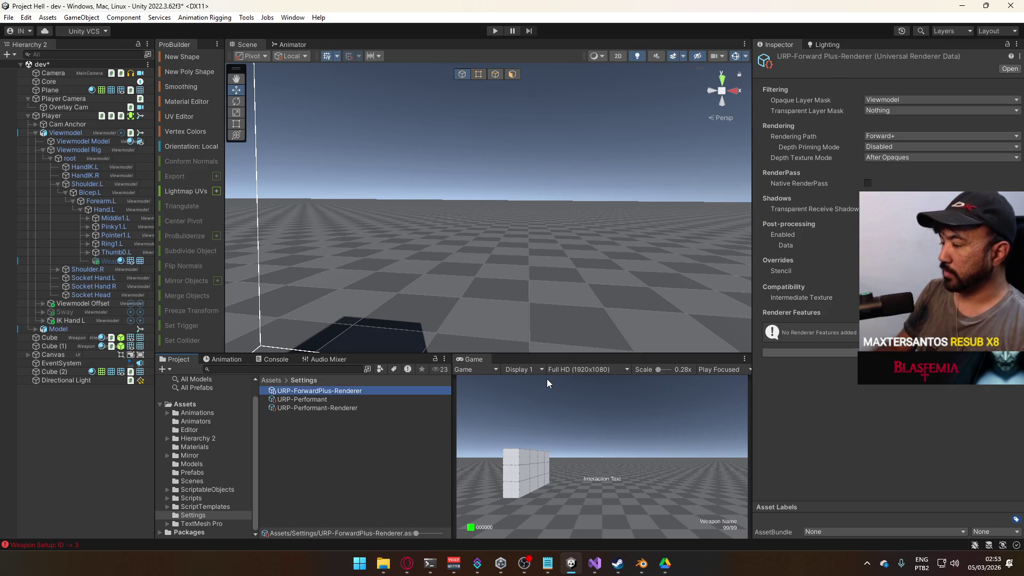
Keep Forward+ and Disabled depth priming, and set both Opaque and Transparent Layer Masks to Everything
{"action": "left_click", "coordinate": [887, 136]}
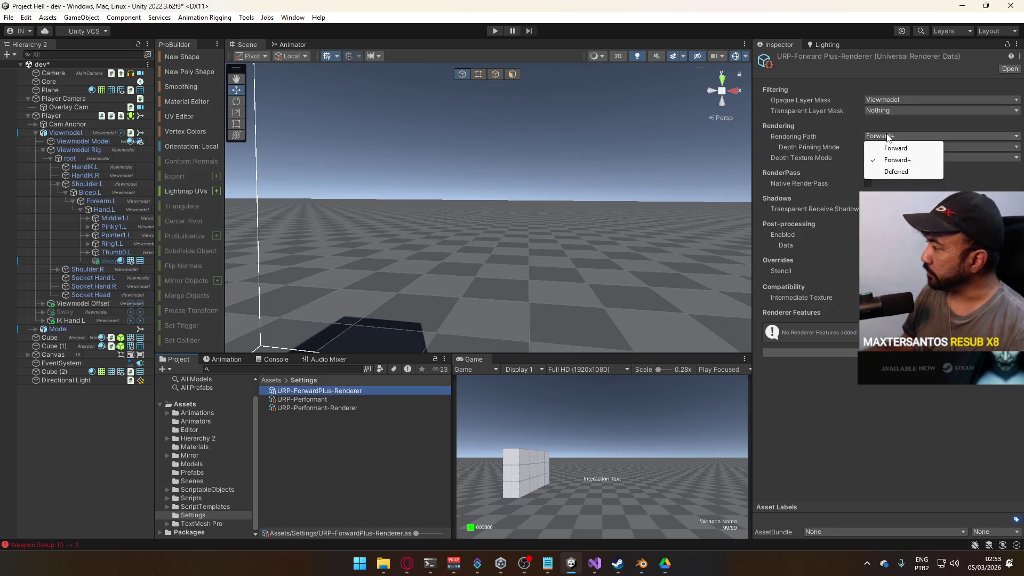
{"action": "left_click", "coordinate": [896, 160]}
{"action": "left_click", "coordinate": [880, 147]}
{"action": "left_click", "coordinate": [886, 158]}
{"action": "left_click", "coordinate": [906, 110]}
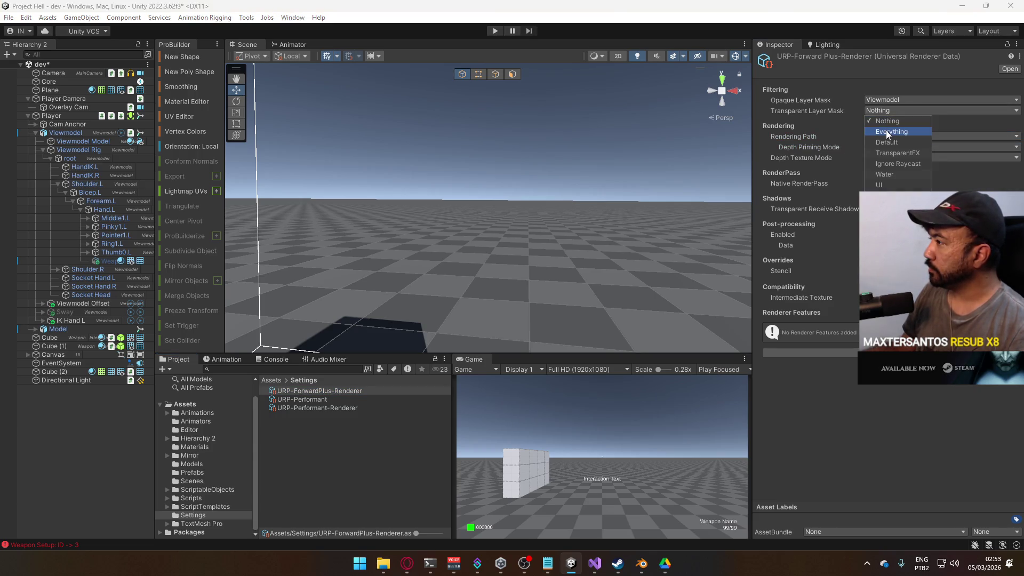
{"action": "left_click", "coordinate": [889, 129]}
{"action": "left_click", "coordinate": [913, 100]}
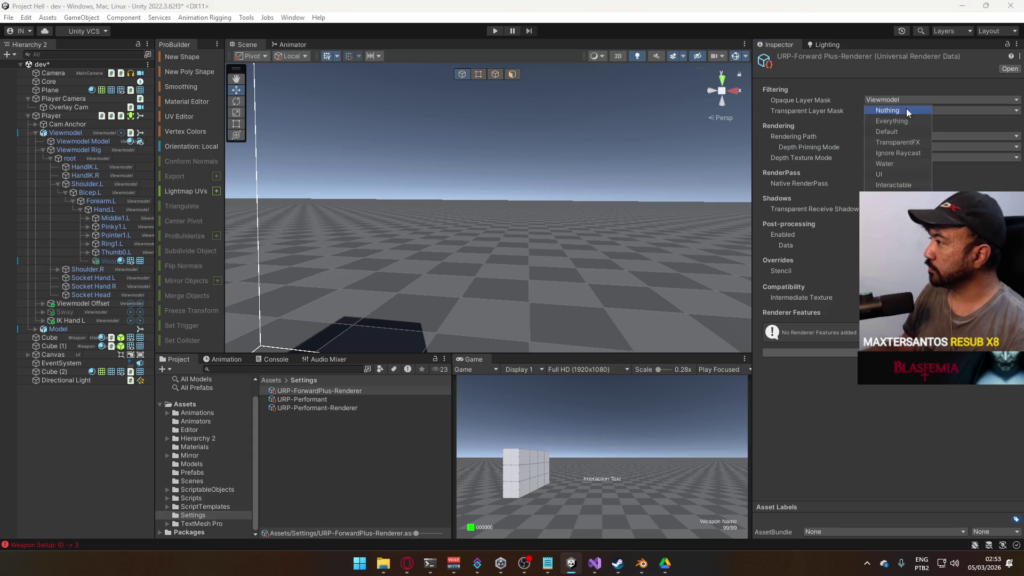
{"action": "left_click", "coordinate": [900, 123]}
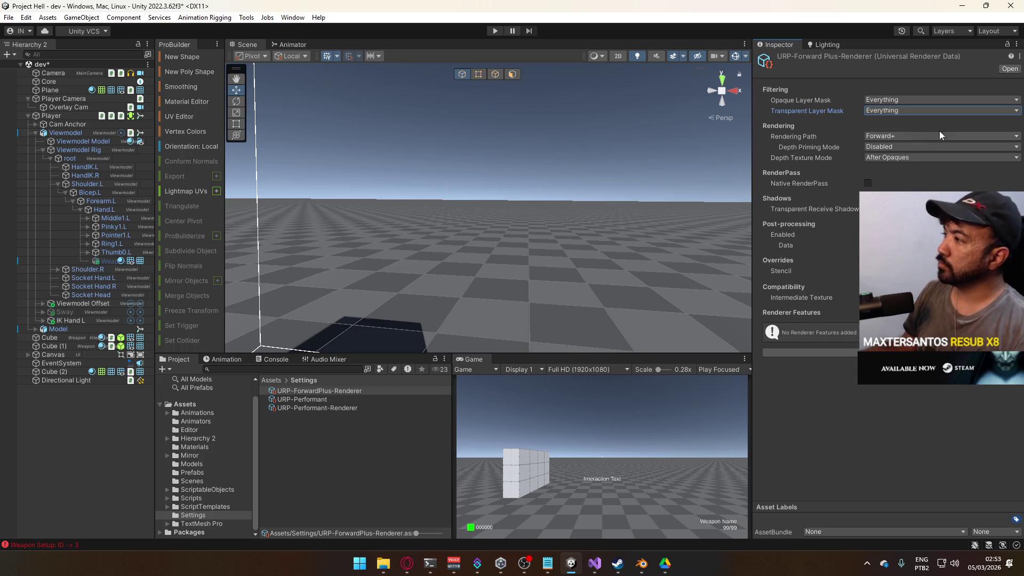
{"action": "left_click", "coordinate": [884, 159]}
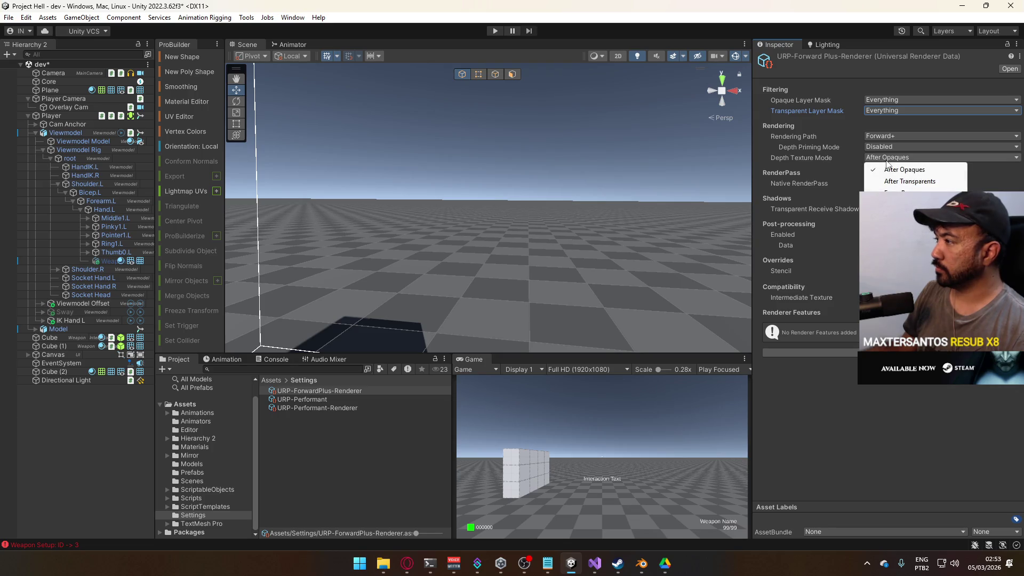
{"action": "left_click", "coordinate": [66, 119]}
Browse the objects under the player and select Player Camera
{"action": "left_click", "coordinate": [67, 125]}
{"action": "left_click", "coordinate": [58, 91]}
{"action": "left_click", "coordinate": [59, 99]}
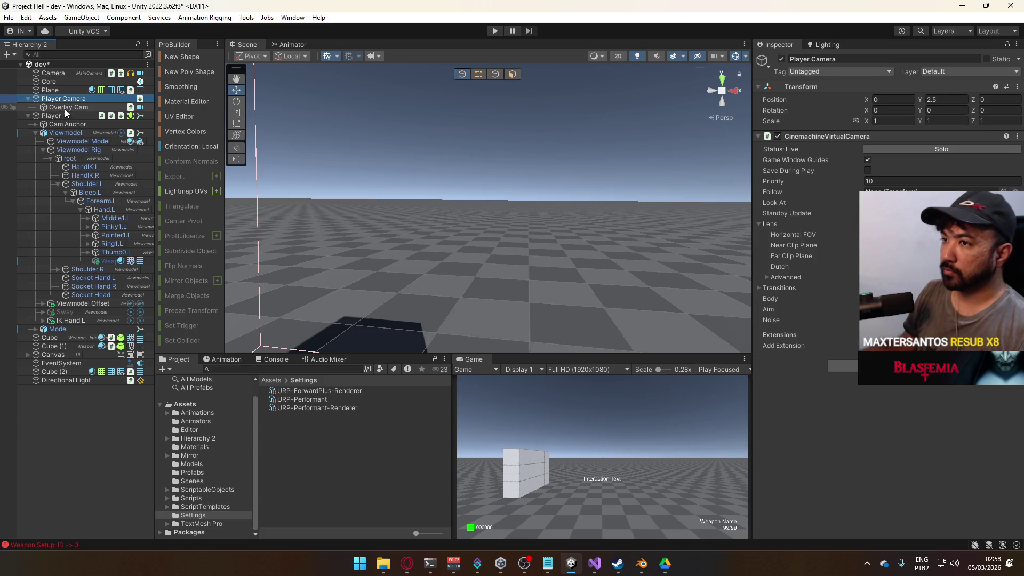
Uncheck Interactable in the Overlay Cam's culling mask, then enter play mode to test
{"action": "left_click", "coordinate": [65, 108]}
{"action": "left_click", "coordinate": [941, 304]}
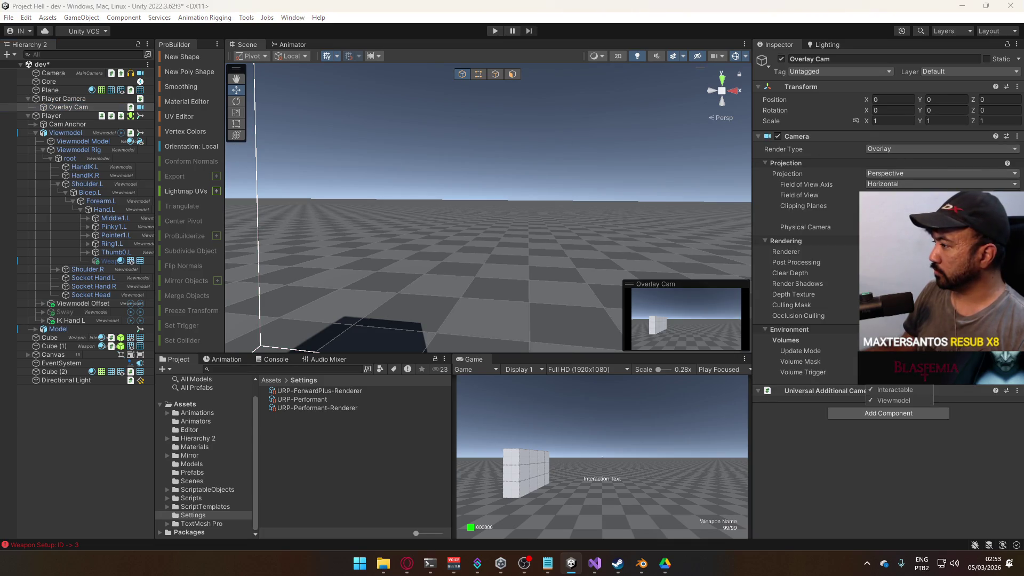
{"action": "left_click", "coordinate": [894, 390]}
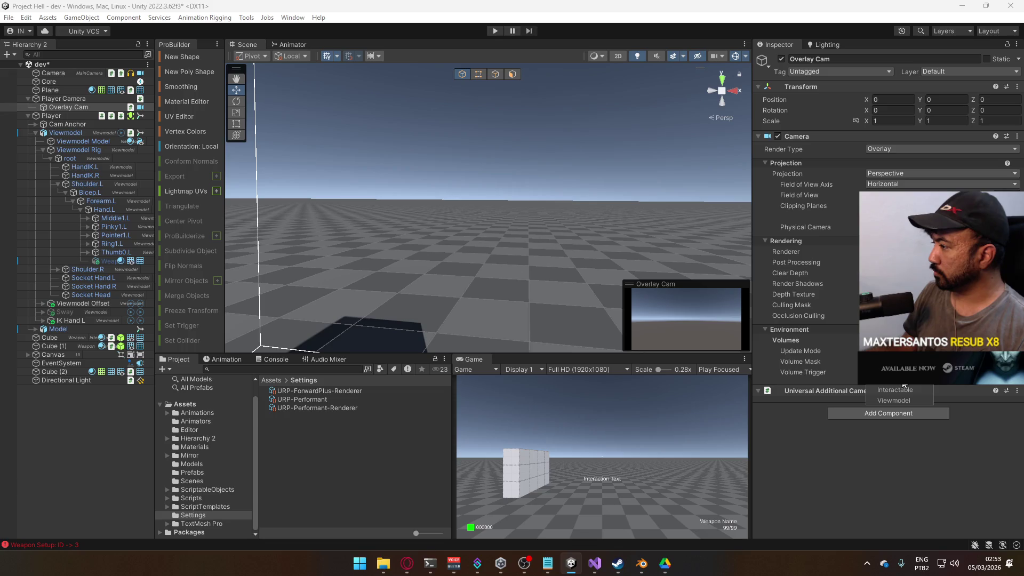
{"action": "left_click", "coordinate": [749, 275]}
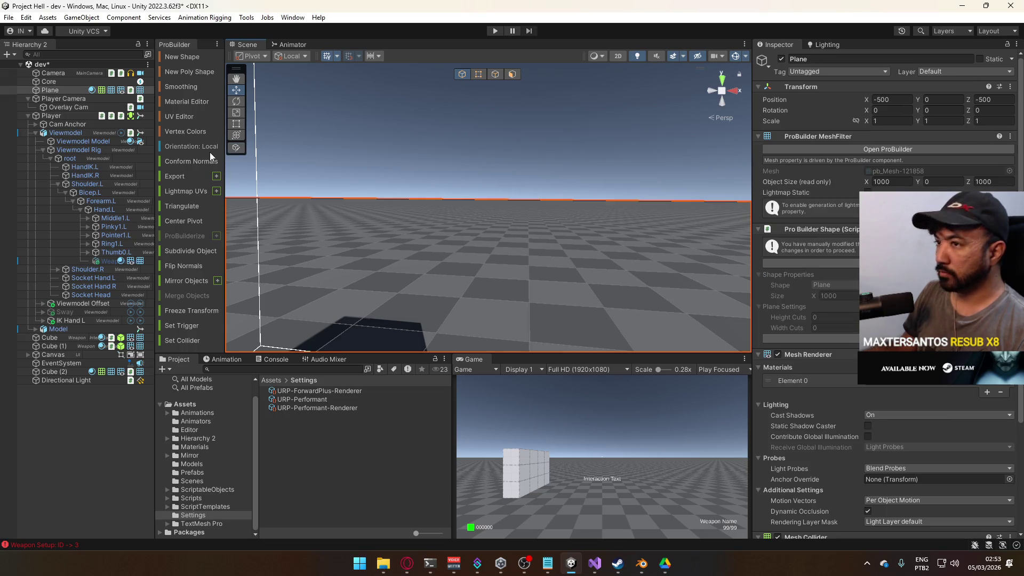
{"action": "left_click", "coordinate": [65, 107]}
{"action": "left_click", "coordinate": [869, 315]}
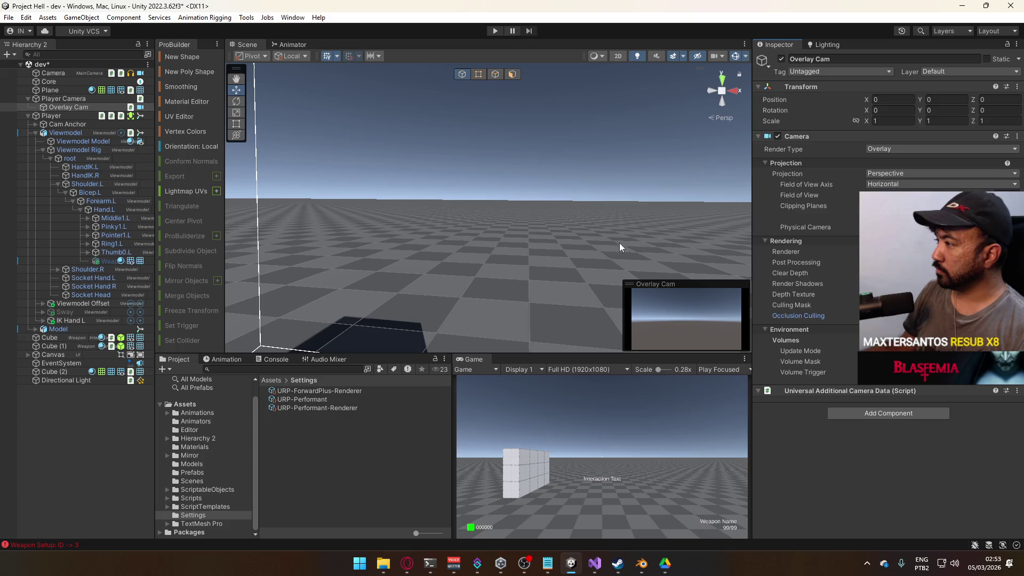
{"action": "left_click", "coordinate": [495, 30]}
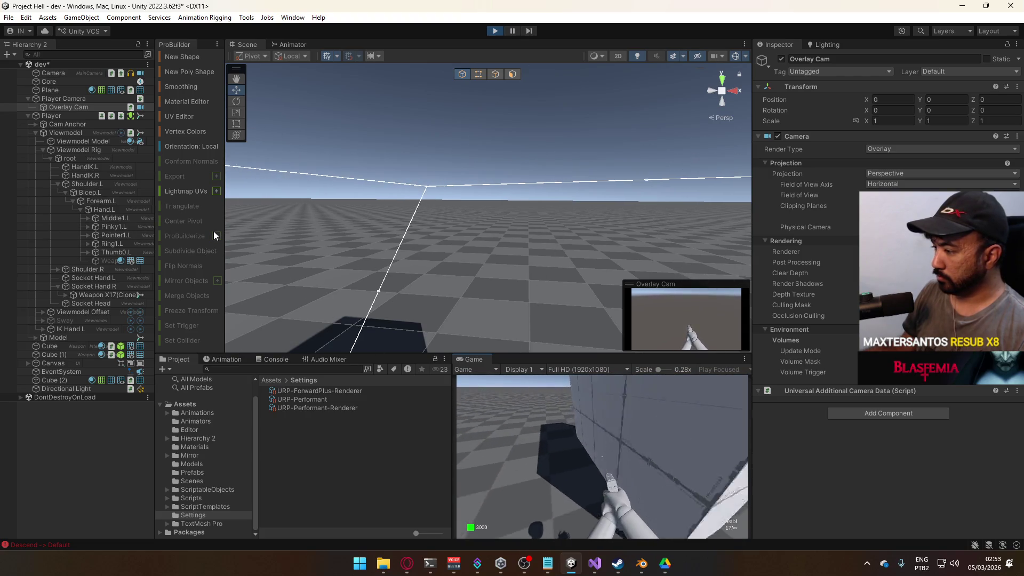
Frame the Overlay Cam in the Scene view, stop the game, and switch to Opera
{"action": "key", "text": "f"}
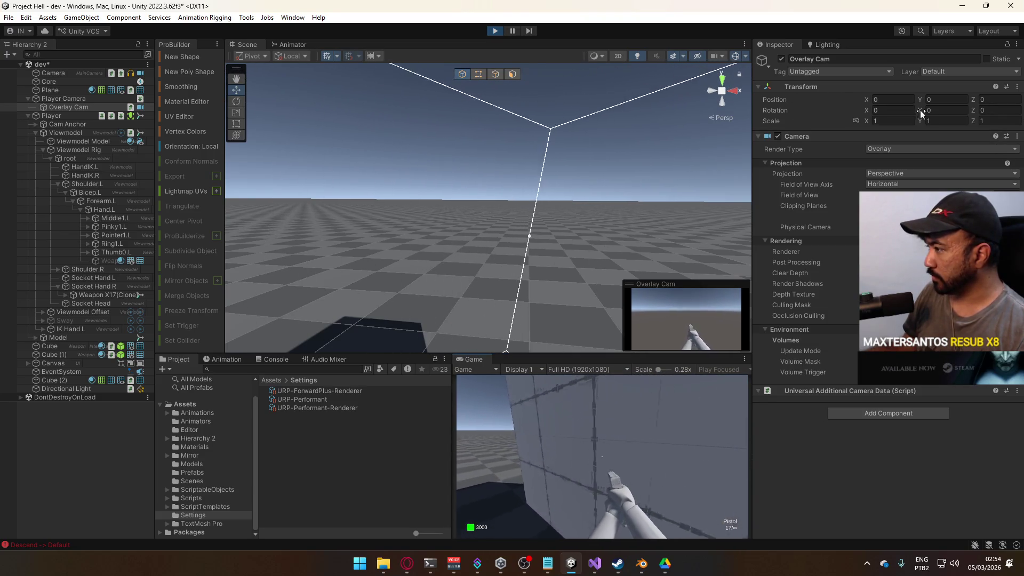
{"action": "left_click", "coordinate": [495, 30]}
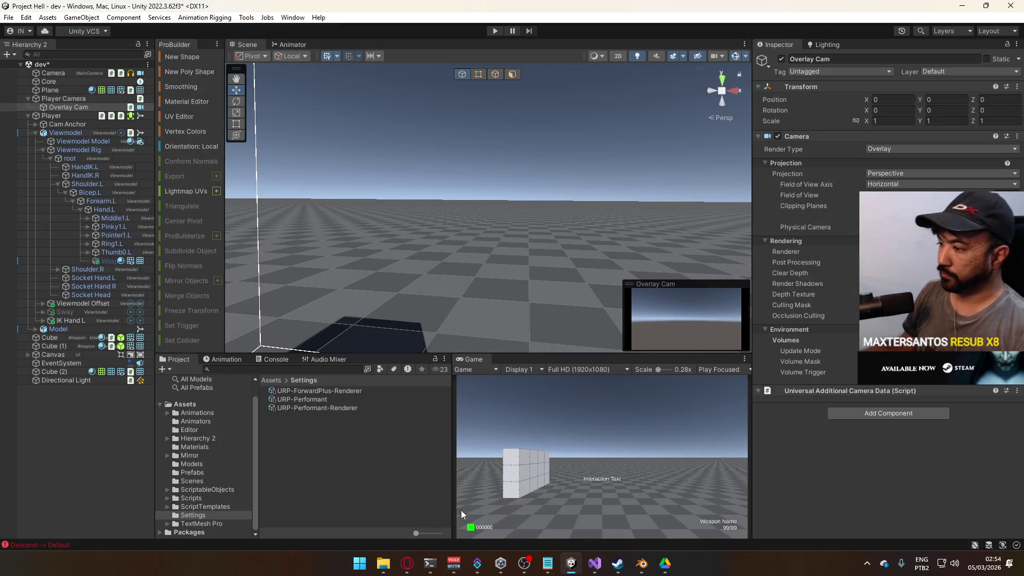
{"action": "left_click", "coordinate": [403, 564]}
Go back to the Google results and scroll through them
{"action": "scroll", "coordinate": [440, 209], "scroll_direction": "down", "scroll_amount": 4}
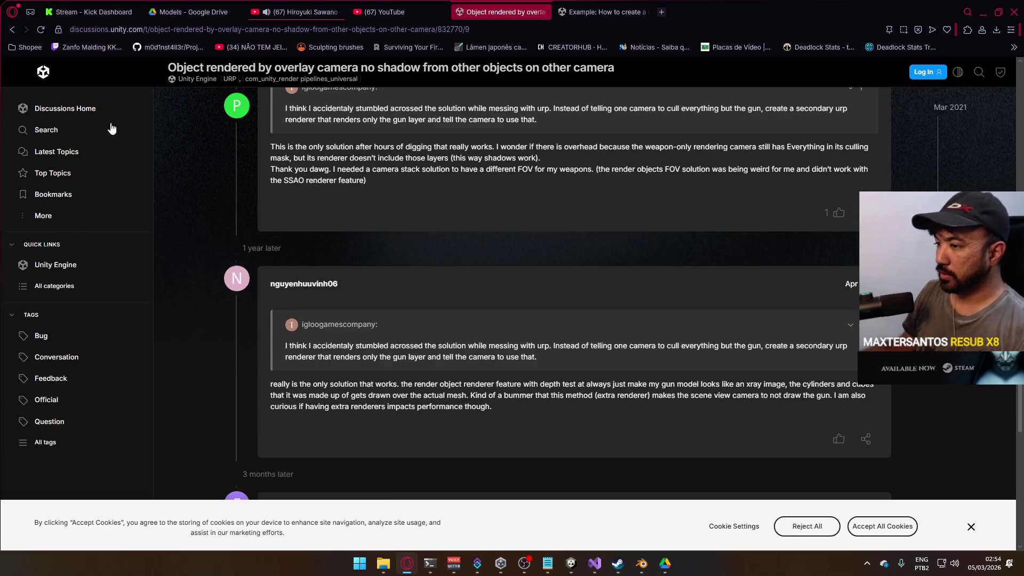
{"action": "left_click", "coordinate": [9, 29]}
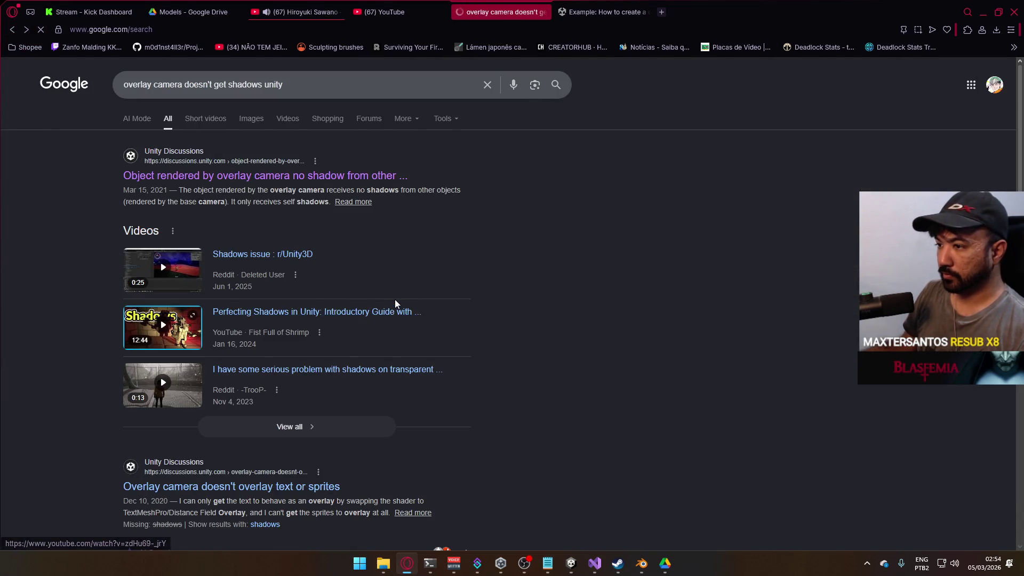
{"action": "scroll", "coordinate": [395, 309], "scroll_direction": "down", "scroll_amount": 2}
{"action": "scroll", "coordinate": [359, 375], "scroll_direction": "down", "scroll_amount": 3}
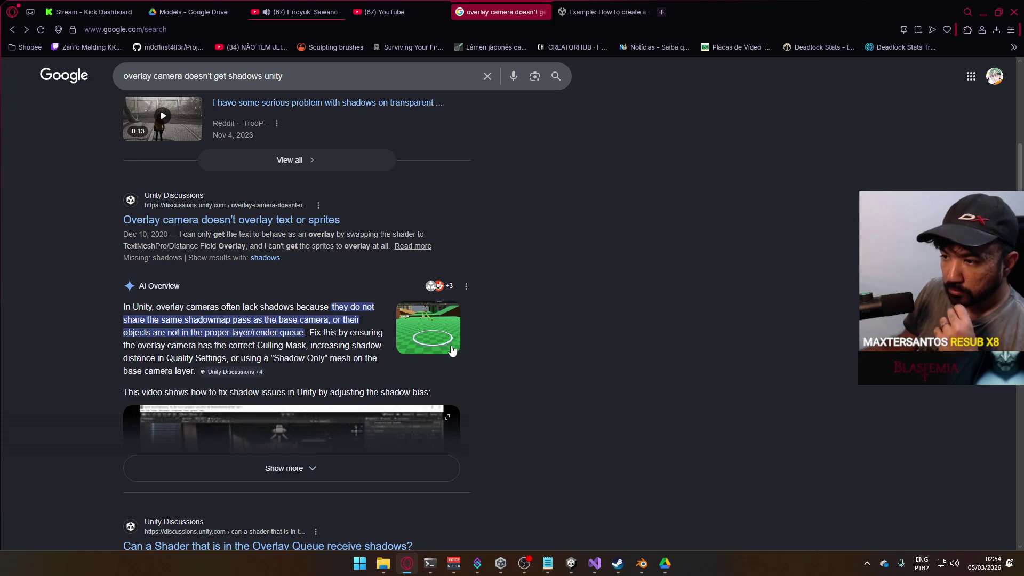
{"action": "scroll", "coordinate": [495, 354], "scroll_direction": "down", "scroll_amount": 4}
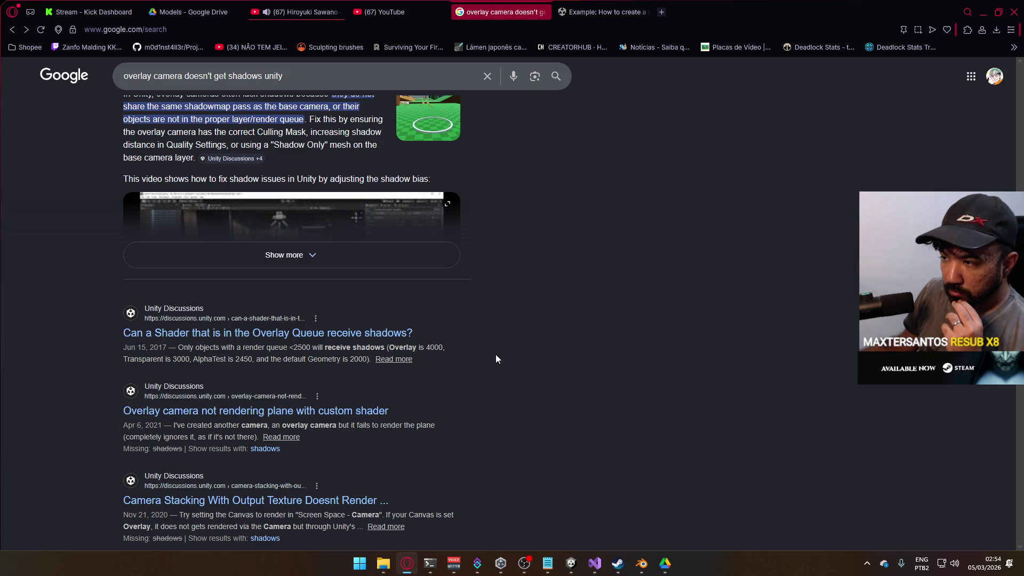
Read the 'Can a Shader that is in the Overlay Queue receive shadows?' thread
{"action": "left_click", "coordinate": [410, 333]}
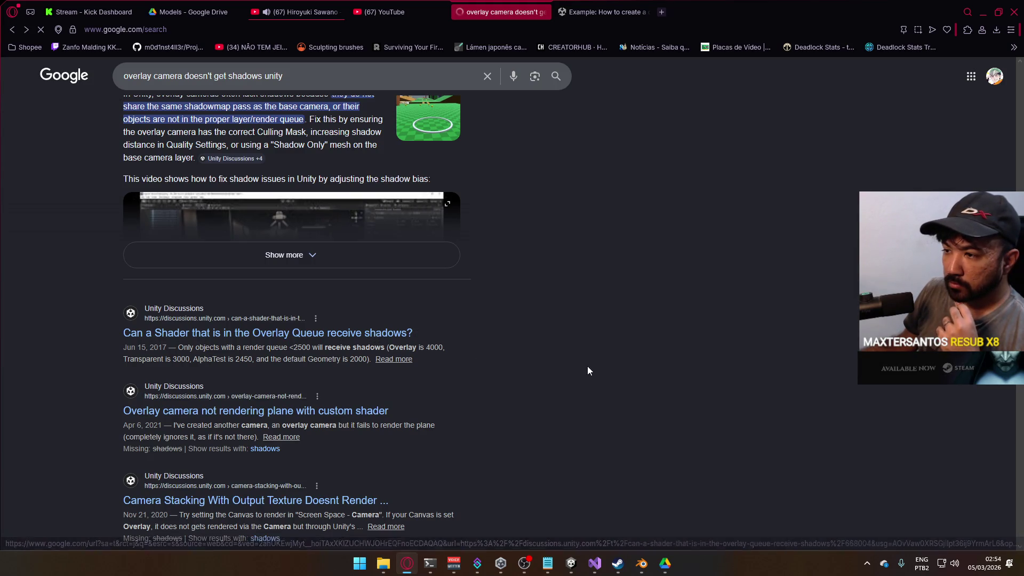
{"action": "scroll", "coordinate": [581, 366], "scroll_direction": "down", "scroll_amount": 3}
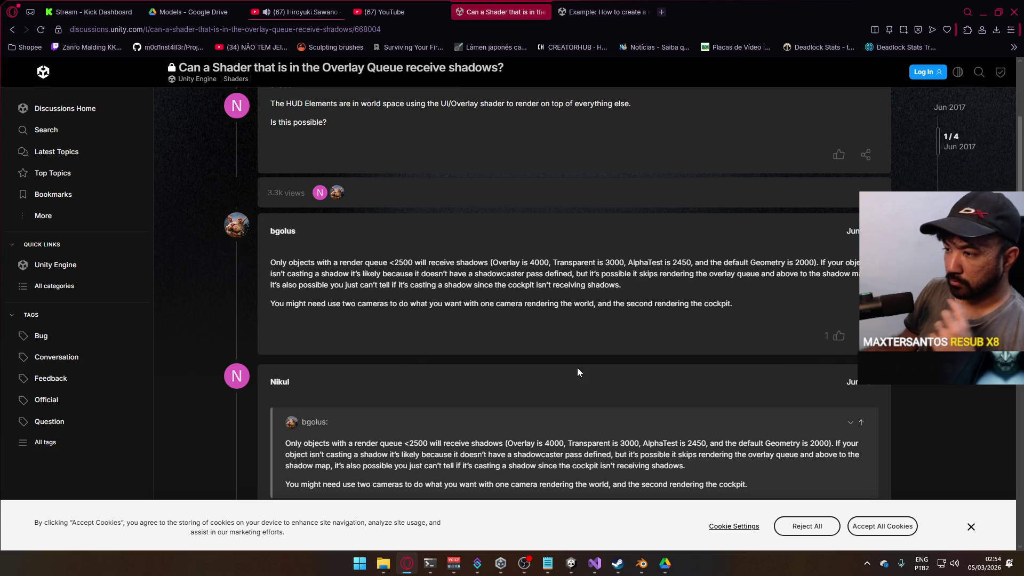
{"action": "scroll", "coordinate": [577, 372], "scroll_direction": "down", "scroll_amount": 2}
{"action": "scroll", "coordinate": [577, 369], "scroll_direction": "down", "scroll_amount": 3}
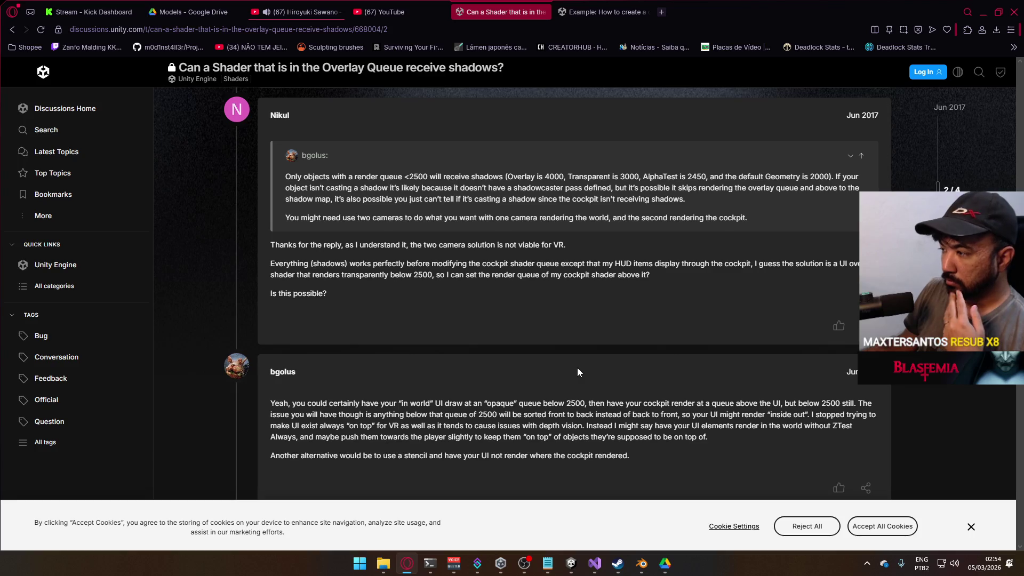
{"action": "scroll", "coordinate": [578, 371], "scroll_direction": "down", "scroll_amount": 10}
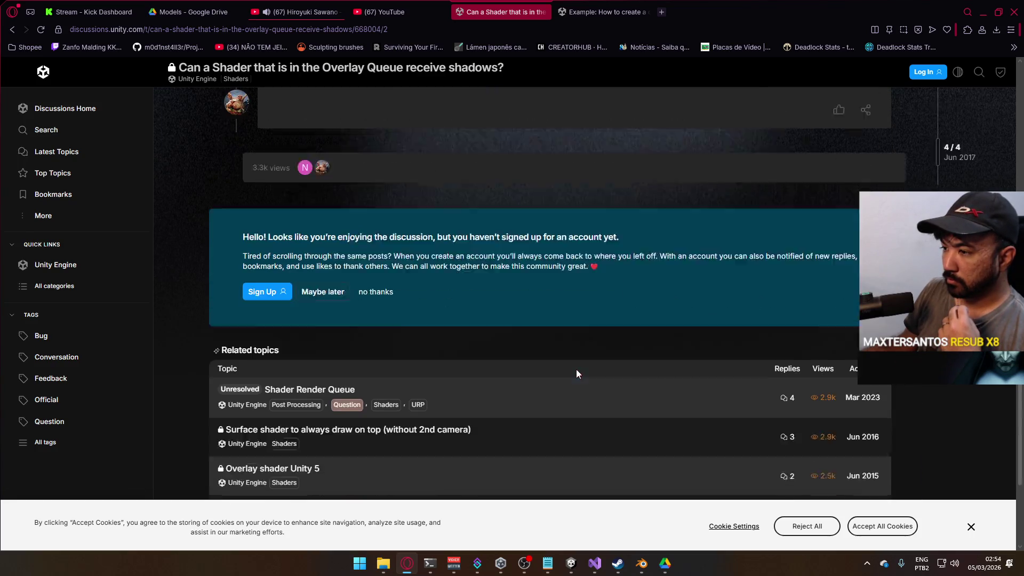
{"action": "scroll", "coordinate": [576, 369], "scroll_direction": "down", "scroll_amount": 1}
Return to the 'overlay camera doesn't get shadows unity' results and scroll further down
{"action": "left_click", "coordinate": [12, 30]}
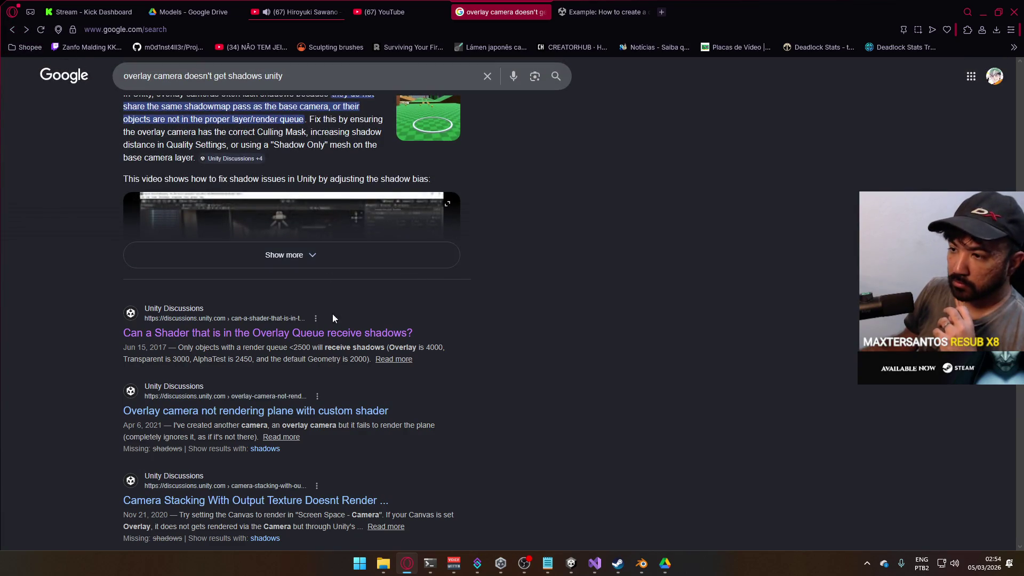
{"action": "scroll", "coordinate": [404, 352], "scroll_direction": "down", "scroll_amount": 1}
{"action": "scroll", "coordinate": [421, 352], "scroll_direction": "down", "scroll_amount": 2}
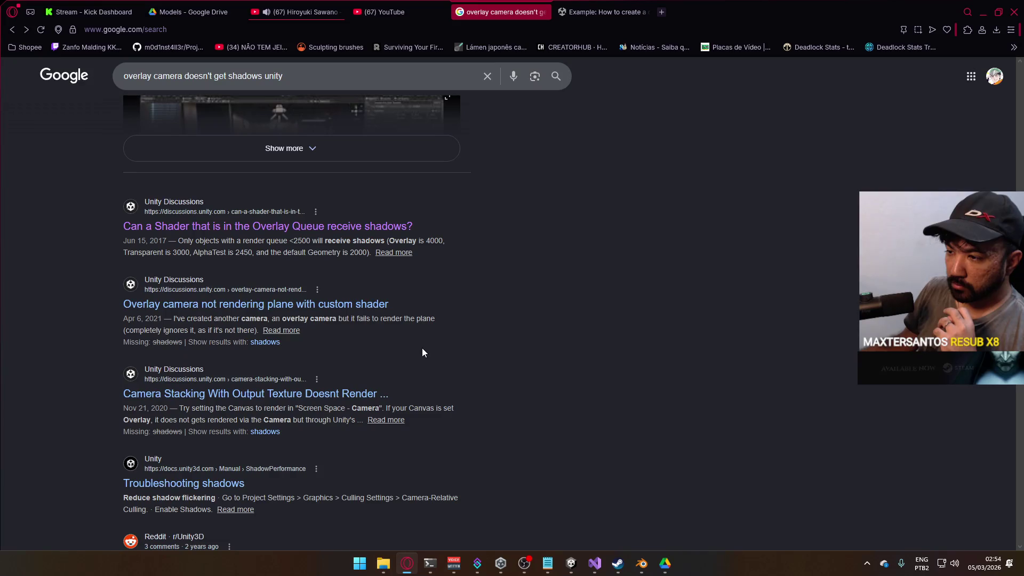
{"action": "scroll", "coordinate": [432, 352], "scroll_direction": "down", "scroll_amount": 3}
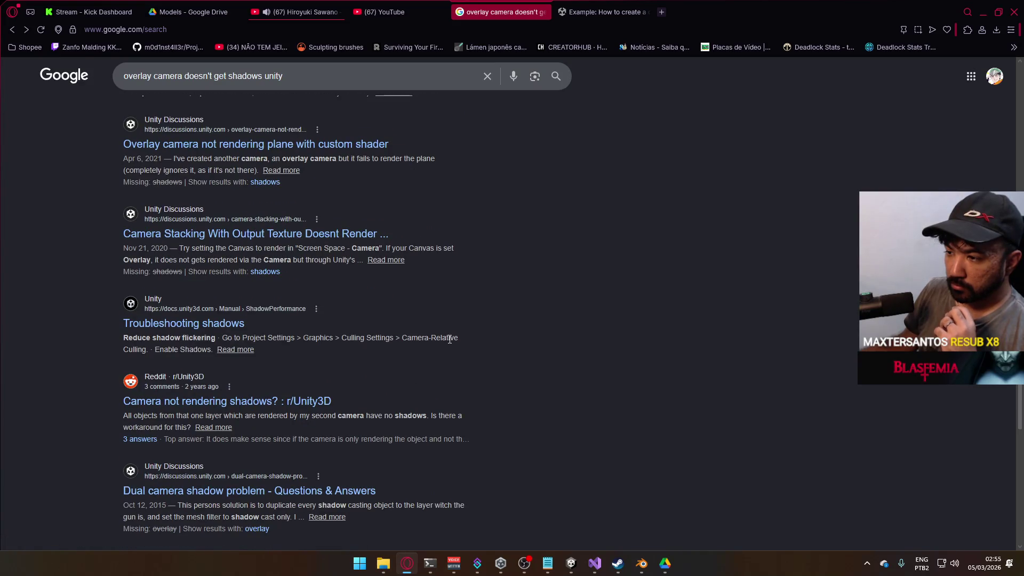
{"action": "scroll", "coordinate": [381, 347], "scroll_direction": "down", "scroll_amount": 2}
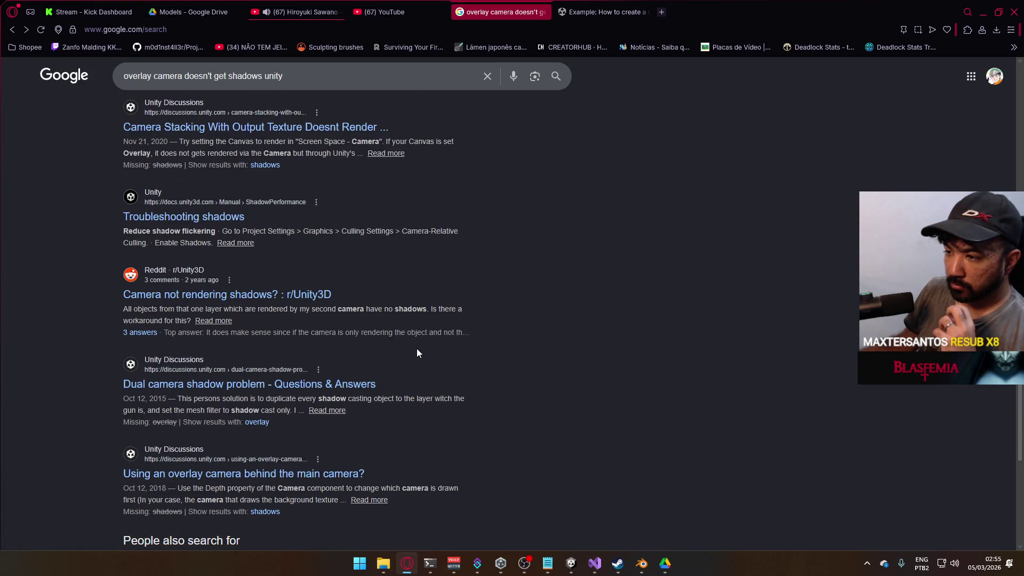
Read the answer and replies in 'Dual camera shadow problem', then go back to the results
{"action": "left_click", "coordinate": [358, 384]}
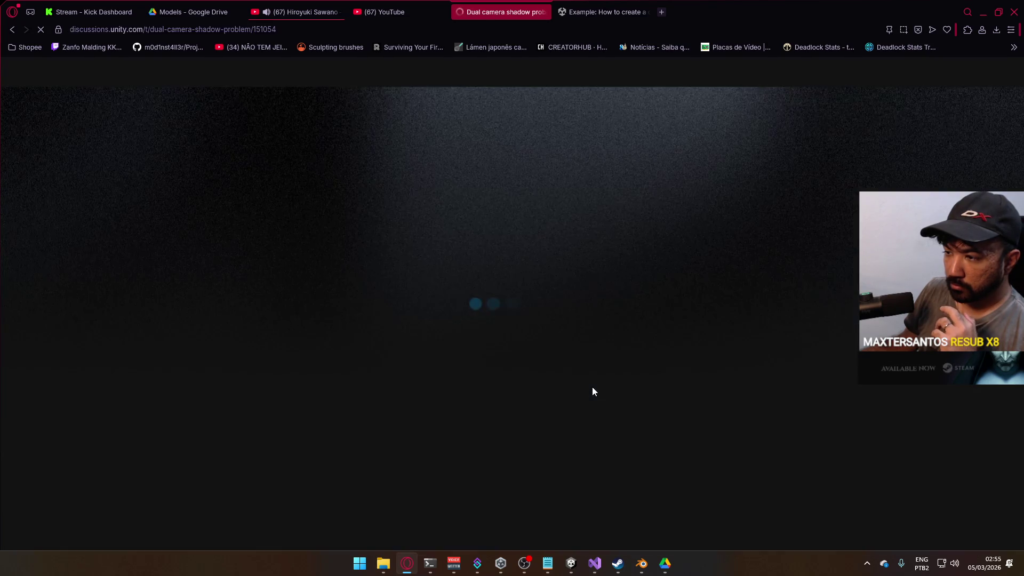
{"action": "scroll", "coordinate": [577, 379], "scroll_direction": "down", "scroll_amount": 4}
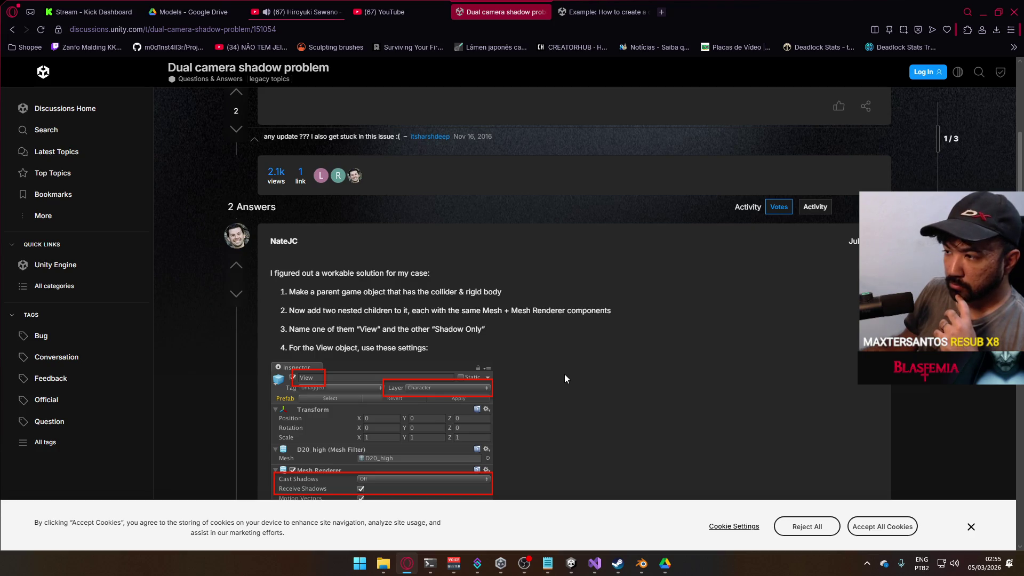
{"action": "scroll", "coordinate": [565, 378], "scroll_direction": "down", "scroll_amount": 3}
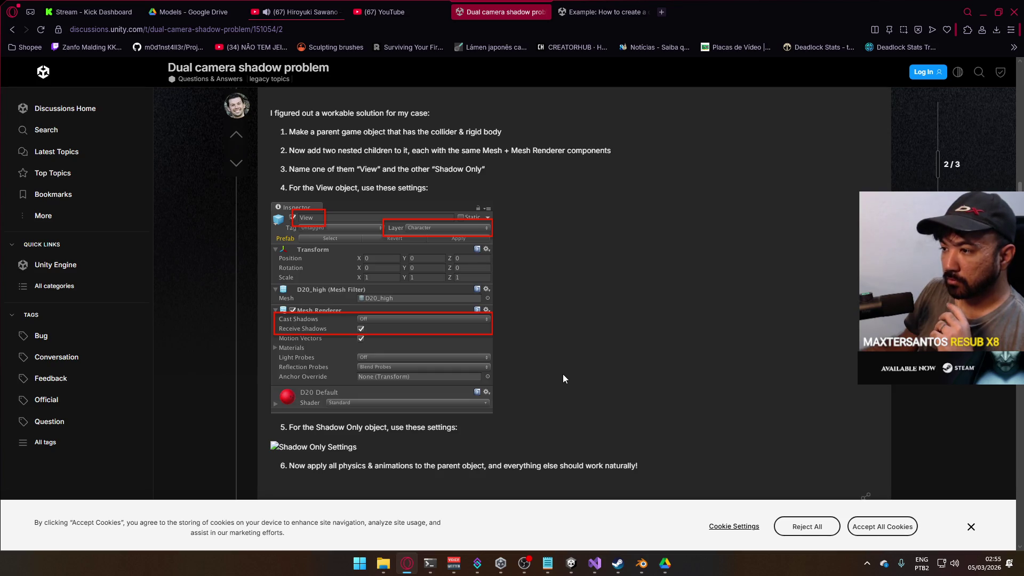
{"action": "scroll", "coordinate": [563, 378], "scroll_direction": "down", "scroll_amount": 2}
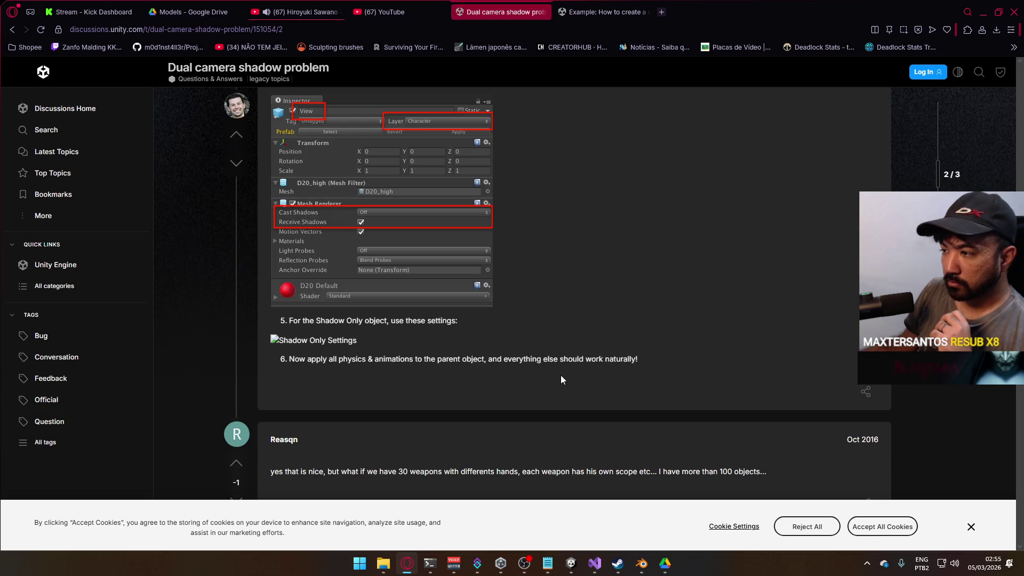
{"action": "scroll", "coordinate": [561, 379], "scroll_direction": "down", "scroll_amount": 4}
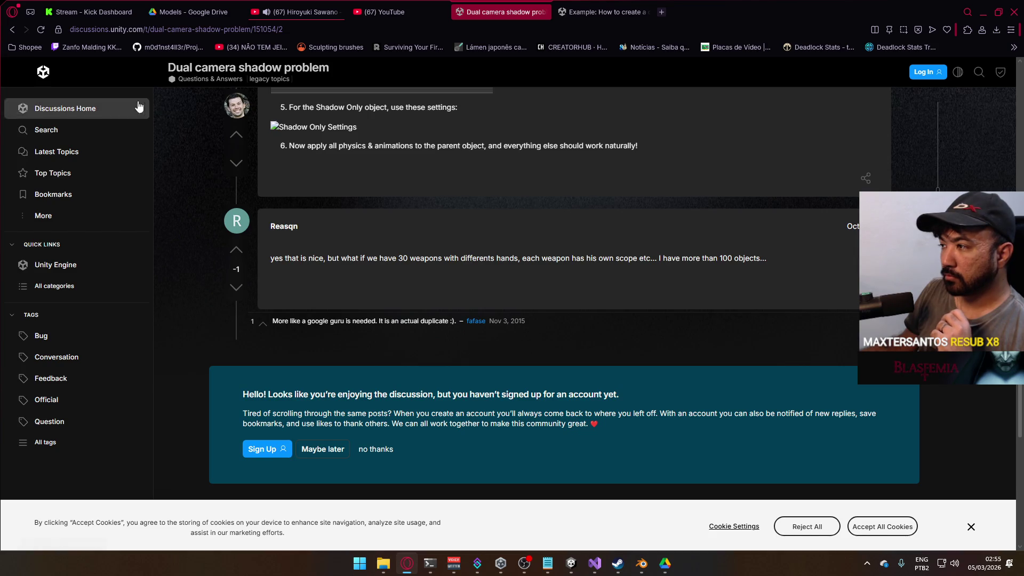
{"action": "left_click", "coordinate": [13, 30]}
{"action": "scroll", "coordinate": [346, 288], "scroll_direction": "down", "scroll_amount": 3}
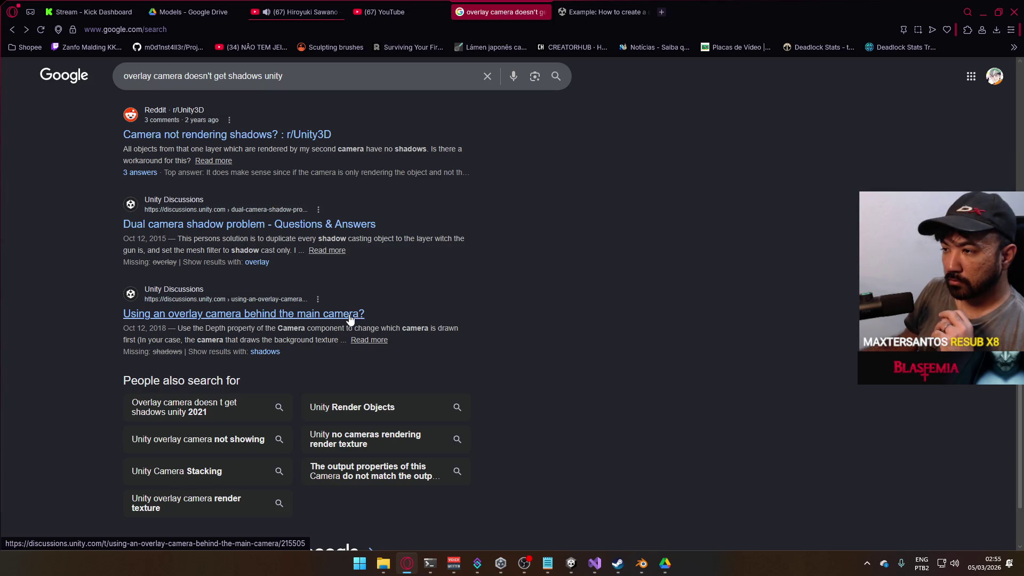
Go to results page 2 and open the 'Overlay camera renderer feature affecting base…' thread
{"action": "scroll", "coordinate": [350, 318], "scroll_direction": "down", "scroll_amount": 2}
{"action": "left_click", "coordinate": [245, 446]}
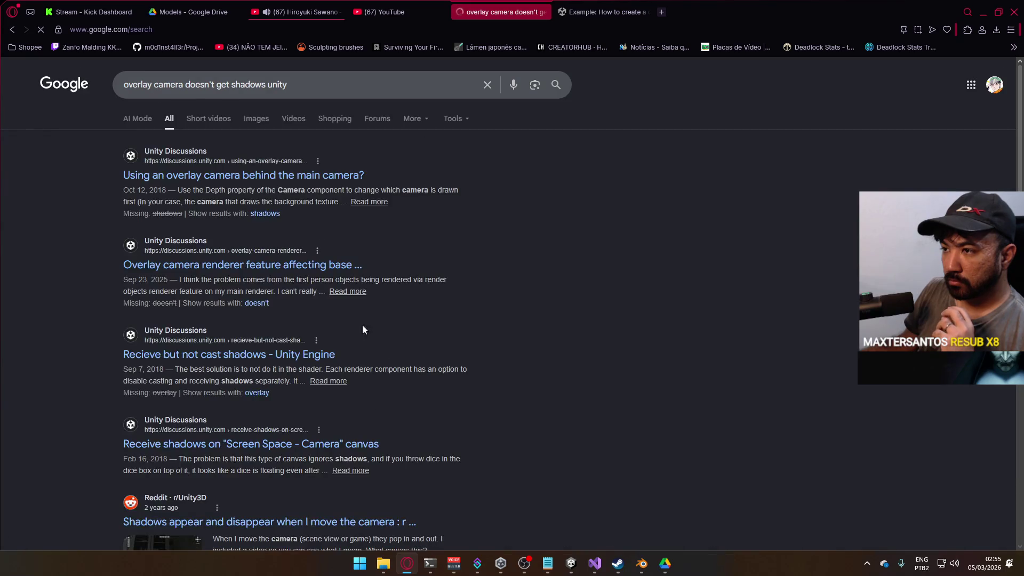
{"action": "left_click", "coordinate": [329, 271]}
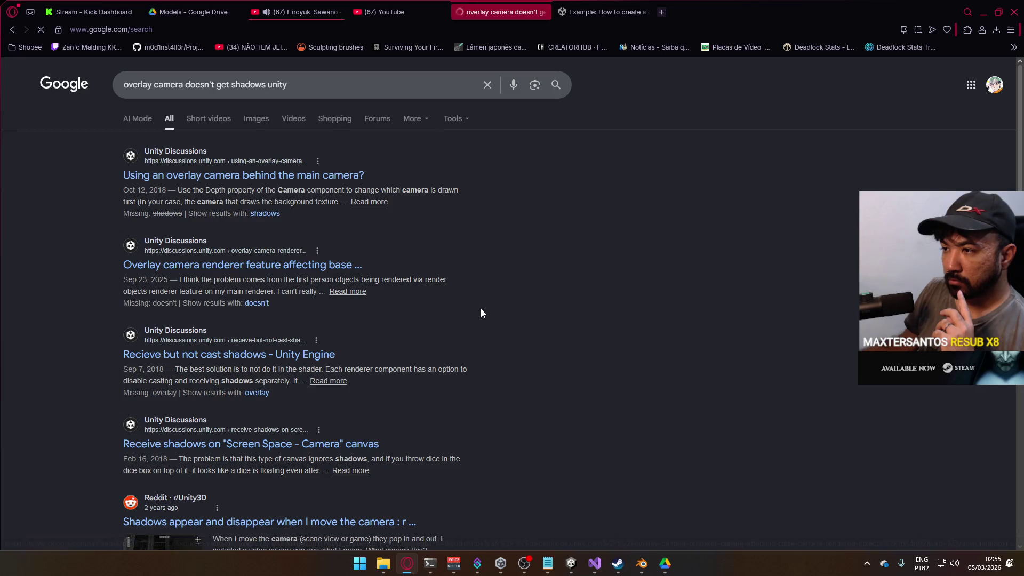
Follow the post's 'this video' link to the 'Fix UI Post-Processing in Unity!' tutorial on YouTube
{"action": "scroll", "coordinate": [655, 322], "scroll_direction": "down", "scroll_amount": 4}
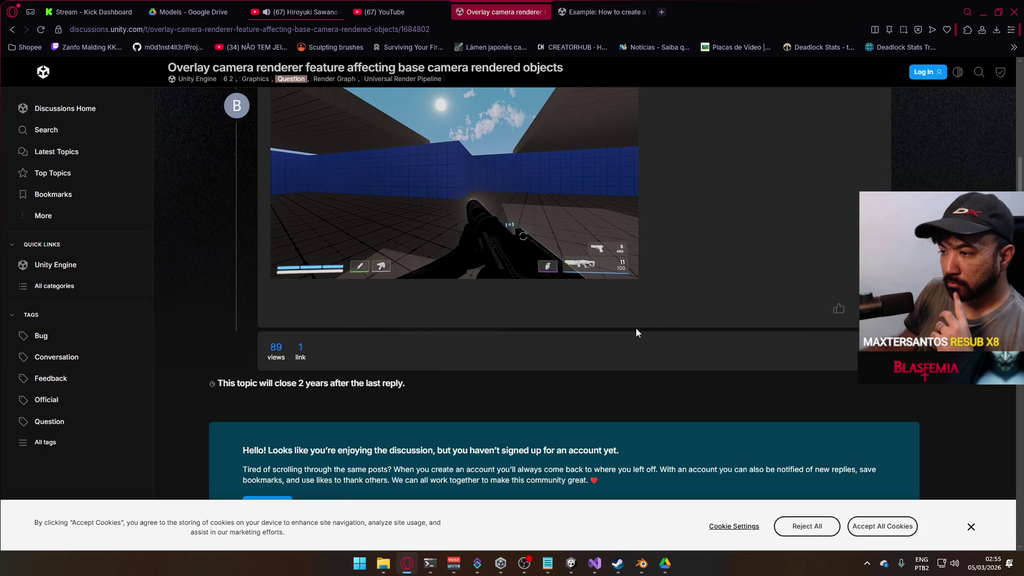
{"action": "scroll", "coordinate": [635, 328], "scroll_direction": "up", "scroll_amount": 3}
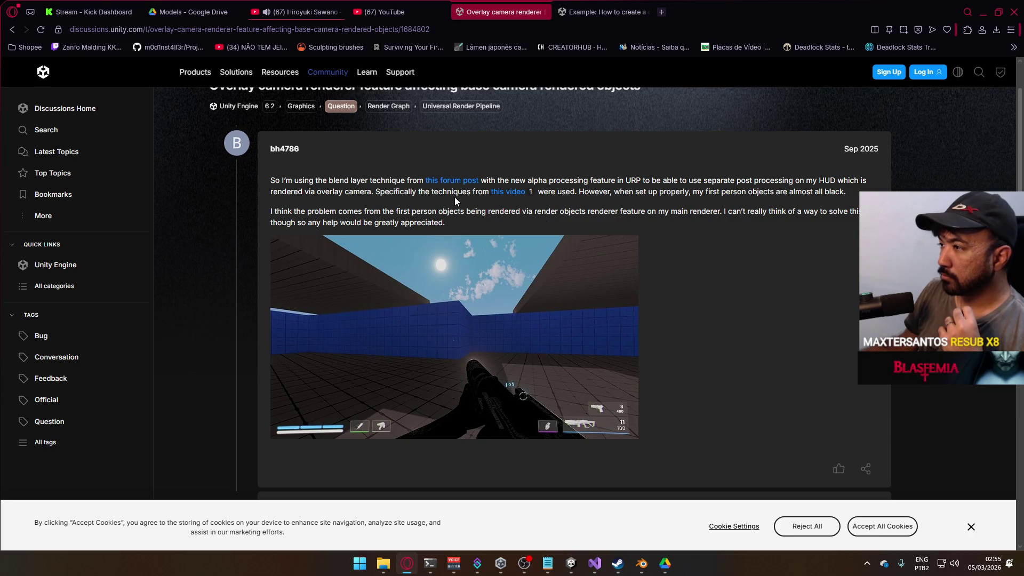
{"action": "left_click", "coordinate": [507, 192]}
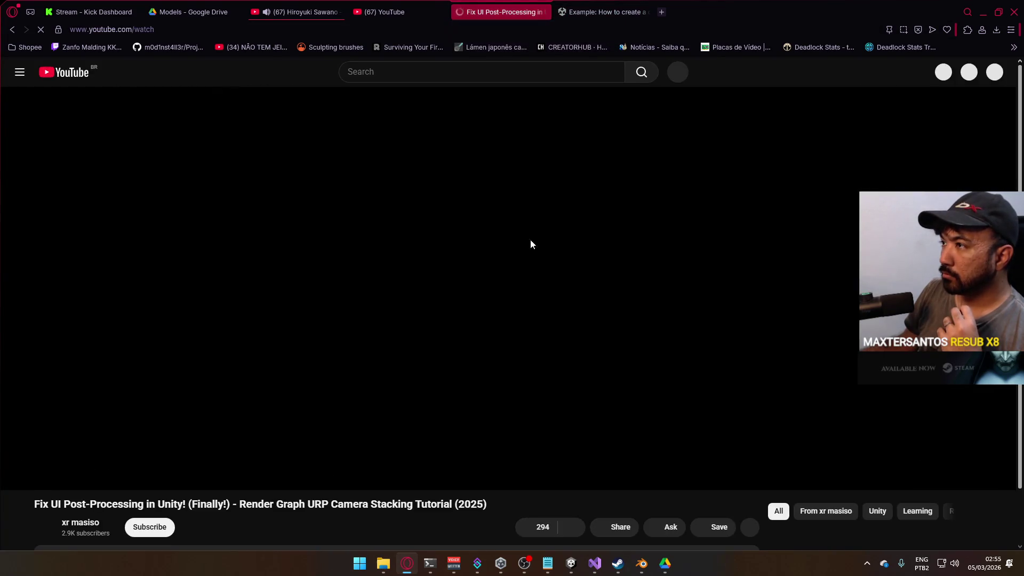
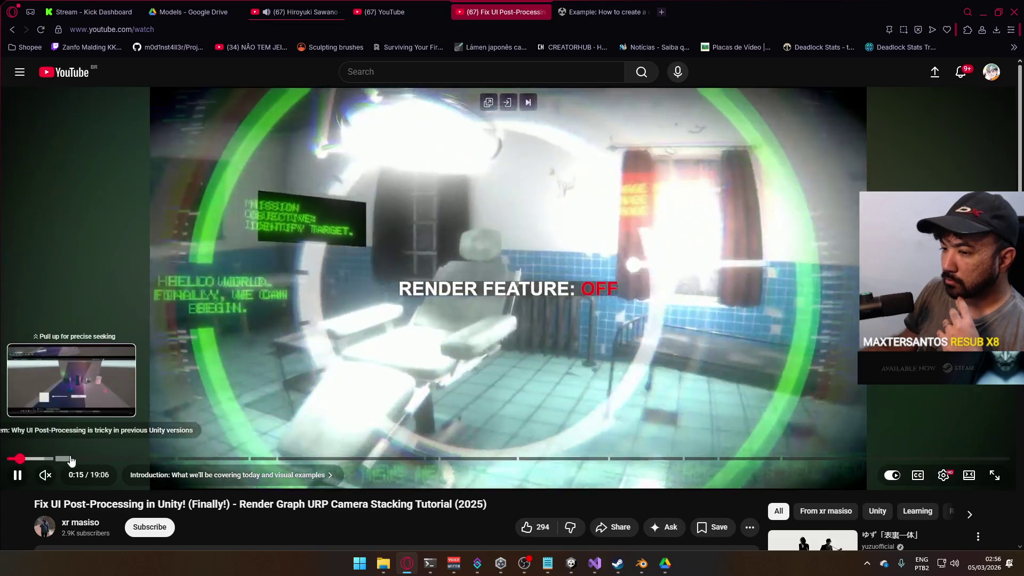
Skim the URP tutorial forward through its chapters to where the Unity editor appears
{"action": "left_click", "coordinate": [71, 460]}
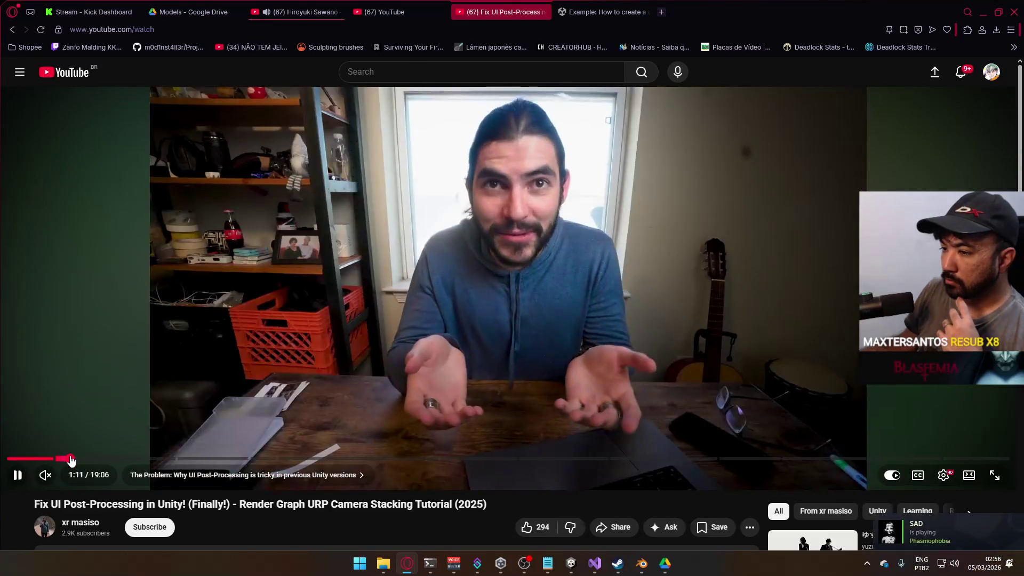
{"action": "left_click", "coordinate": [124, 460]}
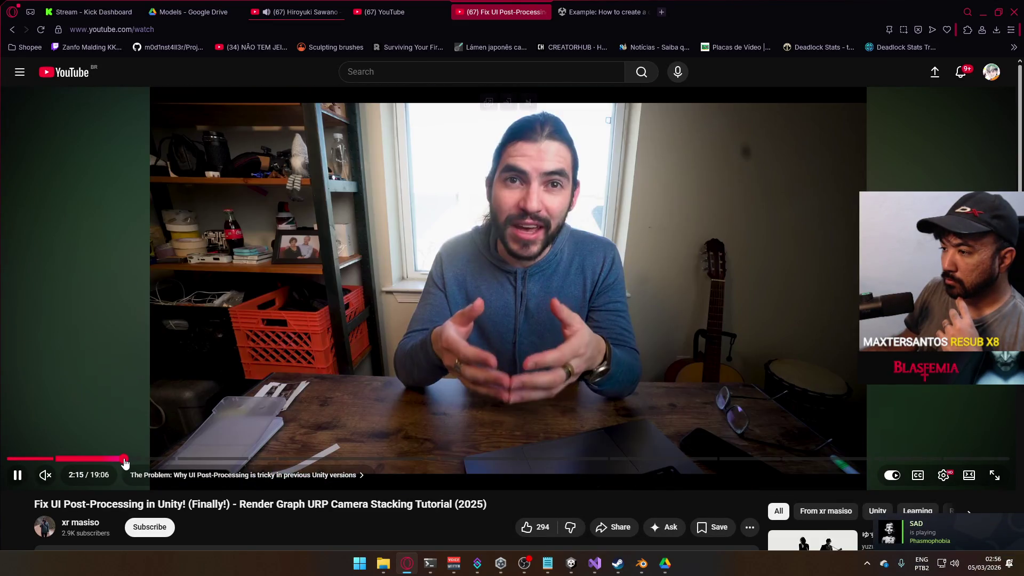
{"action": "left_click", "coordinate": [158, 461]}
{"action": "left_click", "coordinate": [183, 460]}
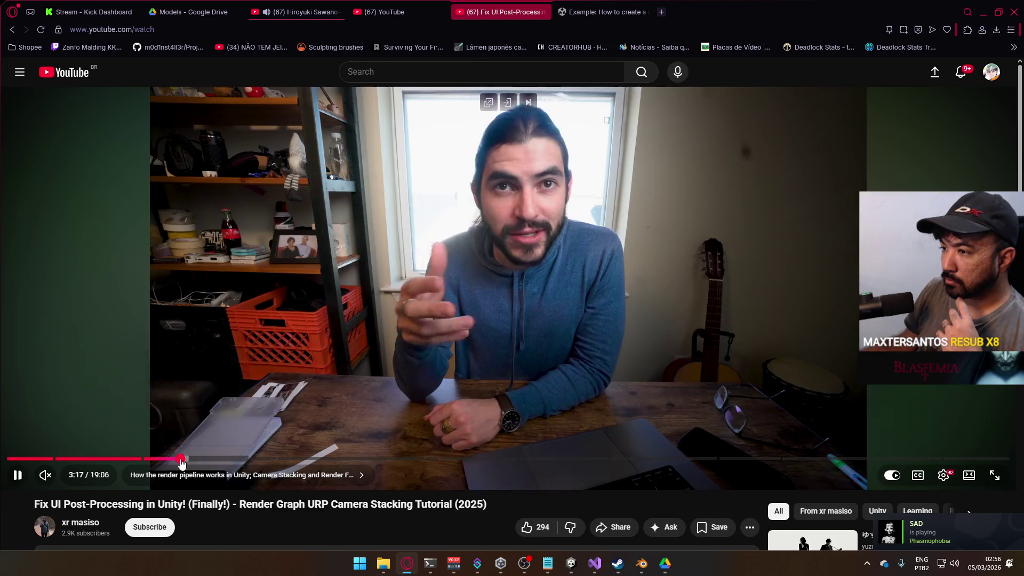
{"action": "left_click", "coordinate": [215, 460]}
{"action": "left_click", "coordinate": [236, 460]}
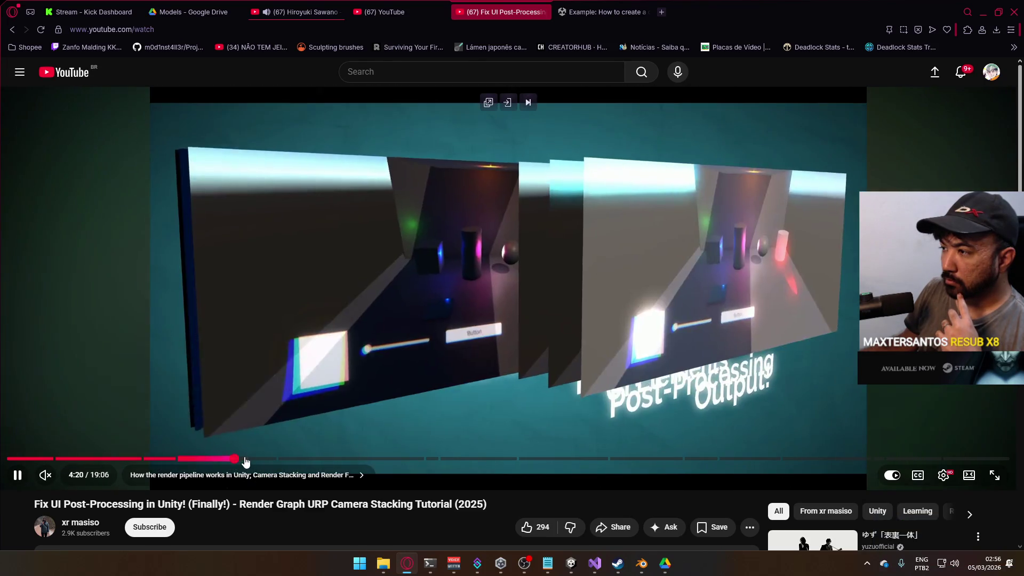
{"action": "left_click", "coordinate": [280, 460]}
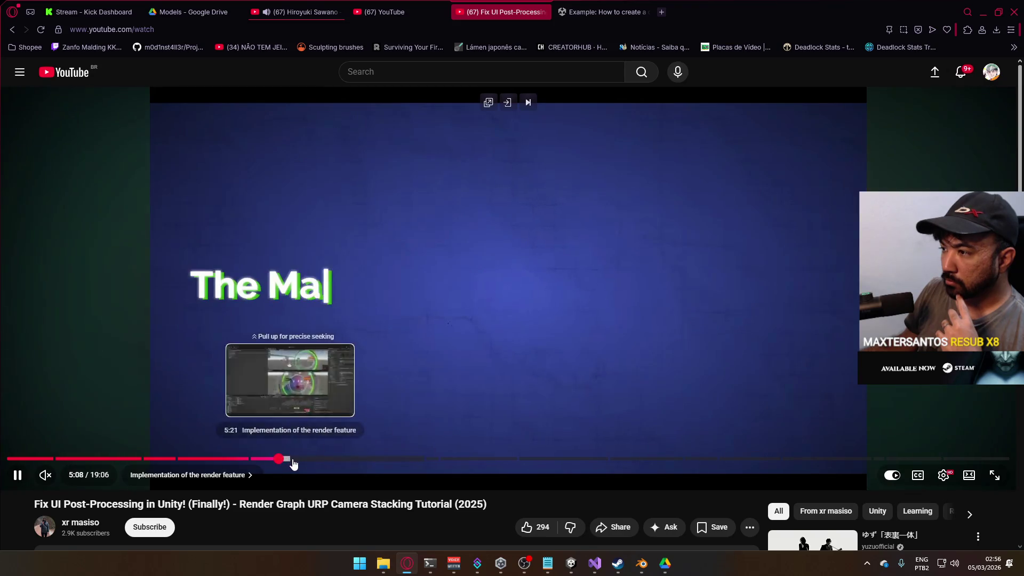
{"action": "left_click", "coordinate": [295, 460]}
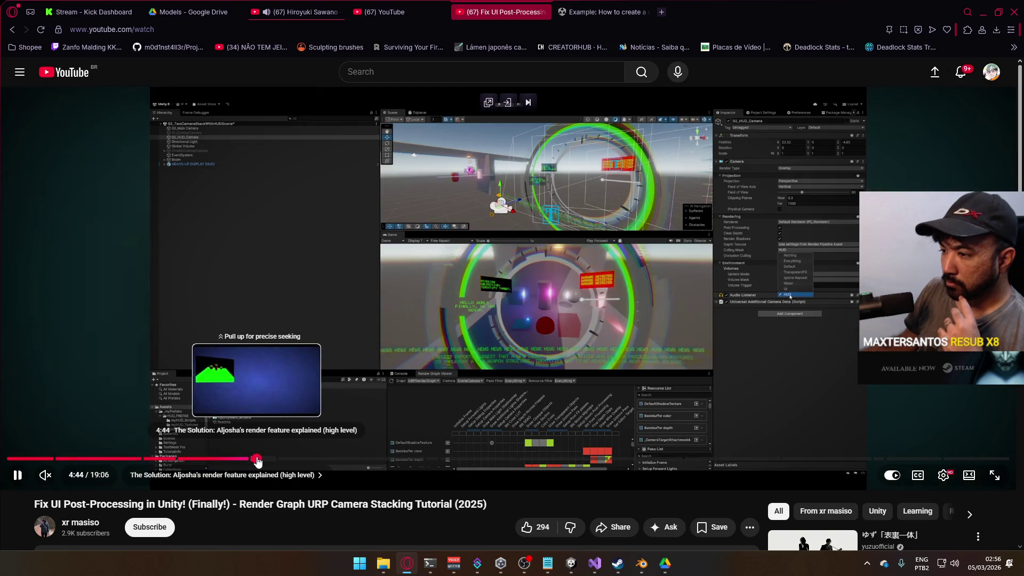
Return to The Solution chapter, skim the editor walkthrough to about 7:55, then open the Unity docs example
{"action": "left_click", "coordinate": [265, 460]}
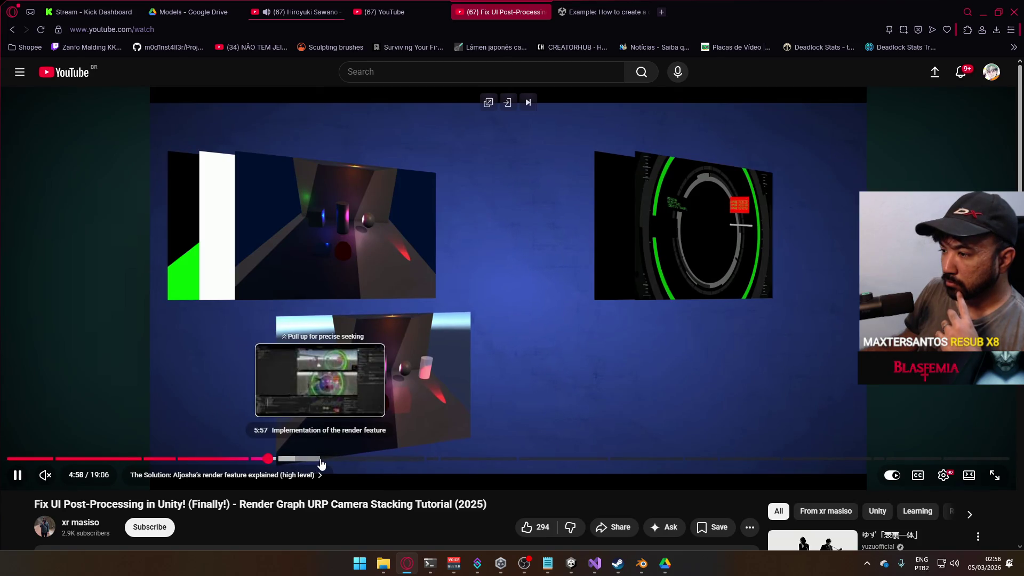
{"action": "left_click", "coordinate": [320, 461]}
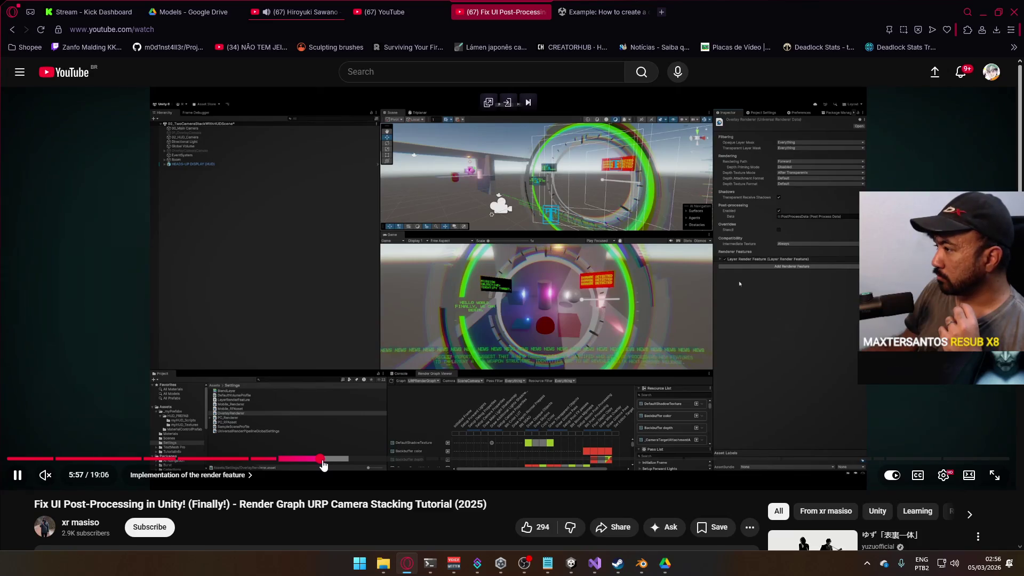
{"action": "left_click", "coordinate": [333, 459]}
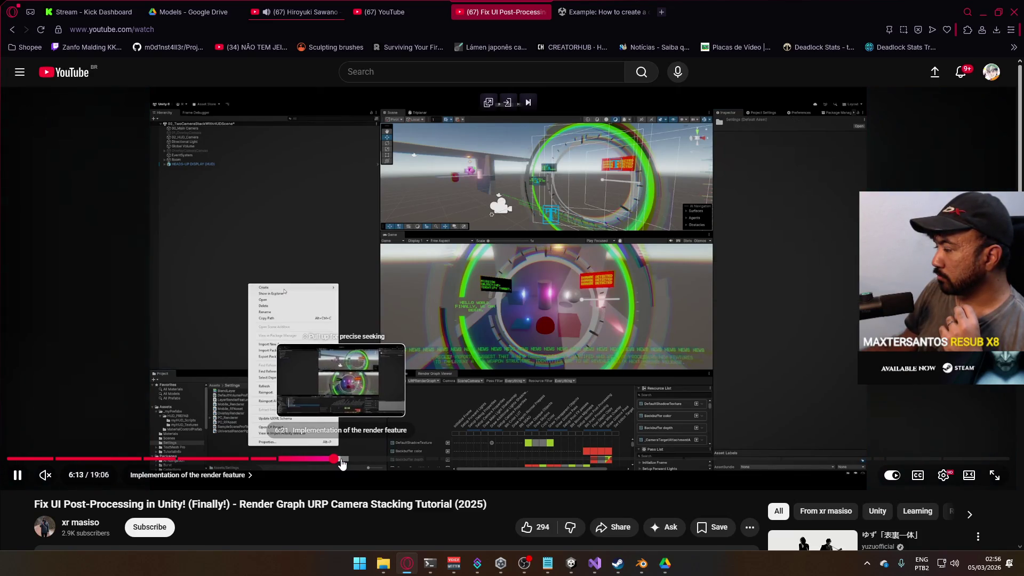
{"action": "left_click", "coordinate": [342, 461]}
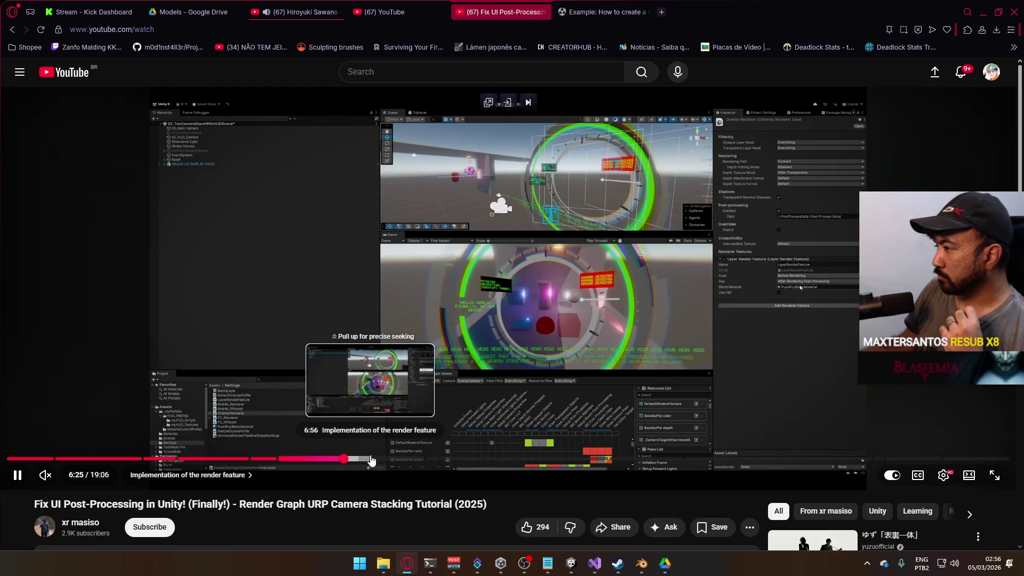
{"action": "left_click", "coordinate": [403, 459]}
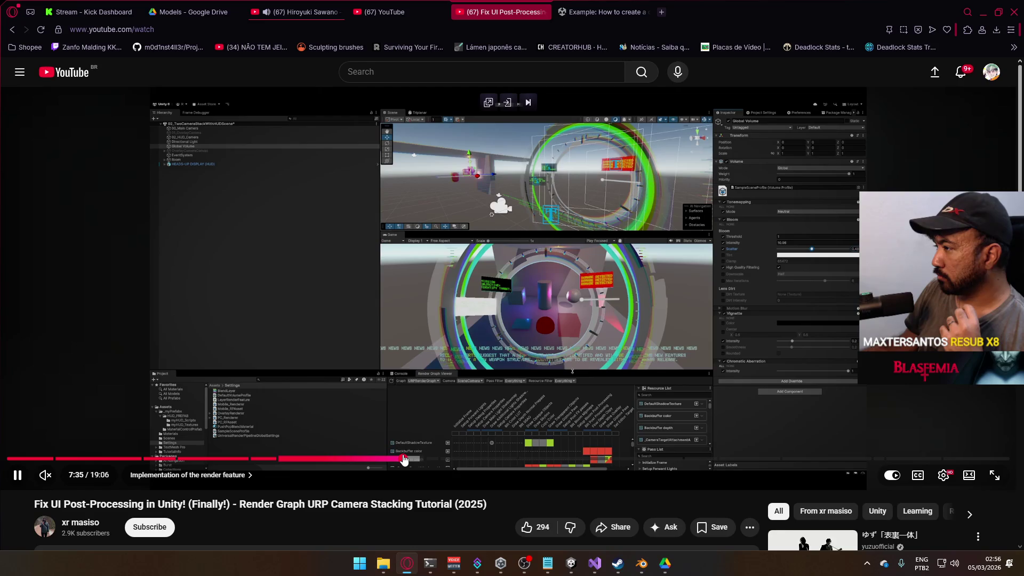
{"action": "left_click", "coordinate": [420, 459]}
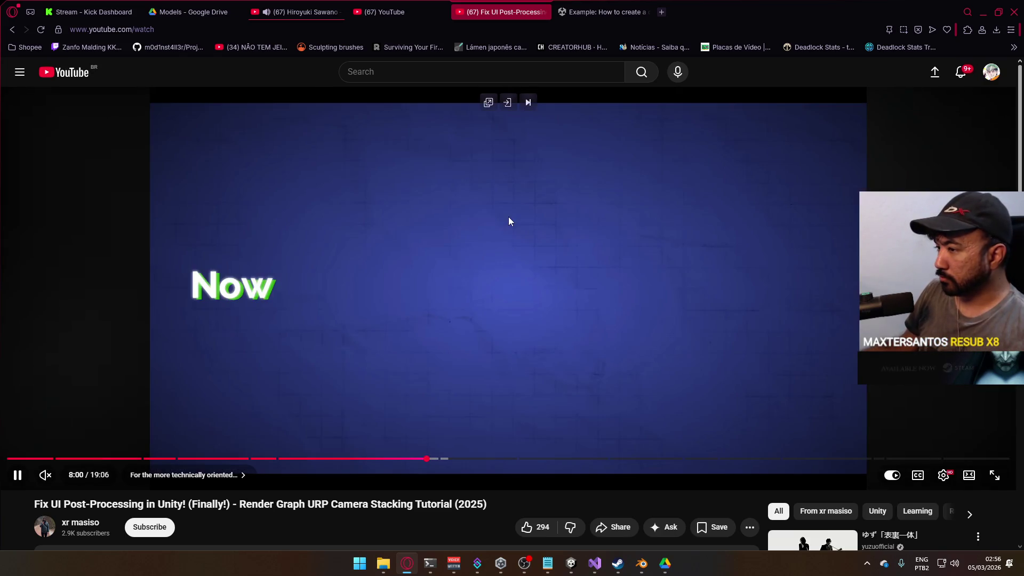
{"action": "left_click", "coordinate": [602, 11]}
{"action": "key", "text": "alt+Tab"}
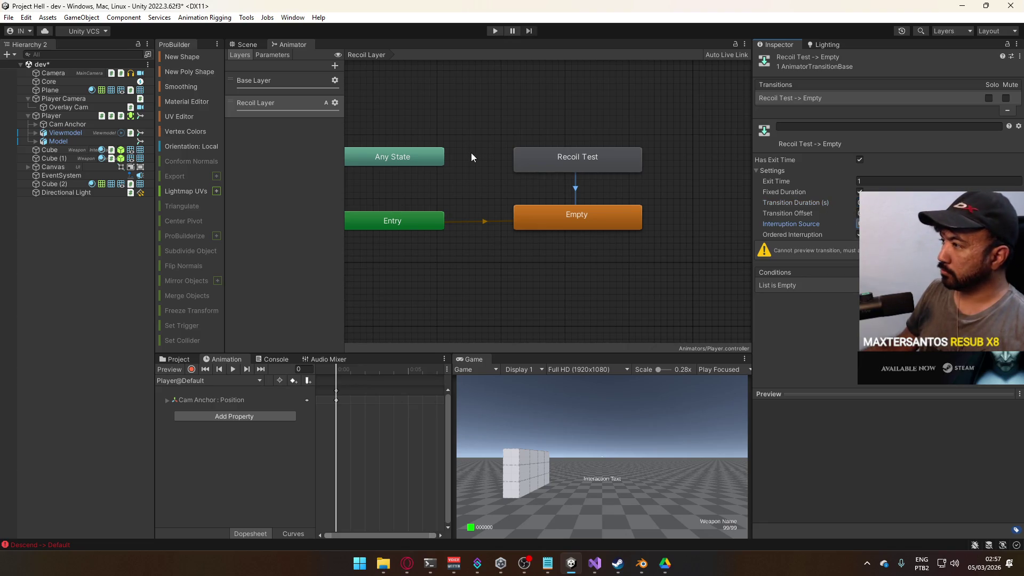
Create a transition from Any State to Recoil Test in the Recoil Layer
{"action": "right_click", "coordinate": [428, 158]}
{"action": "left_click", "coordinate": [505, 164]}
{"action": "left_click", "coordinate": [533, 159]}
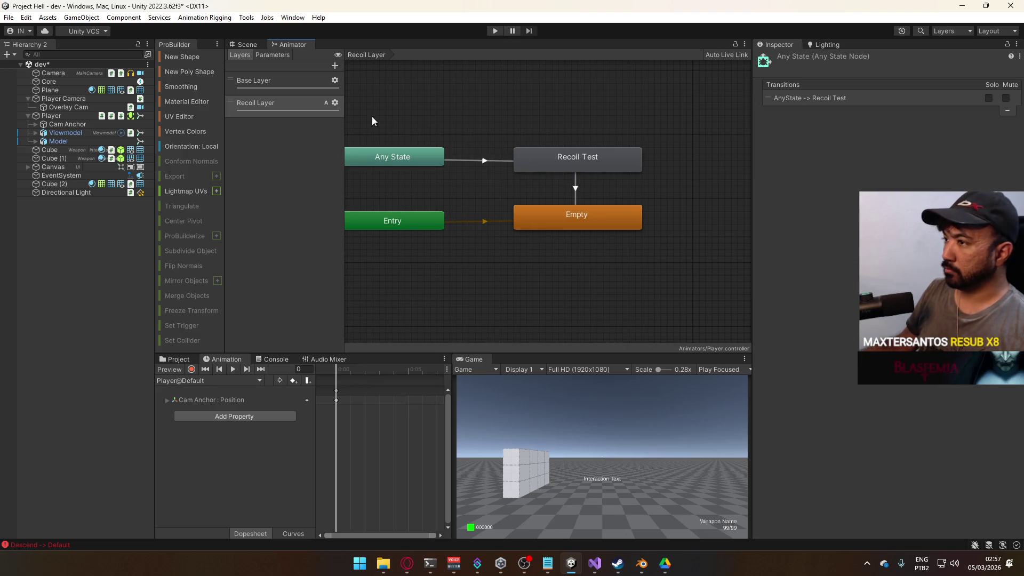
Add an animator parameter named recoil
{"action": "left_click", "coordinate": [282, 56]}
{"action": "left_click", "coordinate": [334, 65]}
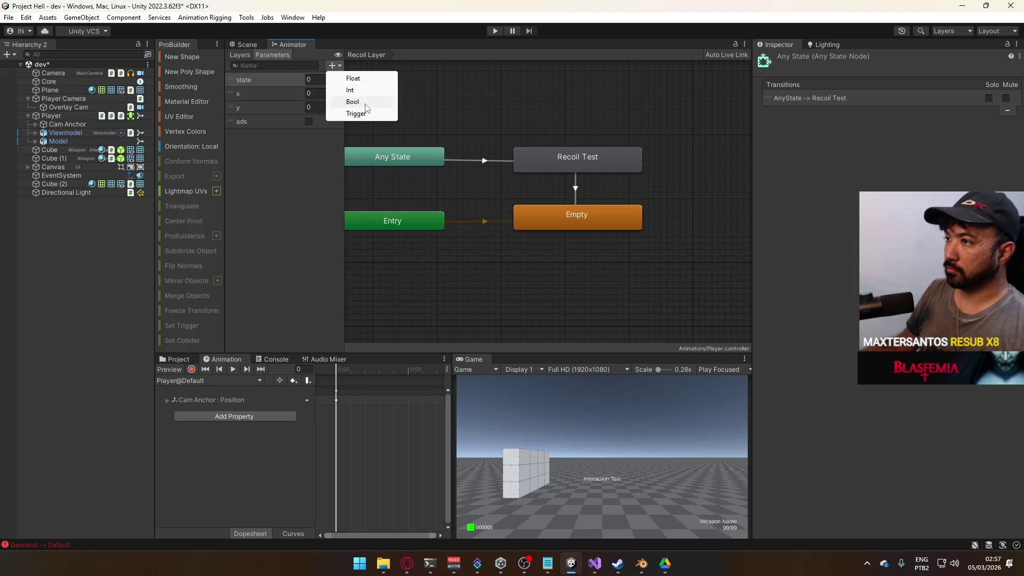
{"action": "left_click", "coordinate": [361, 112]}
{"action": "type", "text": "recoi"}
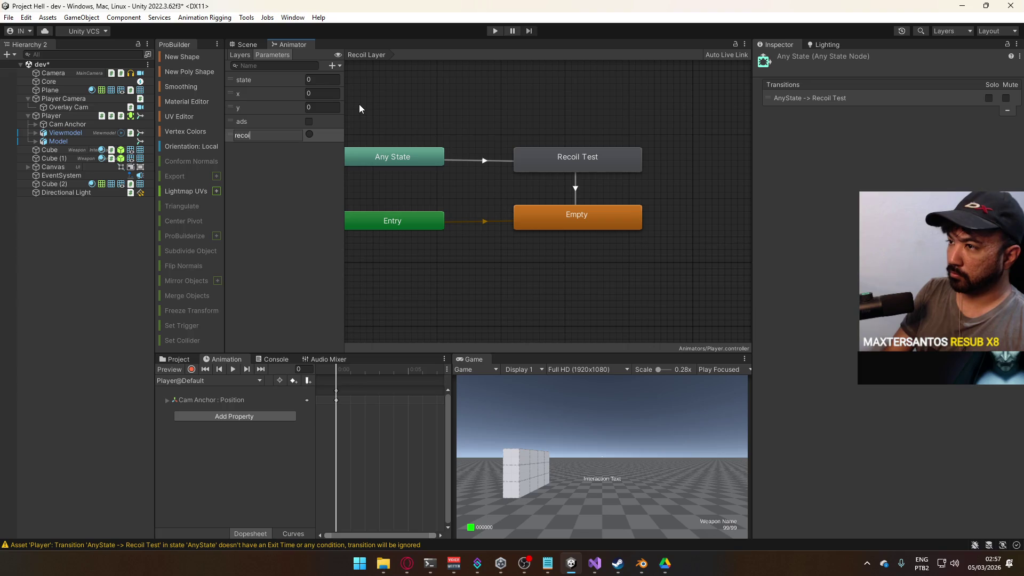
{"action": "key", "text": "Return"}
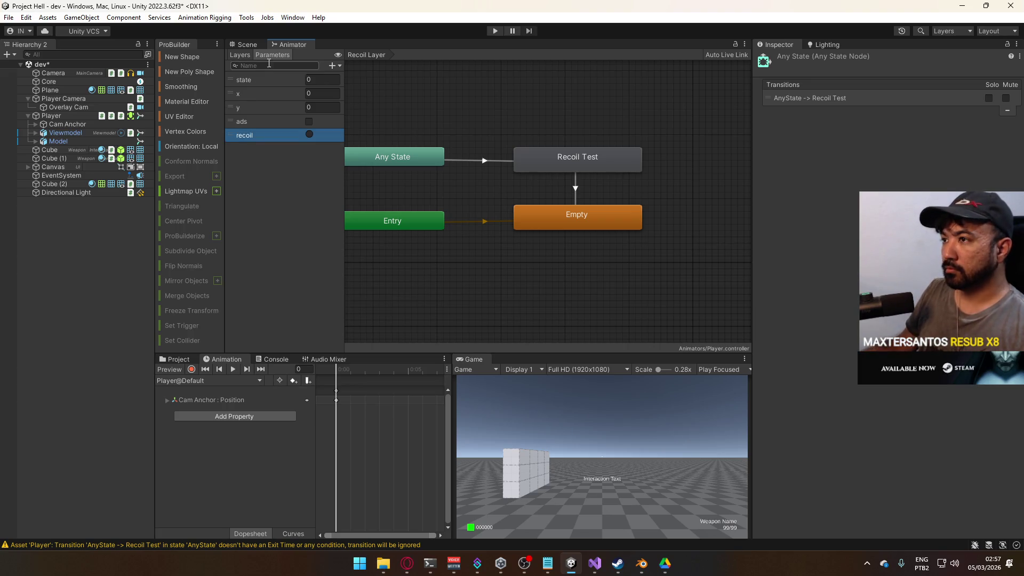
View the Base Layer graph, panning it to reveal the Sprint state alongside the parameter list
{"action": "left_click", "coordinate": [239, 55]}
{"action": "left_click", "coordinate": [263, 84]}
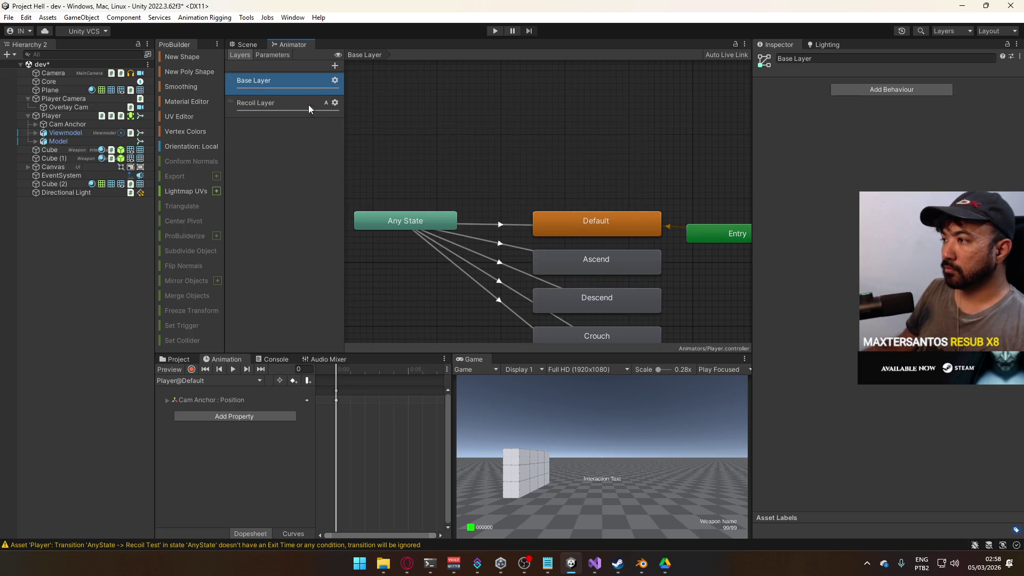
{"action": "mouse_move", "coordinate": [581, 196]}
{"action": "left_mouse_down"}
{"action": "mouse_move", "coordinate": [529, 95]}
{"action": "mouse_move", "coordinate": [516, 100]}
{"action": "mouse_move", "coordinate": [547, 151]}
{"action": "left_mouse_up"}
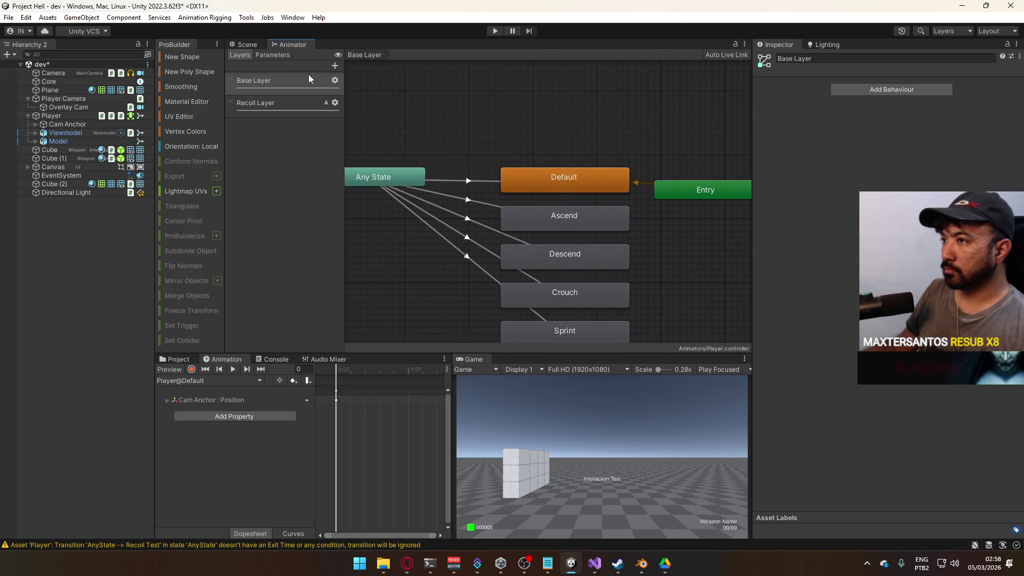
{"action": "left_click", "coordinate": [272, 54]}
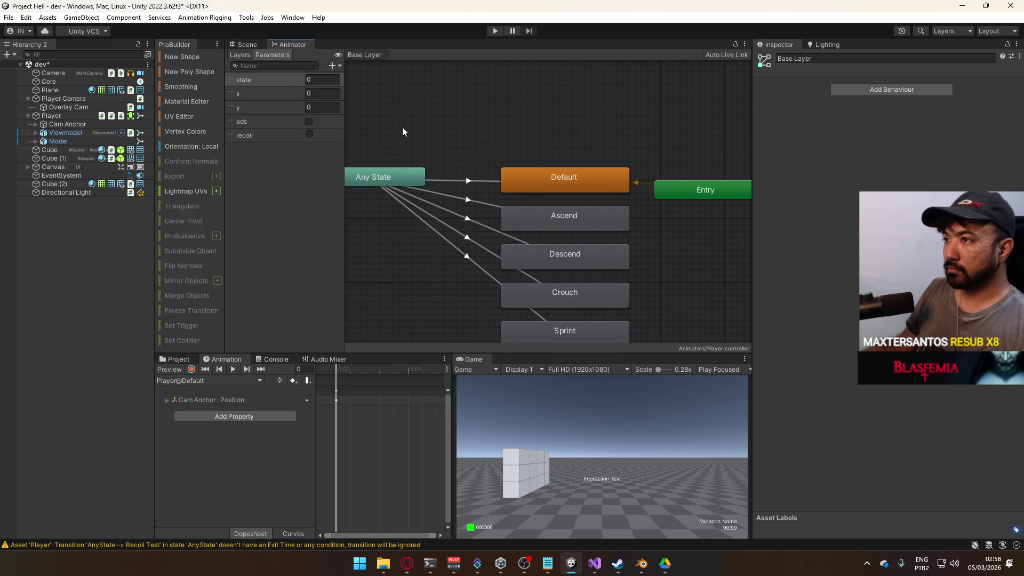
{"action": "mouse_move", "coordinate": [432, 151]}
{"action": "left_mouse_down"}
{"action": "mouse_move", "coordinate": [524, 73]}
{"action": "mouse_move", "coordinate": [517, 103]}
{"action": "mouse_move", "coordinate": [493, 71]}
{"action": "mouse_move", "coordinate": [431, 105]}
{"action": "left_mouse_up"}
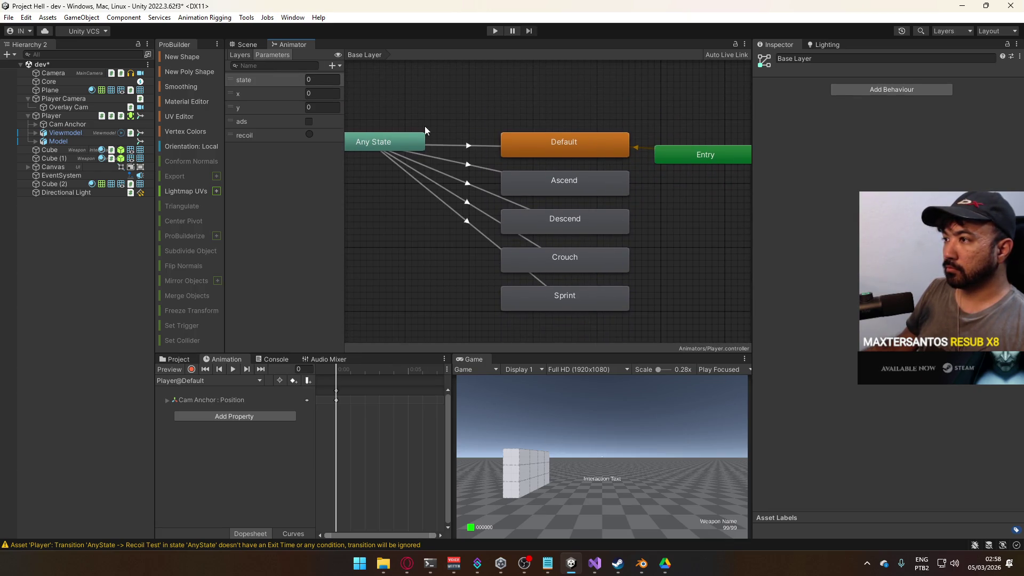
On the Recoil Layer, give the Any State → Recoil Test transition a recoil condition
{"action": "left_click", "coordinate": [240, 55]}
{"action": "left_click", "coordinate": [267, 103]}
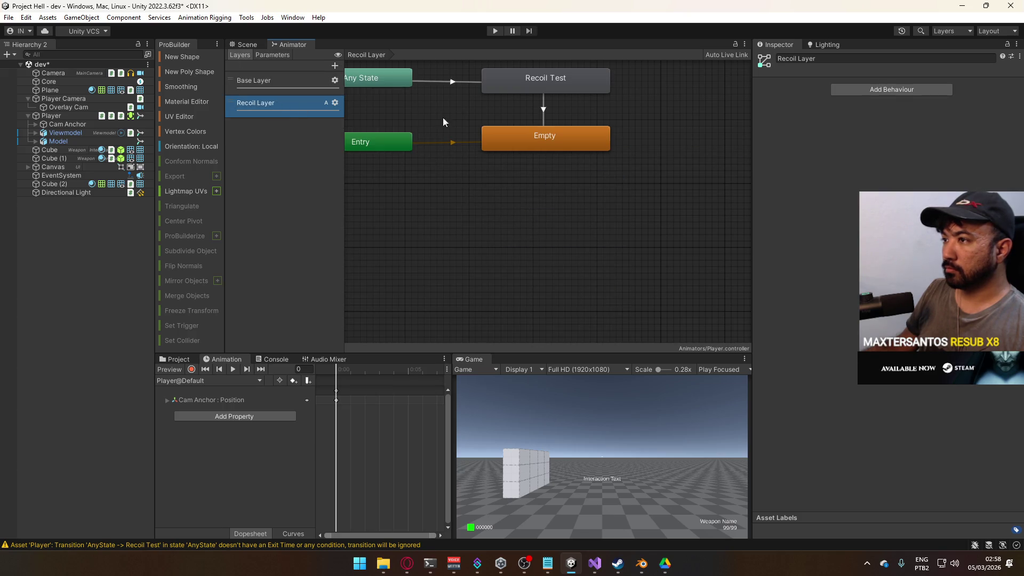
{"action": "left_click", "coordinate": [482, 123]}
{"action": "left_click", "coordinate": [997, 306]}
{"action": "left_click", "coordinate": [272, 55]}
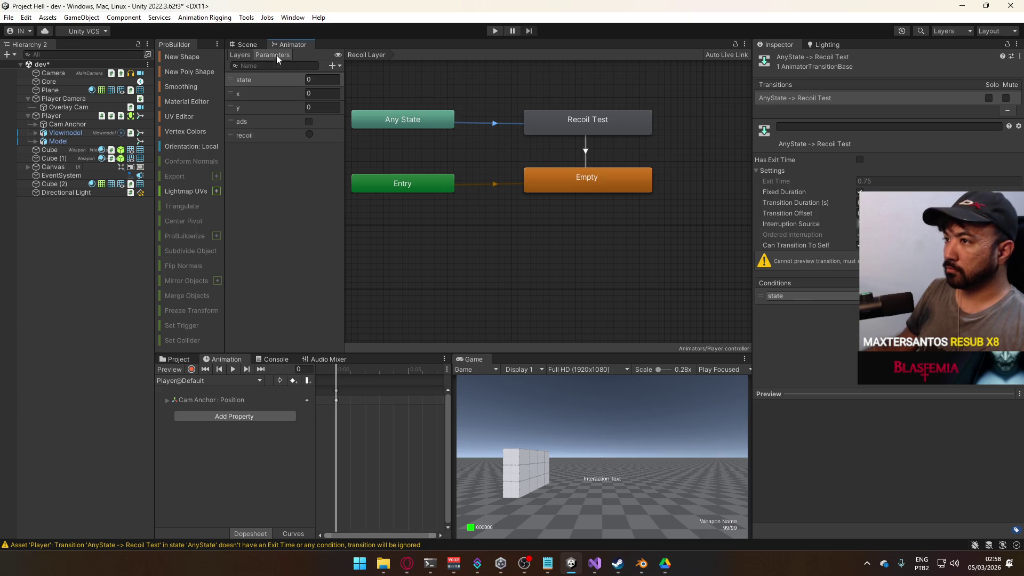
{"action": "left_click", "coordinate": [853, 299]}
{"action": "left_click", "coordinate": [813, 366]}
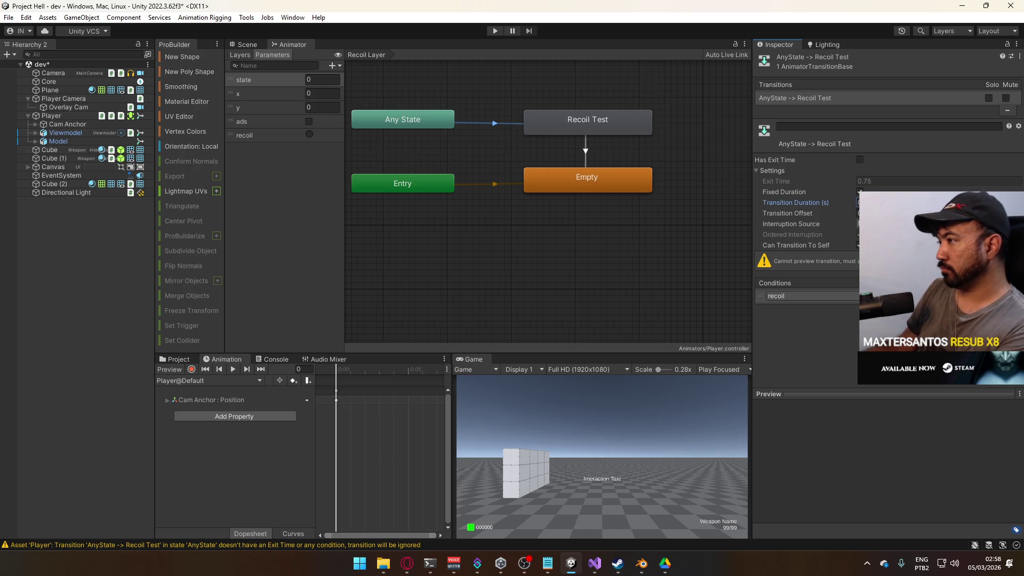
Change the transition's Interruption Source and turn off Has Exit Time
{"action": "left_click", "coordinate": [896, 223]}
{"action": "left_click", "coordinate": [895, 243]}
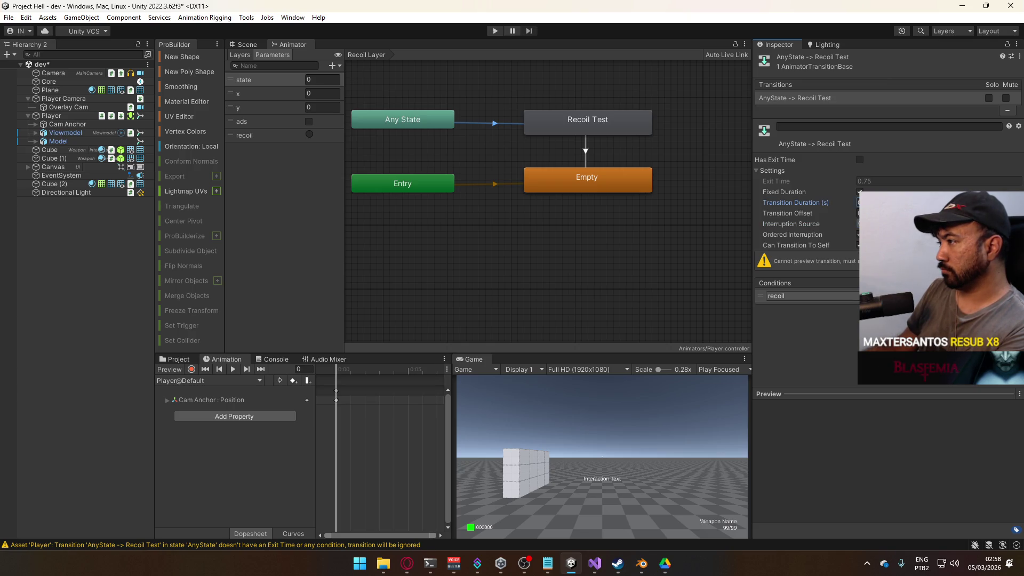
{"action": "left_click", "coordinate": [859, 159]}
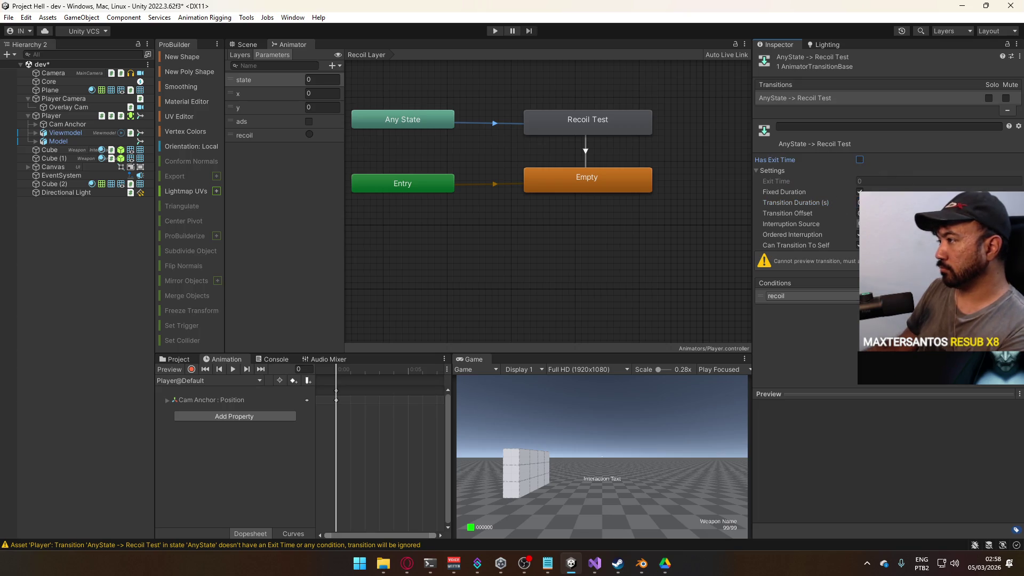
{"action": "left_click", "coordinate": [574, 122]}
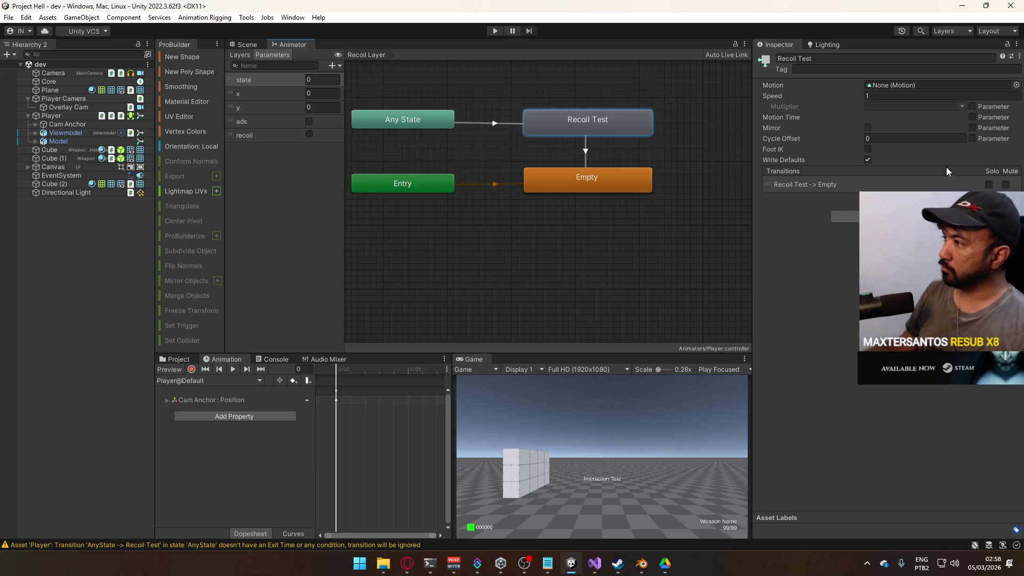
{"action": "left_click", "coordinate": [179, 360]}
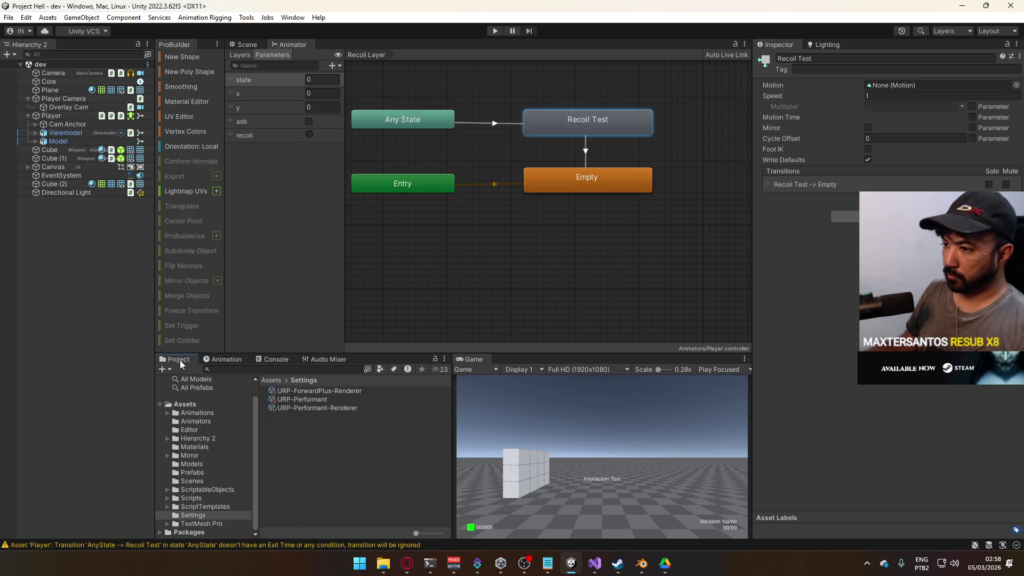
In Animations/Animators, create a clip named Player@Recoil and drag it into Recoil Test's Motion field
{"action": "left_click", "coordinate": [194, 413]}
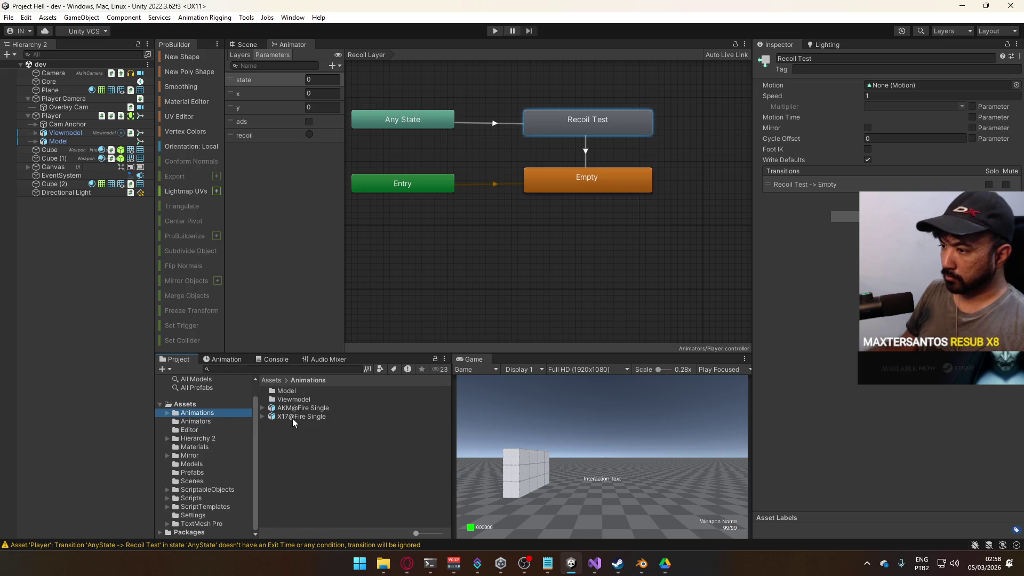
{"action": "left_click", "coordinate": [204, 422]}
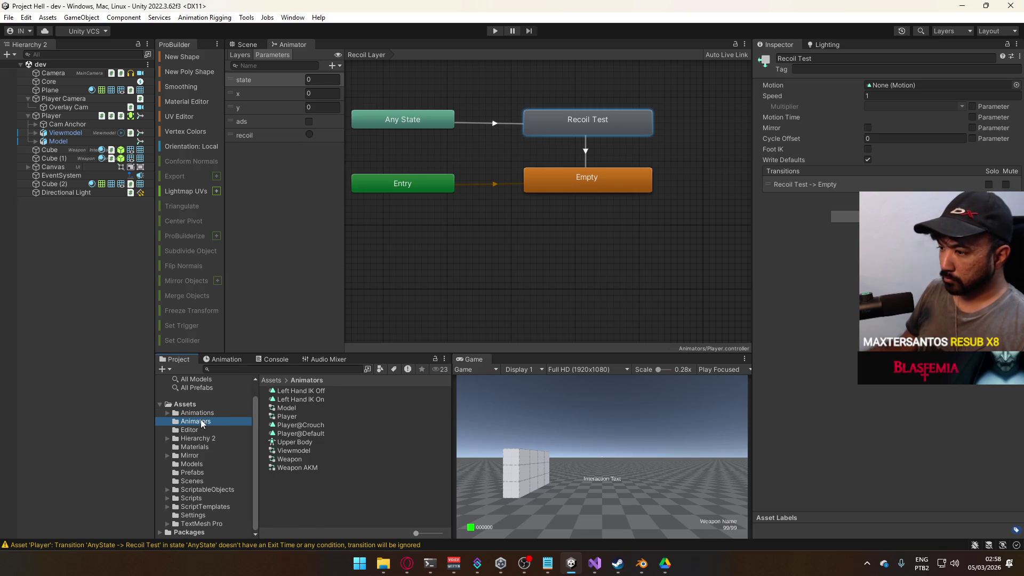
{"action": "right_click", "coordinate": [301, 487]}
{"action": "mouse_move", "coordinate": [395, 173]}
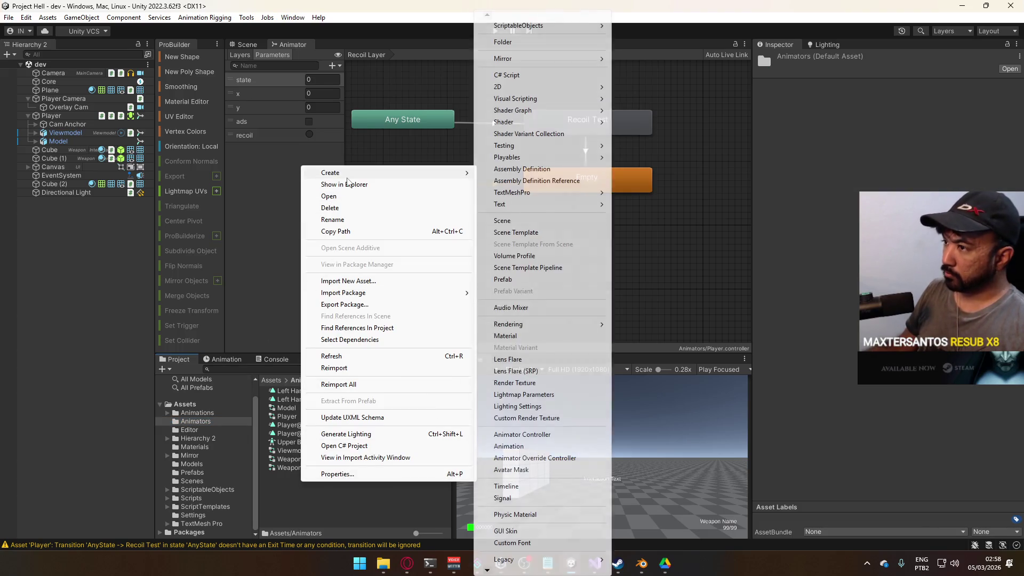
{"action": "left_click", "coordinate": [542, 446]}
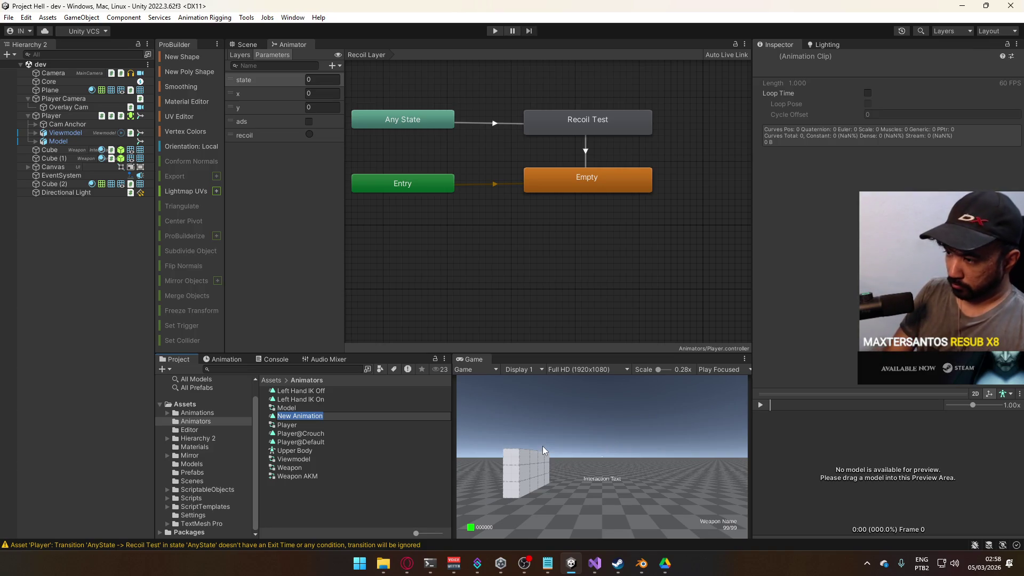
{"action": "type", "text": "Player@Recoil"}
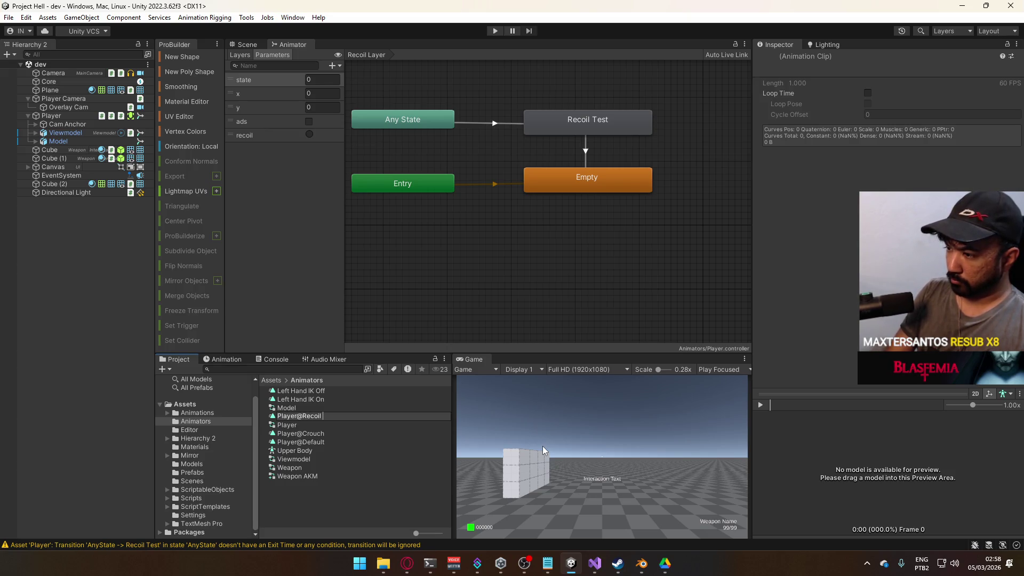
{"action": "key", "text": "Return"}
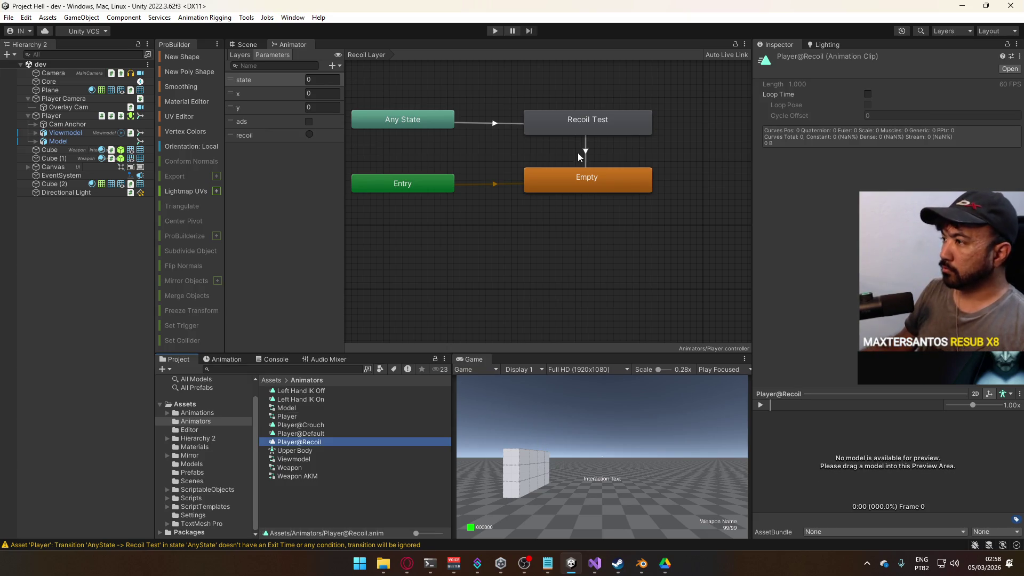
{"action": "left_click", "coordinate": [578, 125]}
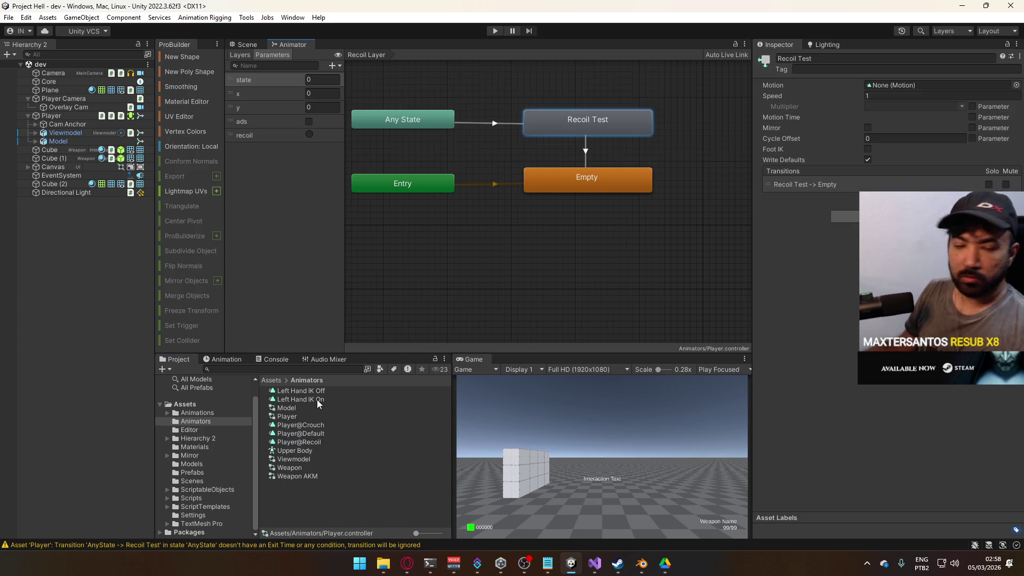
{"action": "left_click_drag", "start_coordinate": [323, 443], "coordinate": [906, 86]}
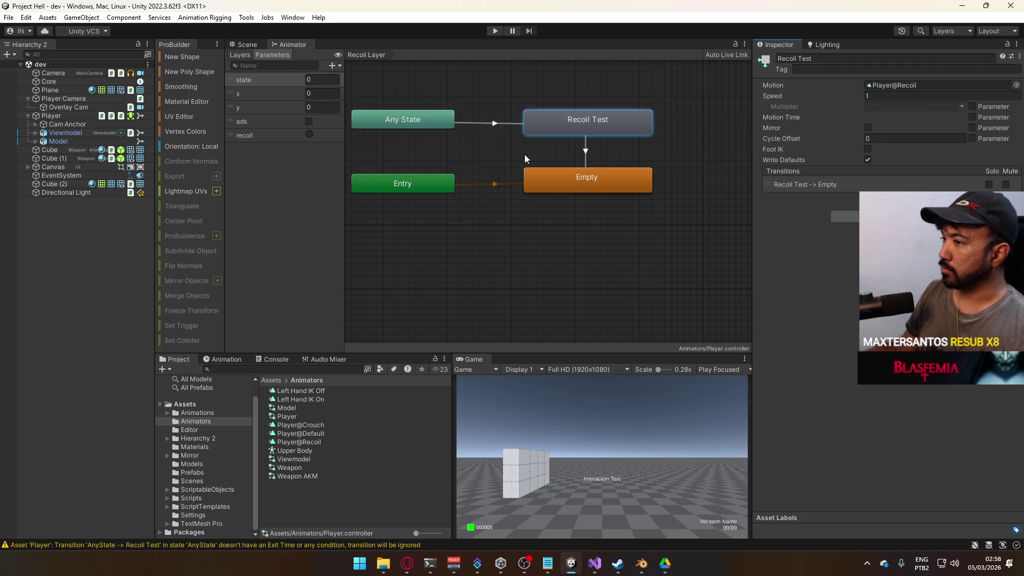
Select Player in the Scene view and open Player@Recoil in the Animation window with recording on
{"action": "left_click", "coordinate": [247, 44]}
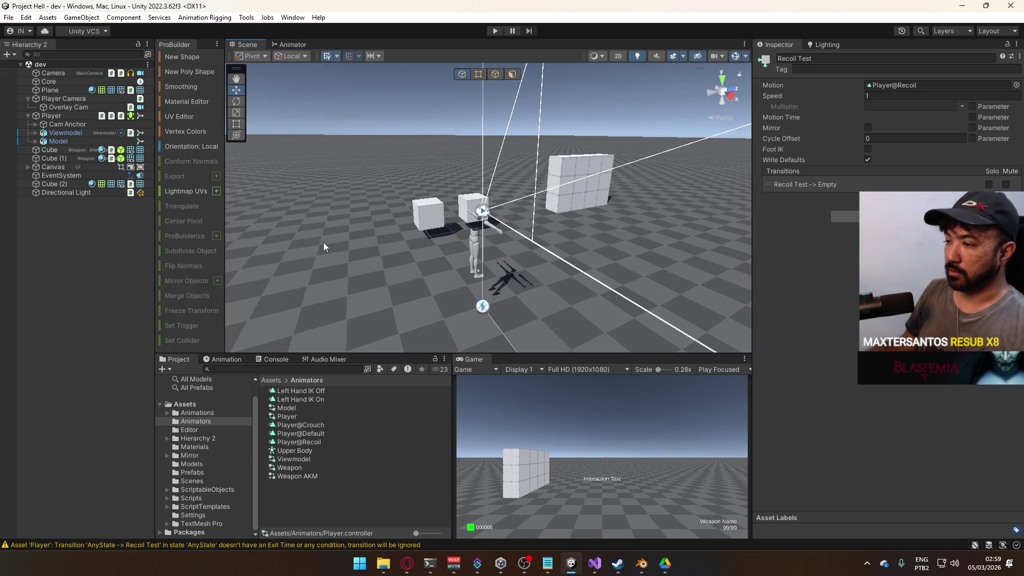
{"action": "left_click_drag", "start_coordinate": [705, 128], "coordinate": [715, 155]}
{"action": "left_click", "coordinate": [55, 117]}
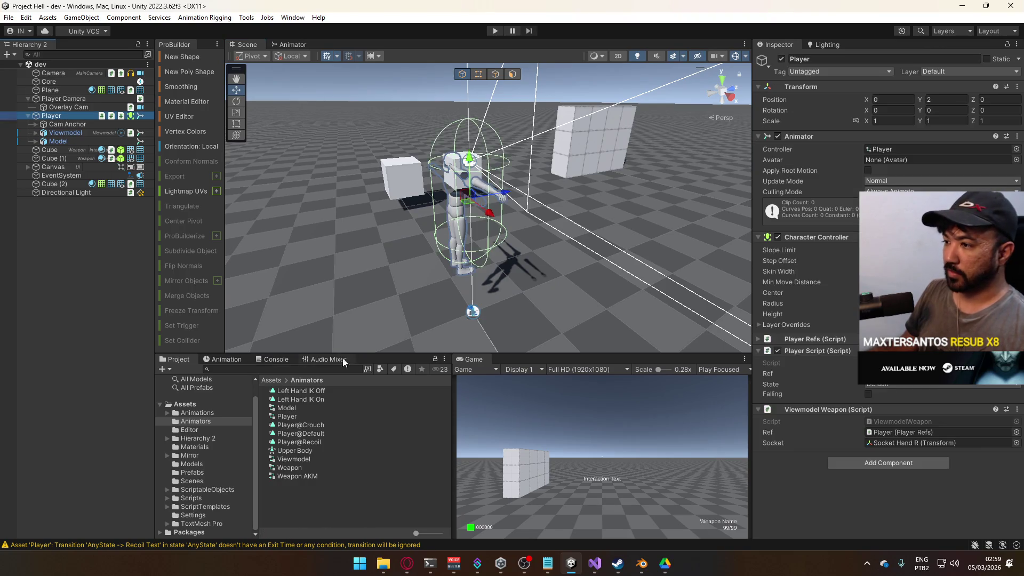
{"action": "left_click", "coordinate": [223, 359]}
{"action": "left_click", "coordinate": [194, 379]}
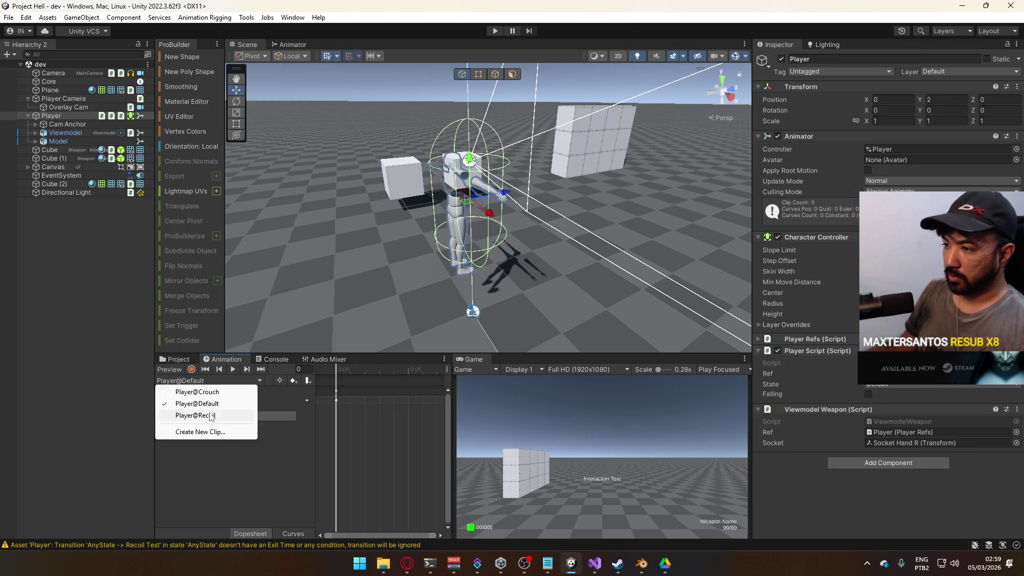
{"action": "left_click", "coordinate": [227, 416]}
{"action": "left_click", "coordinate": [192, 369]}
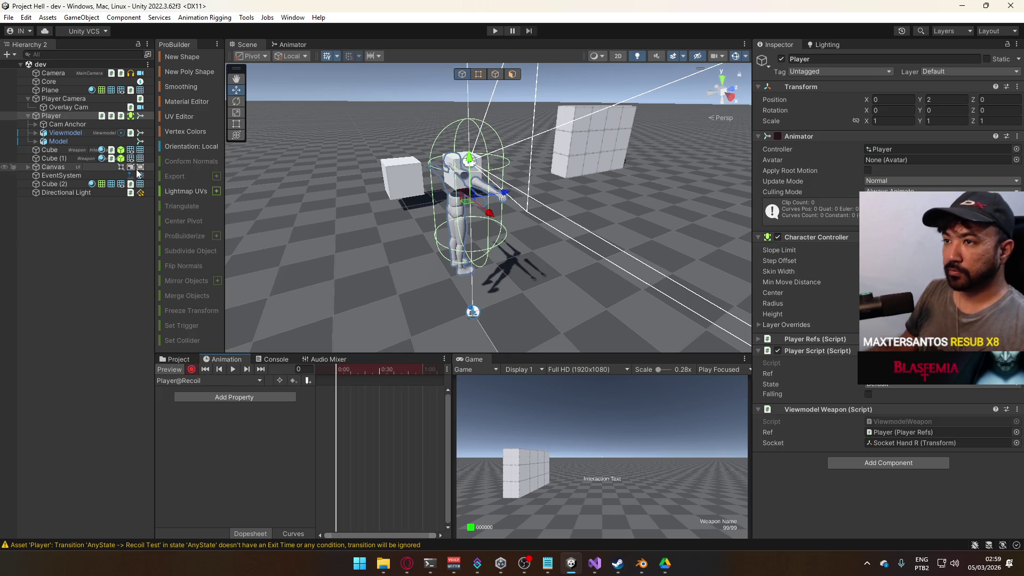
Frame the Player, expand Cam Anchor in the hierarchy and select Cam Anchor
{"action": "key", "text": "f"}
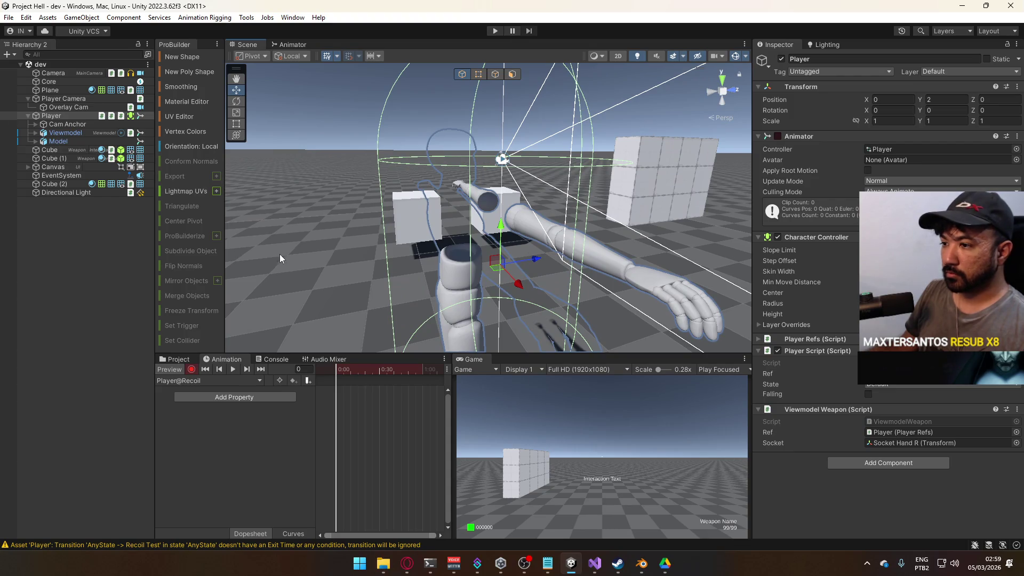
{"action": "left_click", "coordinate": [35, 124]}
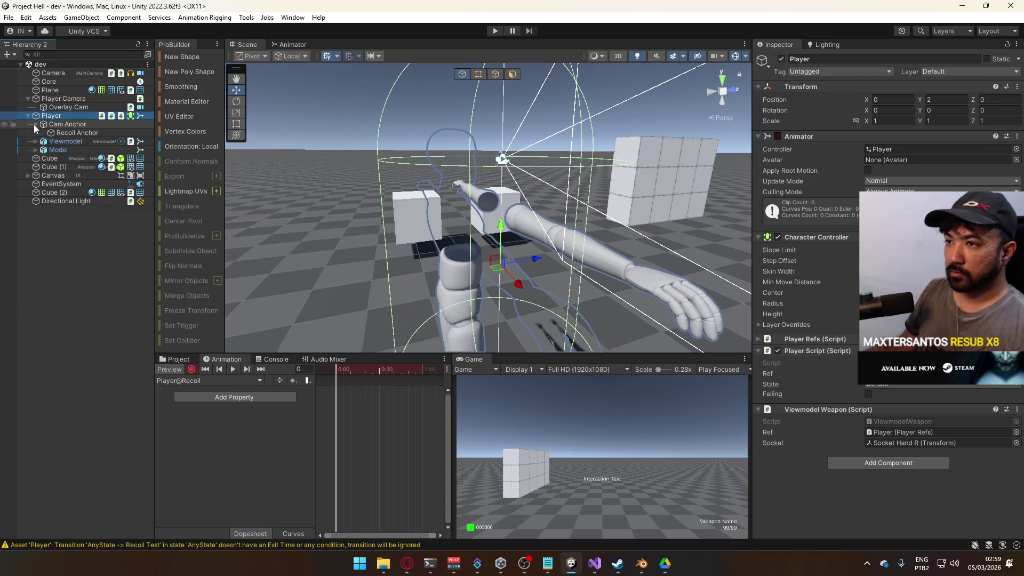
{"action": "left_click", "coordinate": [67, 123]}
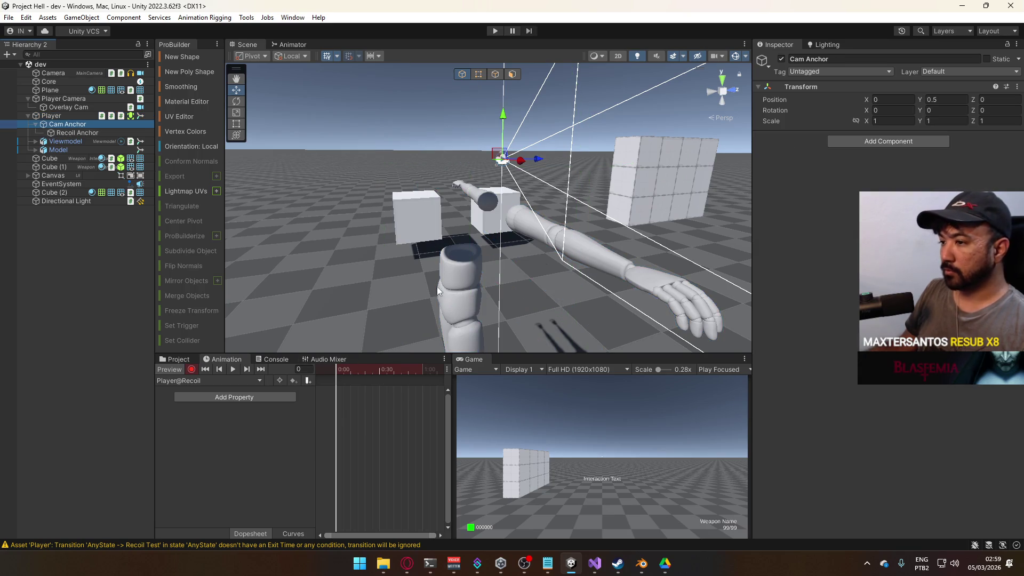
Add a Transform Rotation track to the clip and expand its x, y, z curves
{"action": "left_click", "coordinate": [935, 111]}
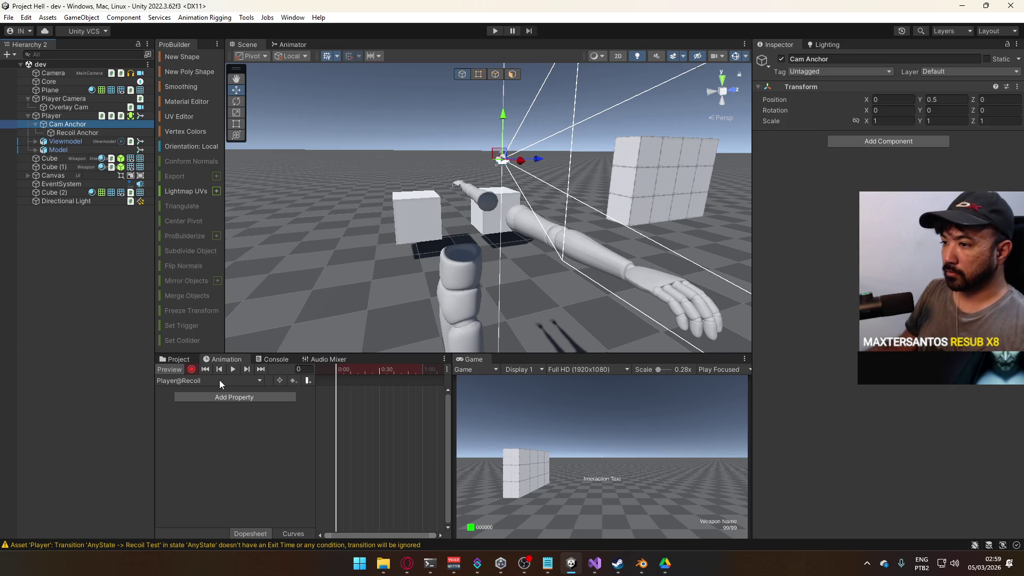
{"action": "left_click", "coordinate": [230, 397]}
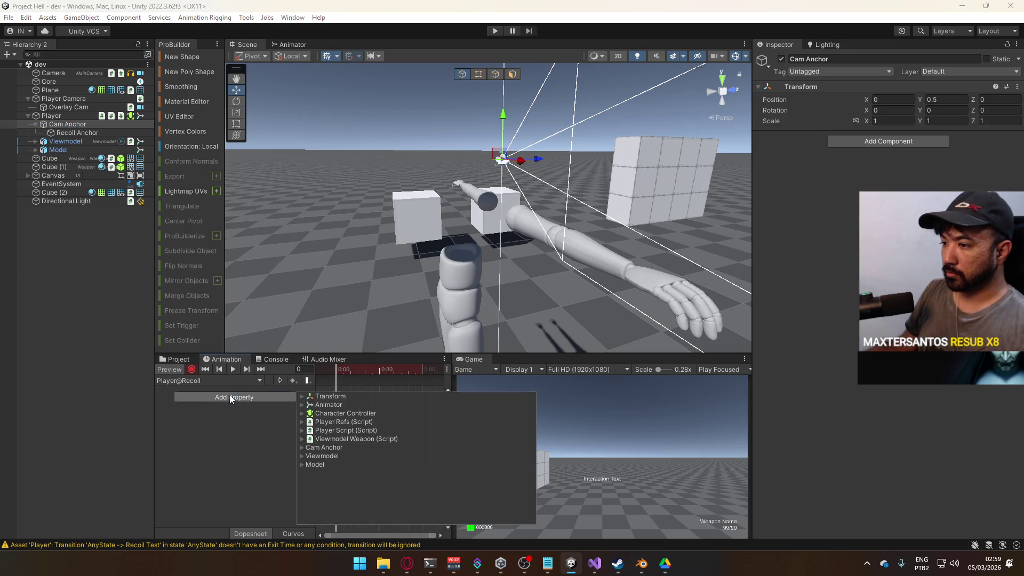
{"action": "left_click", "coordinate": [303, 397]}
{"action": "left_click", "coordinate": [329, 413]}
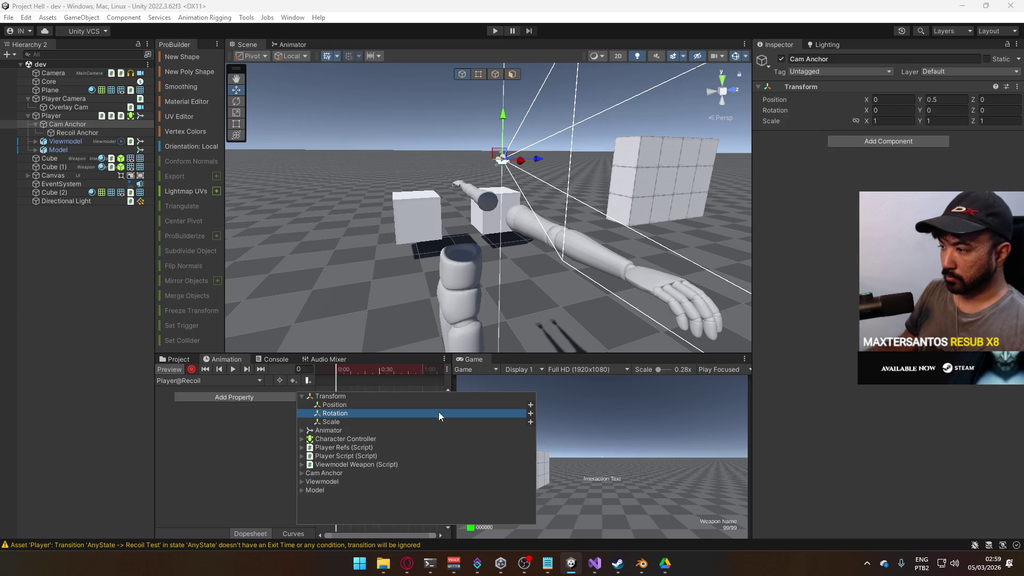
{"action": "left_click", "coordinate": [531, 414]}
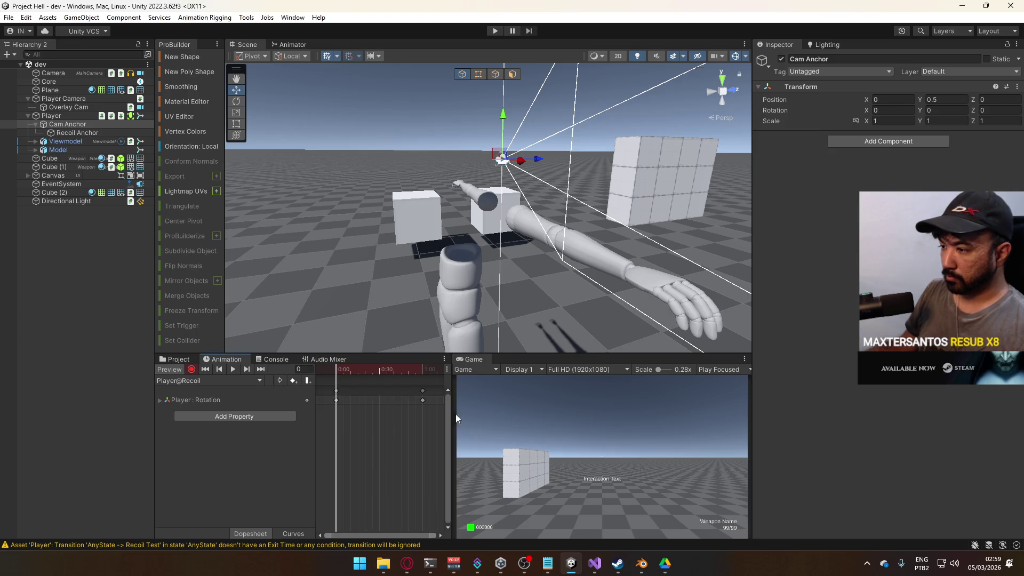
{"action": "left_click", "coordinate": [159, 401]}
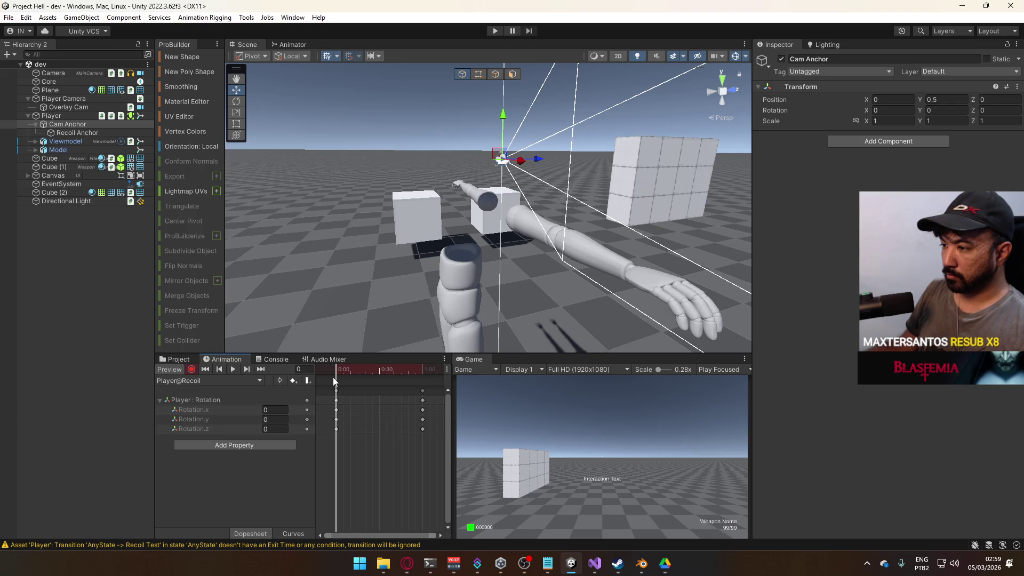
At frame 30, try a Rotation.z tilt and undo it, leaving Z at 0
{"action": "left_click_drag", "start_coordinate": [335, 377], "coordinate": [379, 376]}
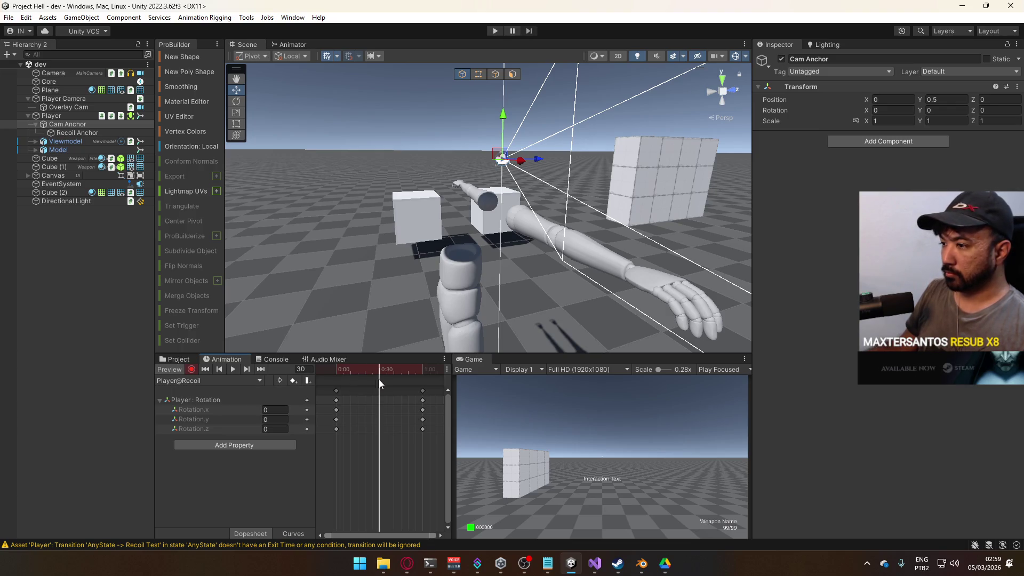
{"action": "left_click_drag", "start_coordinate": [260, 428], "coordinate": [491, 432]}
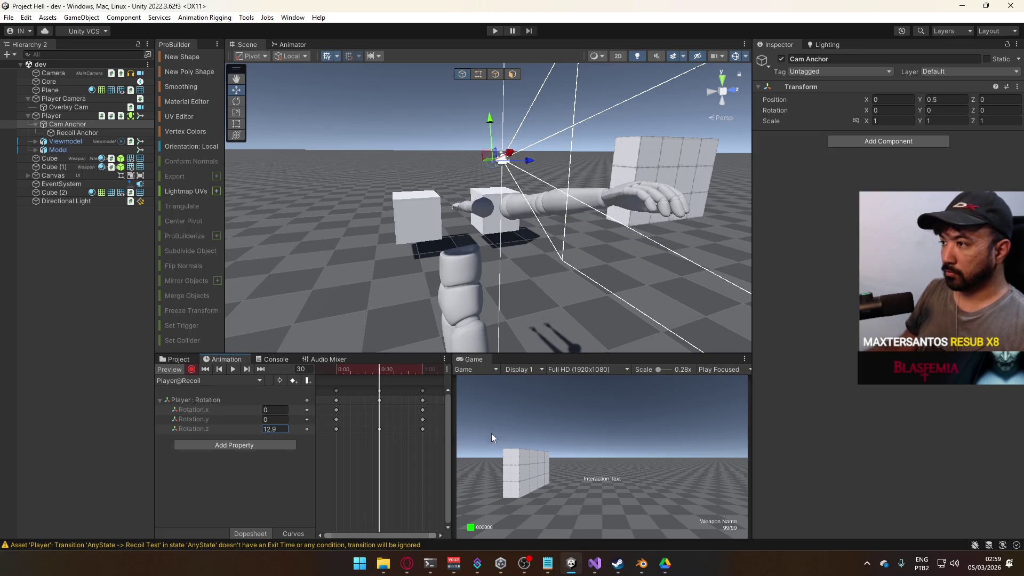
{"action": "key", "text": "ctrl+z"}
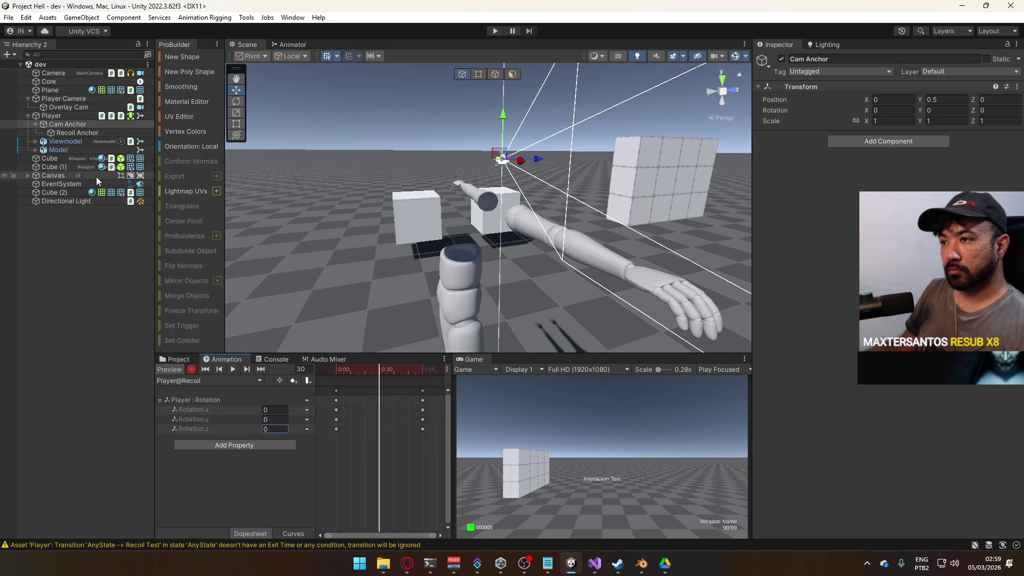
{"action": "key", "text": "f"}
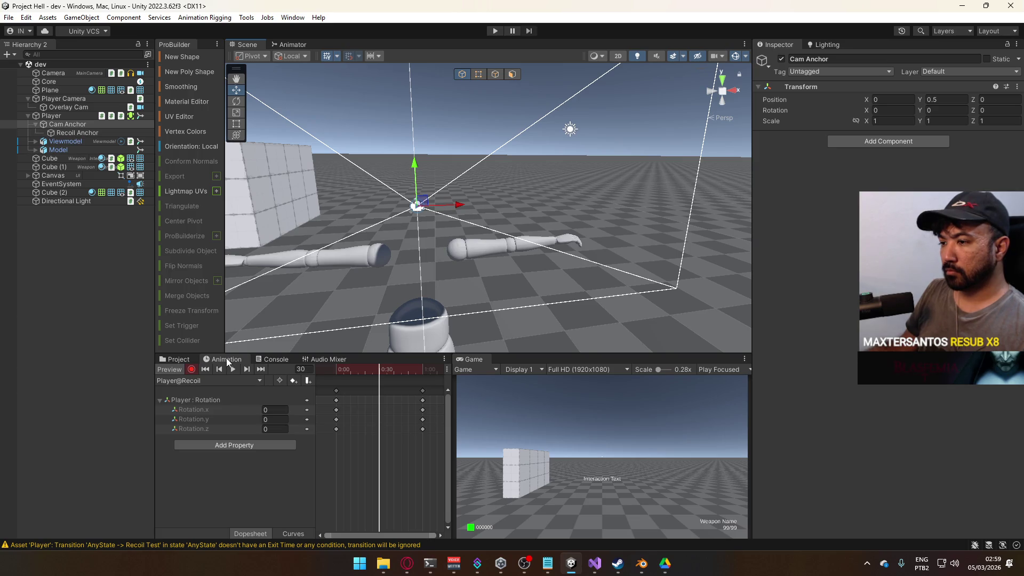
{"action": "left_click", "coordinate": [203, 398]}
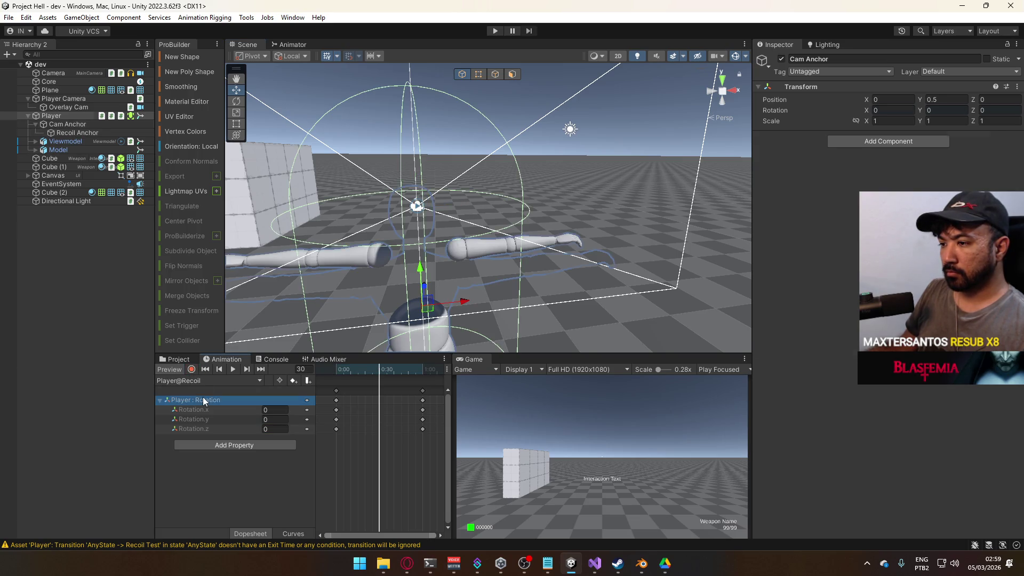
Delete the Player : Rotation track and turn keyframe recording back on
{"action": "right_click", "coordinate": [203, 398]}
{"action": "left_click", "coordinate": [184, 401]}
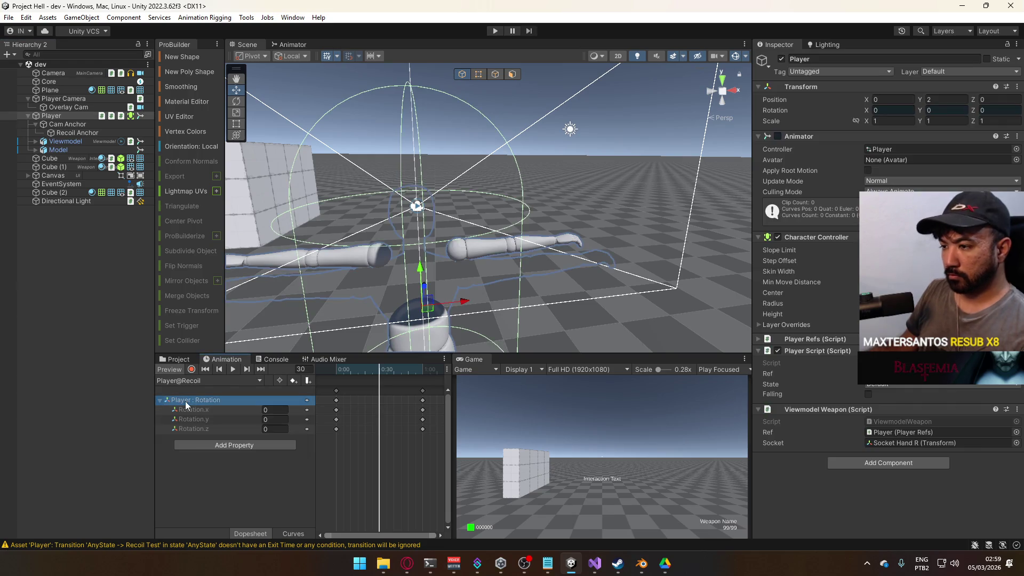
{"action": "key", "text": "Delete"}
{"action": "left_click", "coordinate": [191, 370]}
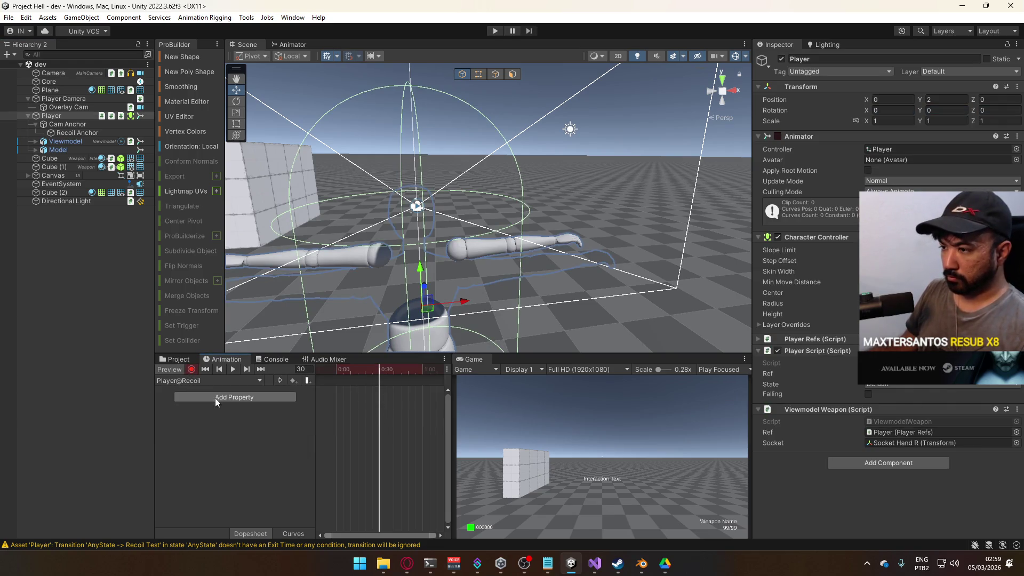
Add a Cam Anchor Transform Rotation track to the Player@Recoil clip
{"action": "left_click", "coordinate": [219, 398]}
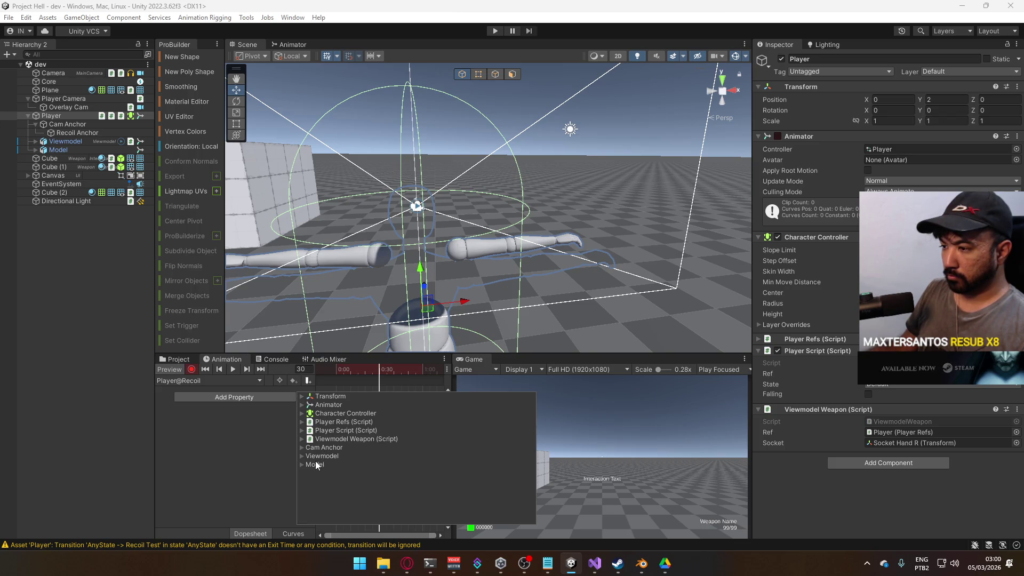
{"action": "left_click", "coordinate": [302, 446]}
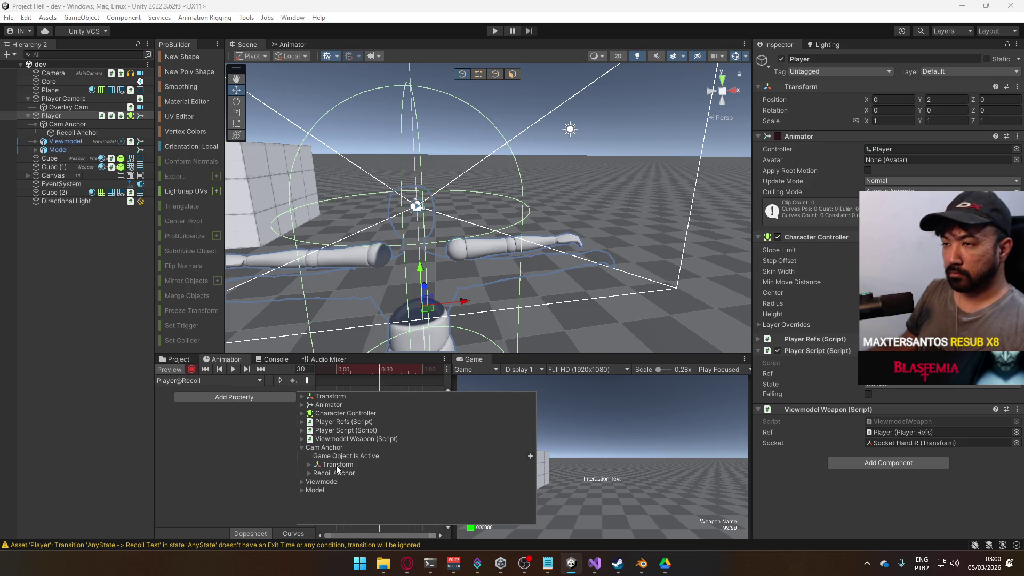
{"action": "left_click", "coordinate": [314, 465]}
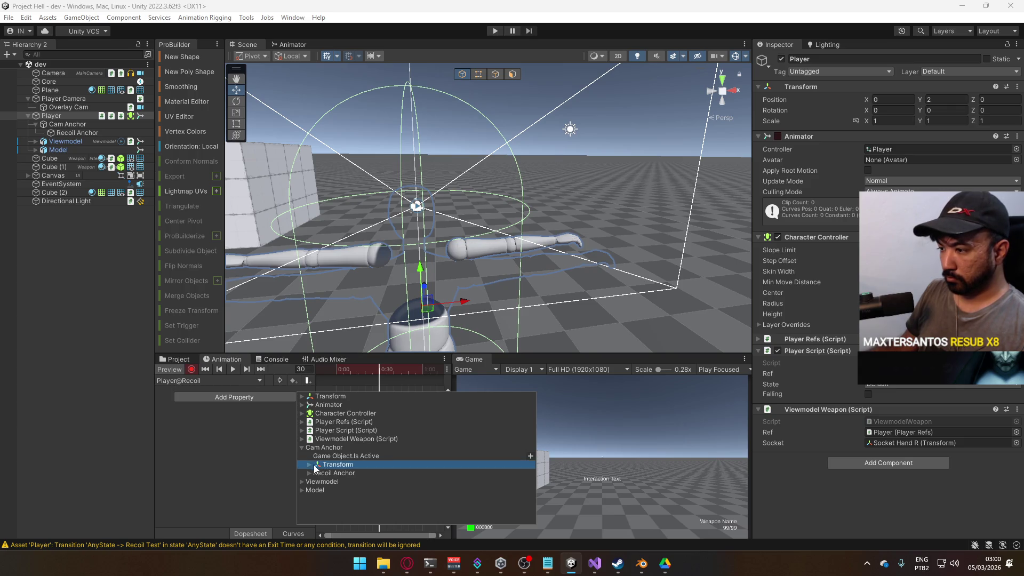
{"action": "left_click", "coordinate": [310, 465]}
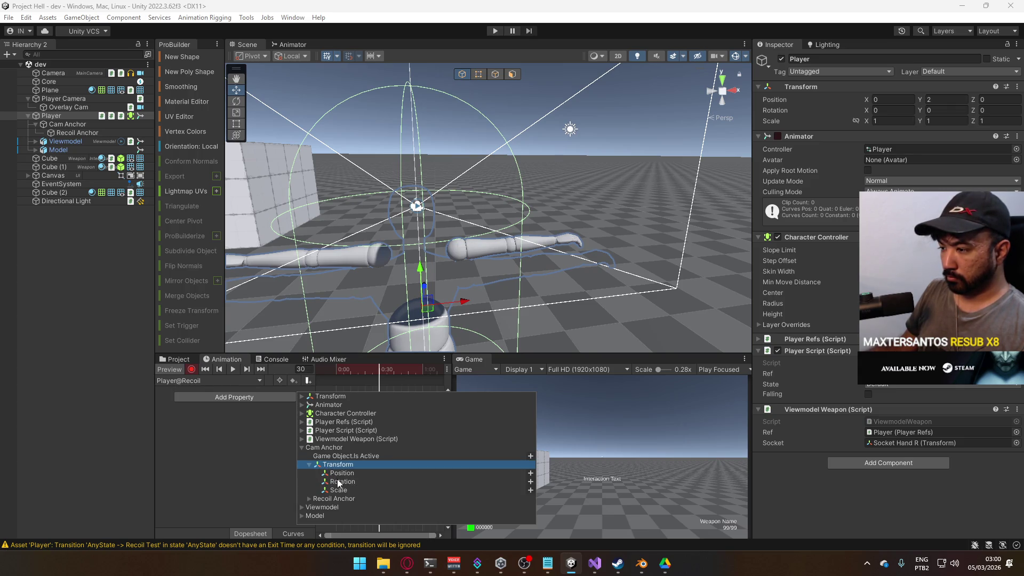
{"action": "left_click", "coordinate": [530, 482]}
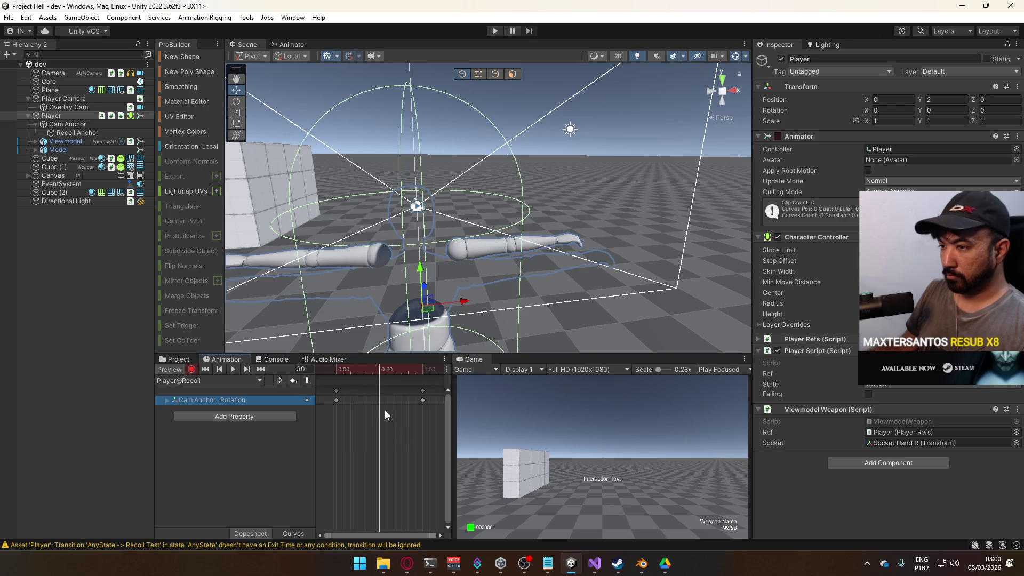
{"action": "left_click", "coordinate": [168, 400]}
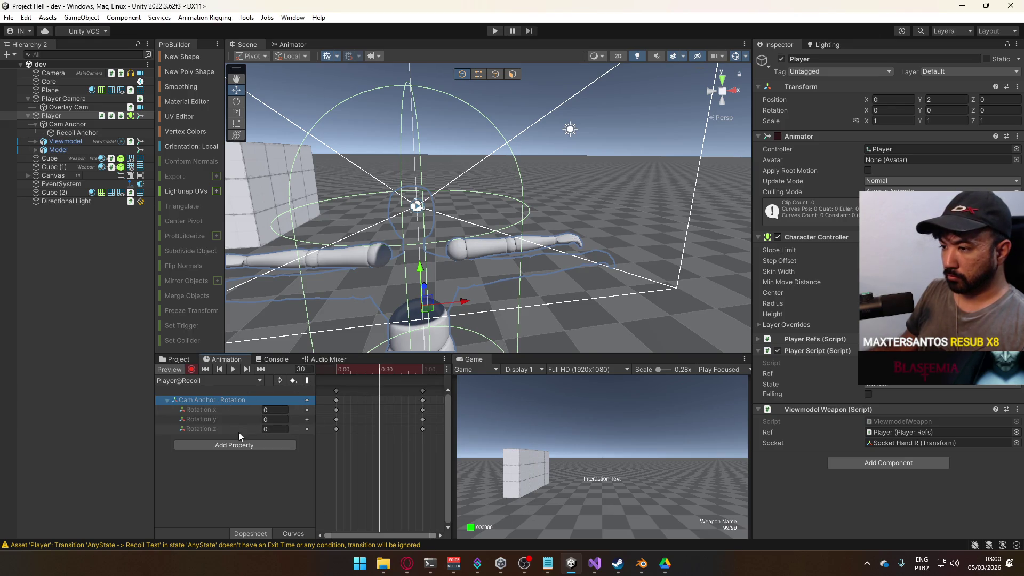
Set Cam Anchor Rotation.z to 5 at frame 30, scrub toward the end, and stop previewing
{"action": "left_click", "coordinate": [262, 430]}
{"action": "type", "text": ".79"}
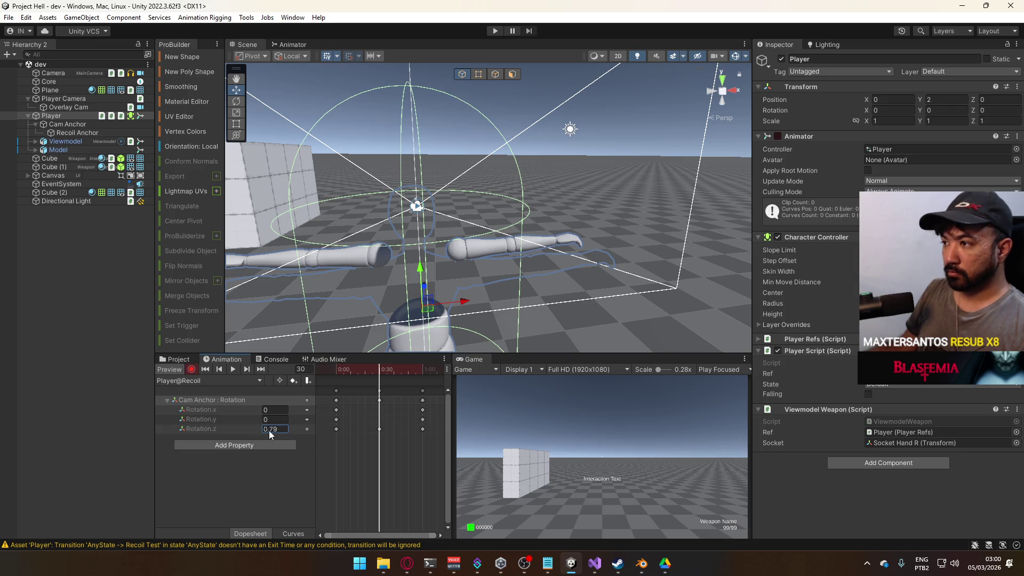
{"action": "key", "text": "BackSpace"}
{"action": "key", "text": "BackSpace"}
{"action": "type", "text": "81"}
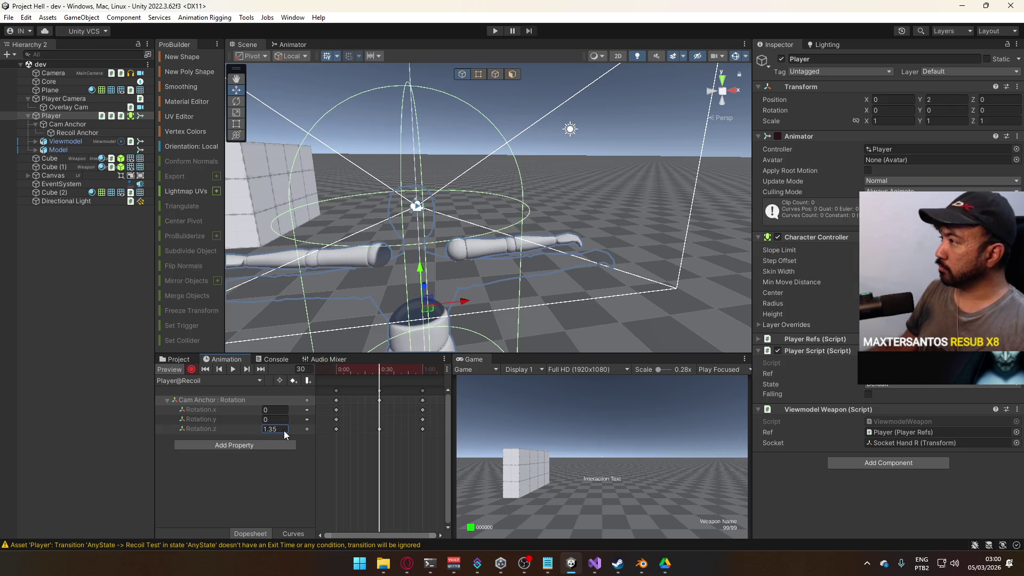
{"action": "key", "text": "BackSpace"}
{"action": "key", "text": "BackSpace"}
{"action": "key", "text": "BackSpace"}
{"action": "type", "text": "5"}
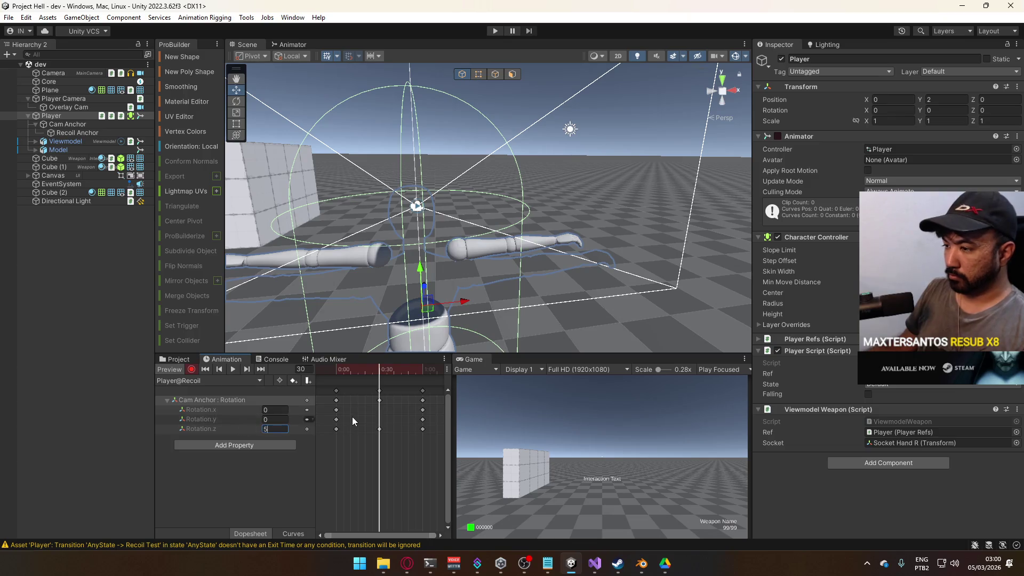
{"action": "mouse_move", "coordinate": [378, 368]}
{"action": "left_mouse_down"}
{"action": "mouse_move", "coordinate": [329, 372]}
{"action": "mouse_move", "coordinate": [423, 377]}
{"action": "left_mouse_up"}
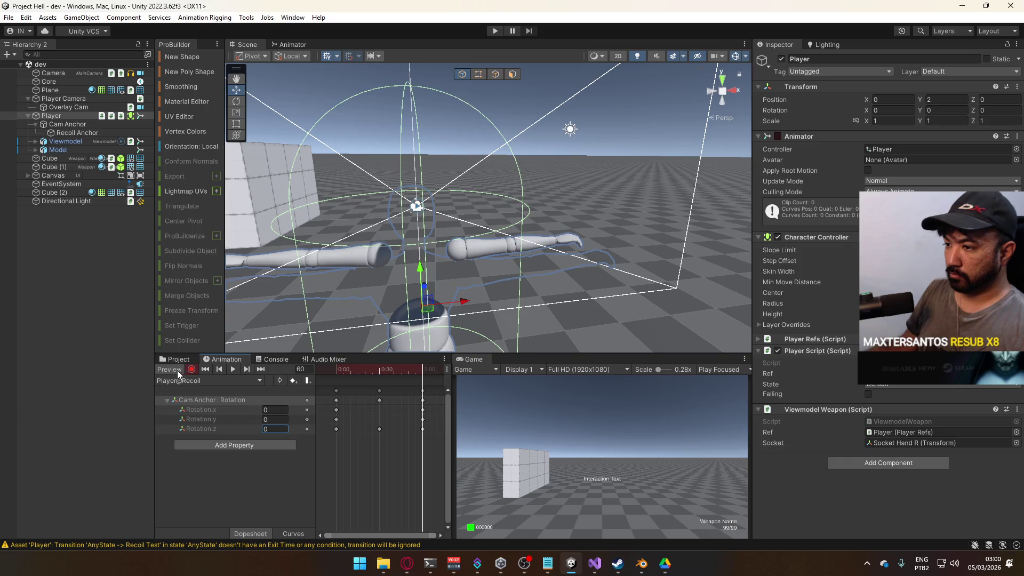
{"action": "left_click", "coordinate": [177, 370]}
Run a quick play-mode test of the scene, stop it, and switch to Visual Studio
{"action": "left_click", "coordinate": [495, 31]}
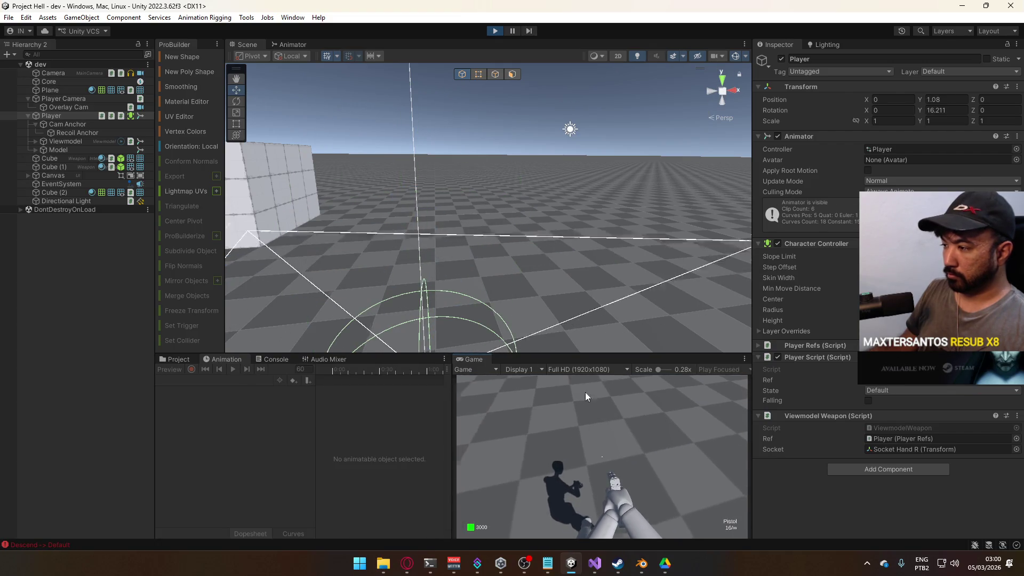
{"action": "key", "text": "super"}
{"action": "key", "text": "super"}
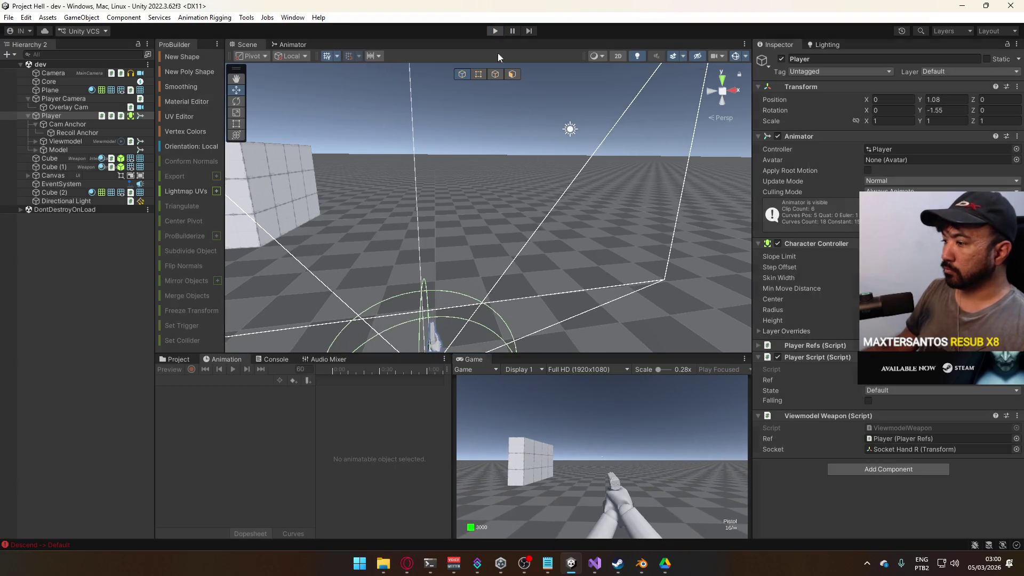
{"action": "left_click", "coordinate": [495, 30]}
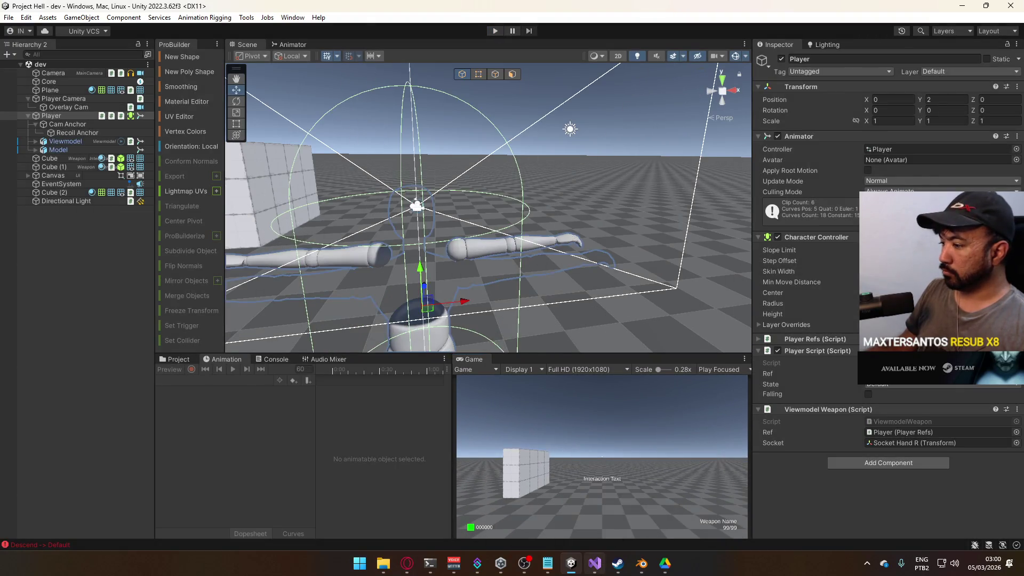
{"action": "key", "text": "alt+Tab"}
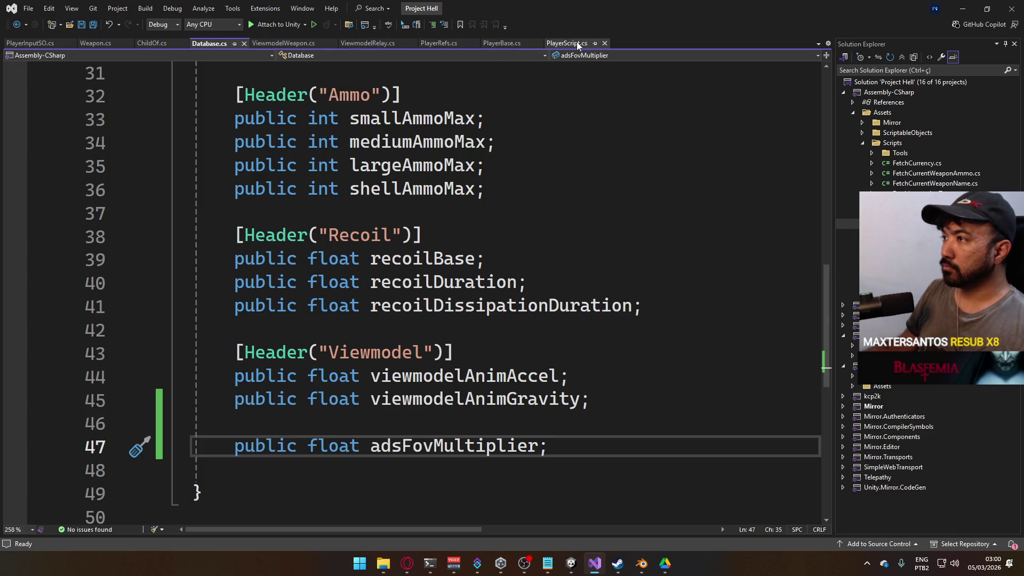
Open PlayerScript.cs and expand the ShootProcessing method body
{"action": "left_click", "coordinate": [569, 43]}
{"action": "scroll", "coordinate": [460, 327], "scroll_direction": "down", "scroll_amount": 7}
{"action": "scroll", "coordinate": [460, 327], "scroll_direction": "down", "scroll_amount": 12}
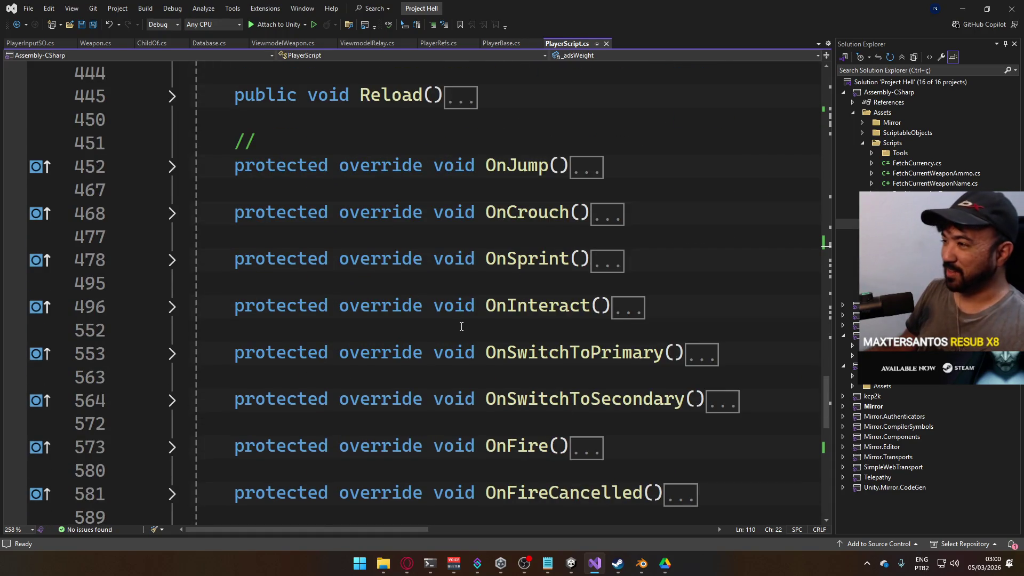
{"action": "scroll", "coordinate": [462, 322], "scroll_direction": "down", "scroll_amount": 3}
{"action": "scroll", "coordinate": [374, 328], "scroll_direction": "up", "scroll_amount": 12}
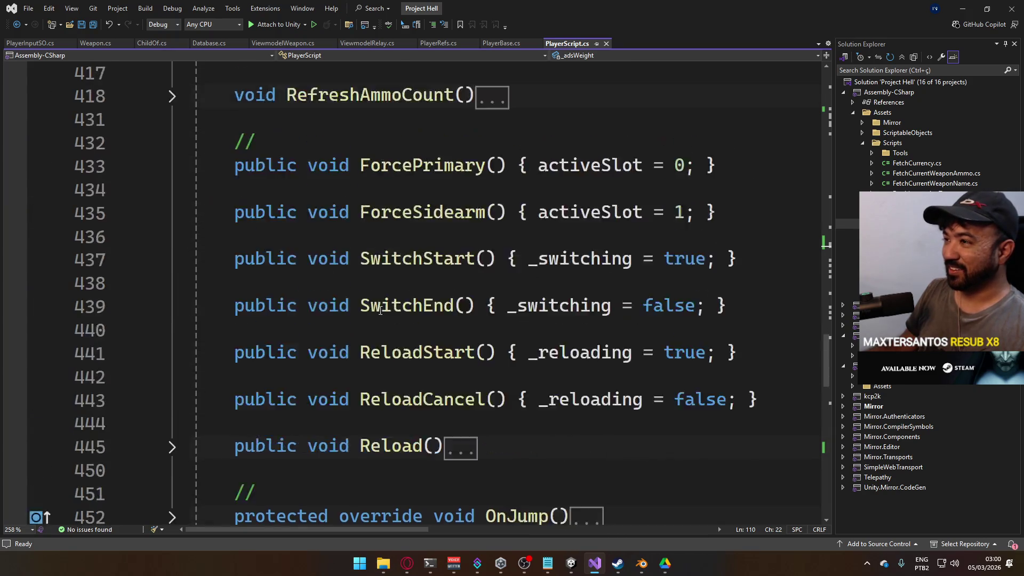
{"action": "scroll", "coordinate": [350, 322], "scroll_direction": "up", "scroll_amount": 4}
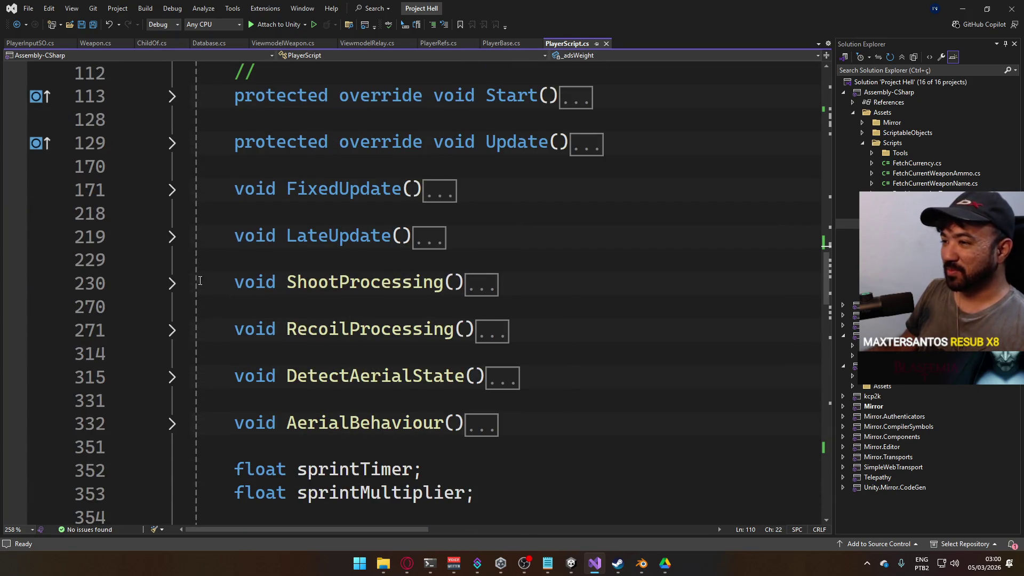
{"action": "left_click", "coordinate": [172, 283]}
{"action": "scroll", "coordinate": [477, 363], "scroll_direction": "down", "scroll_amount": 9}
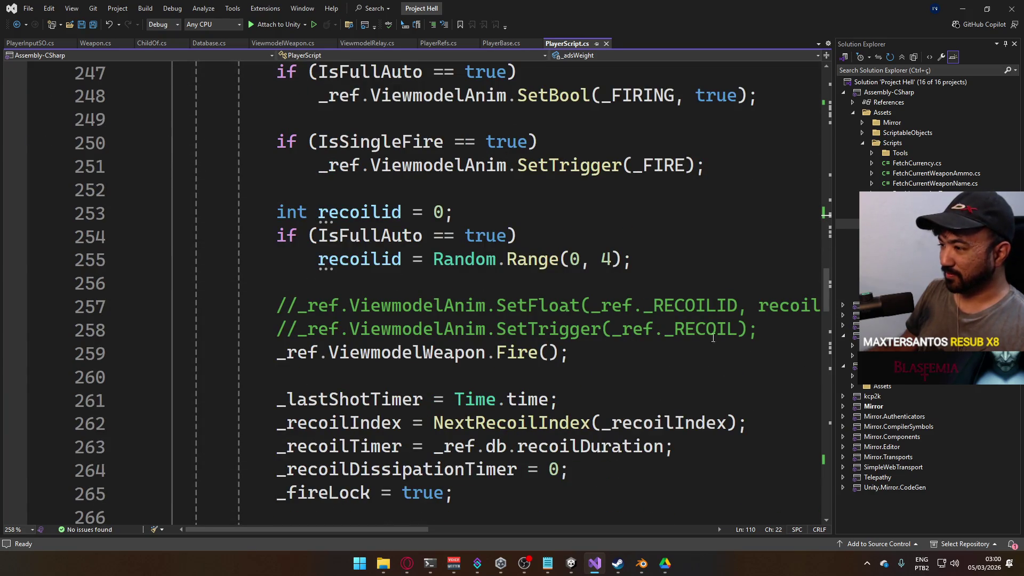
Insert _ref.anim.SetTrigger("recoil"); after line 258 and save the file
{"action": "left_click", "coordinate": [760, 324]}
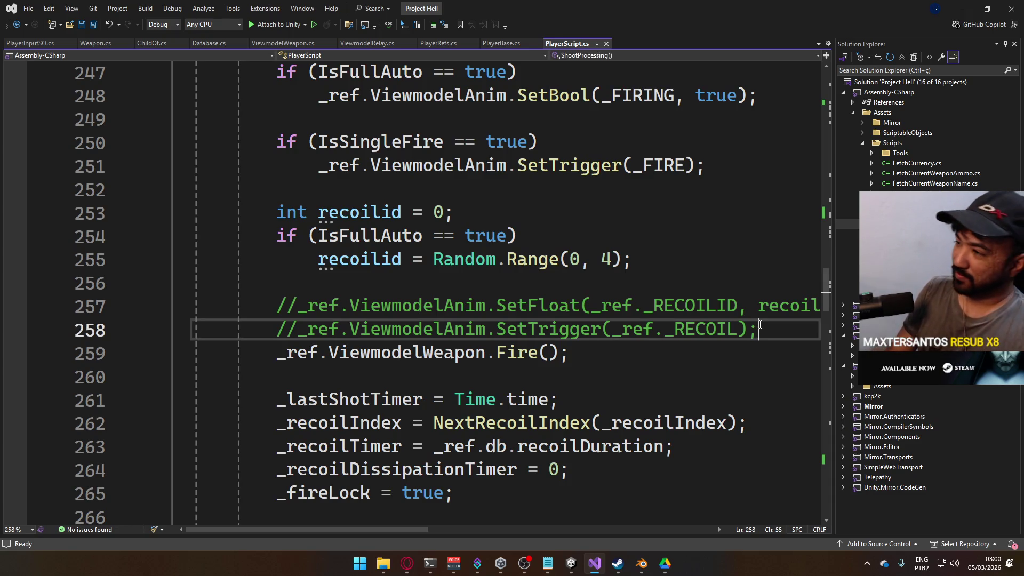
{"action": "key", "text": "Return"}
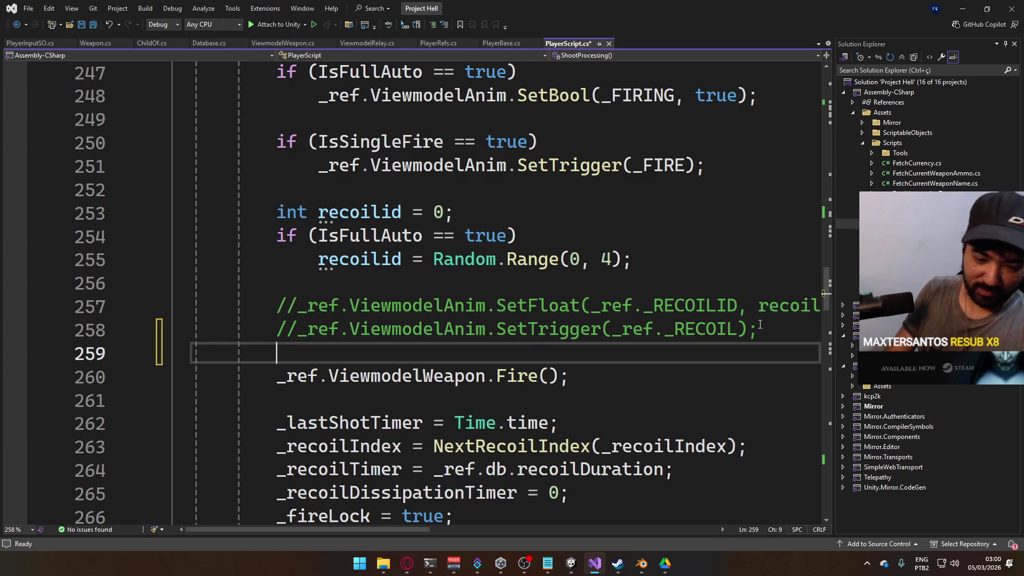
{"action": "type", "text": "`_ref"}
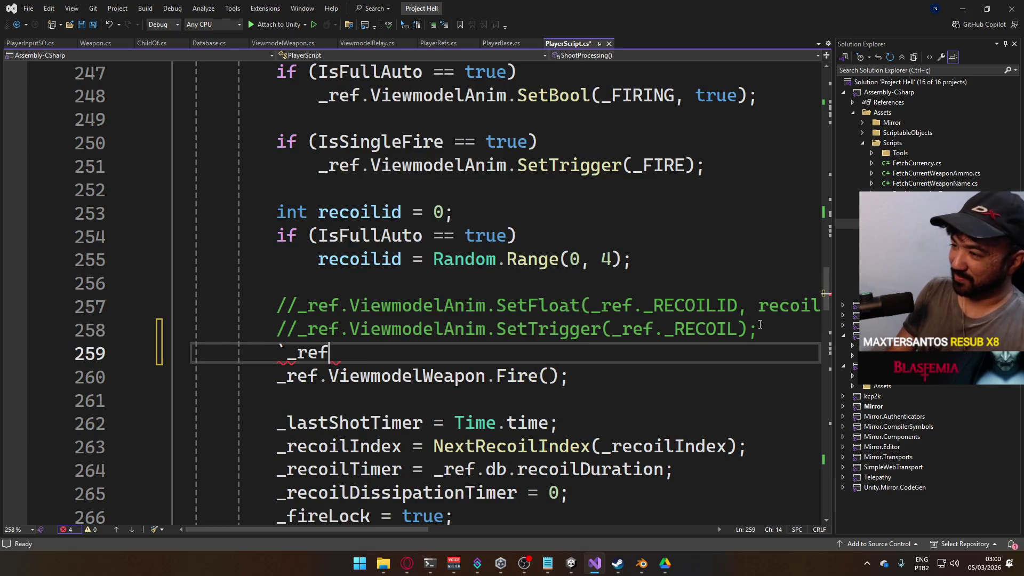
{"action": "type", "text": "_ref.a"}
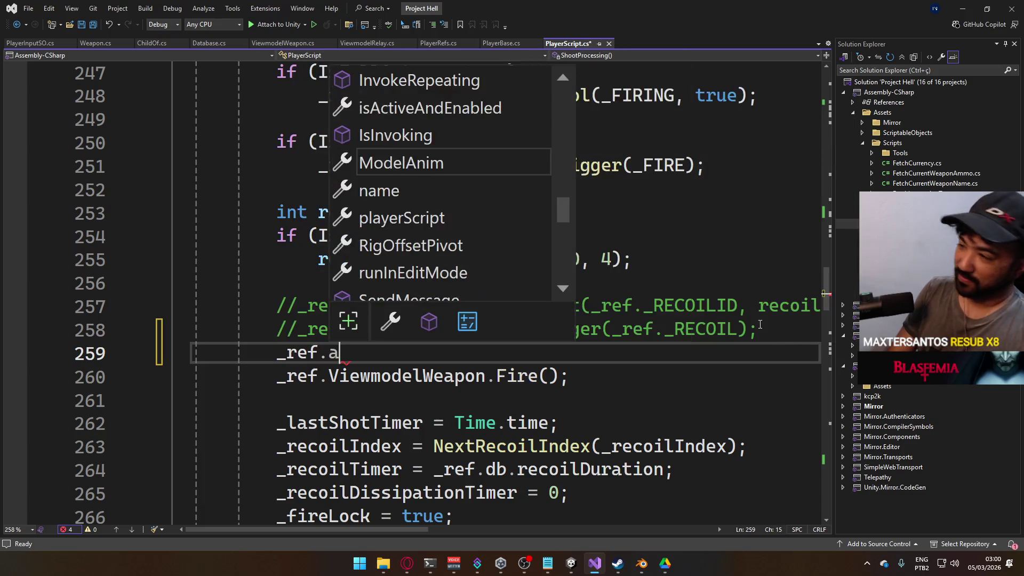
{"action": "type", "text": "nim."}
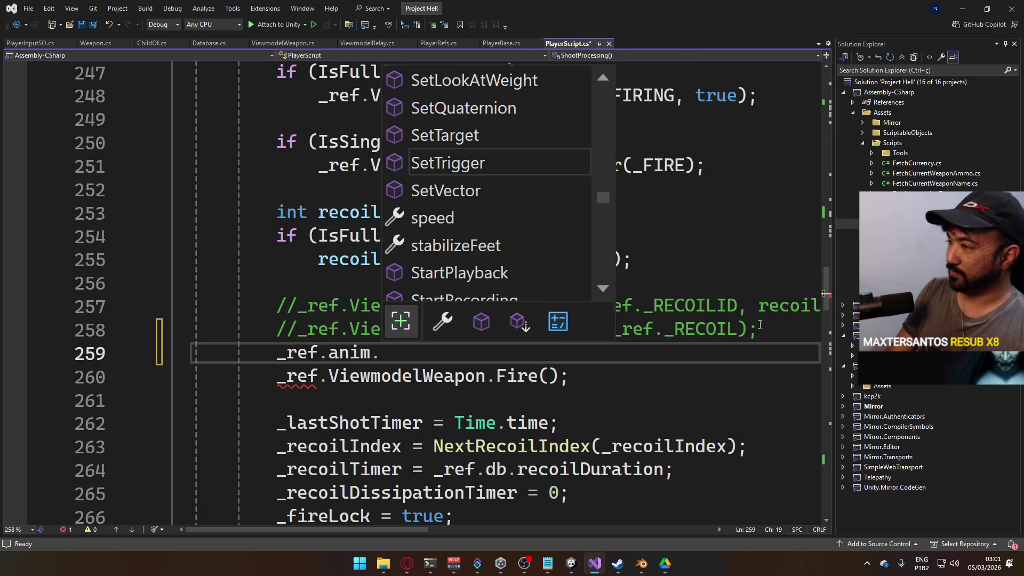
{"action": "type", "text": "SetTrigger(\""}
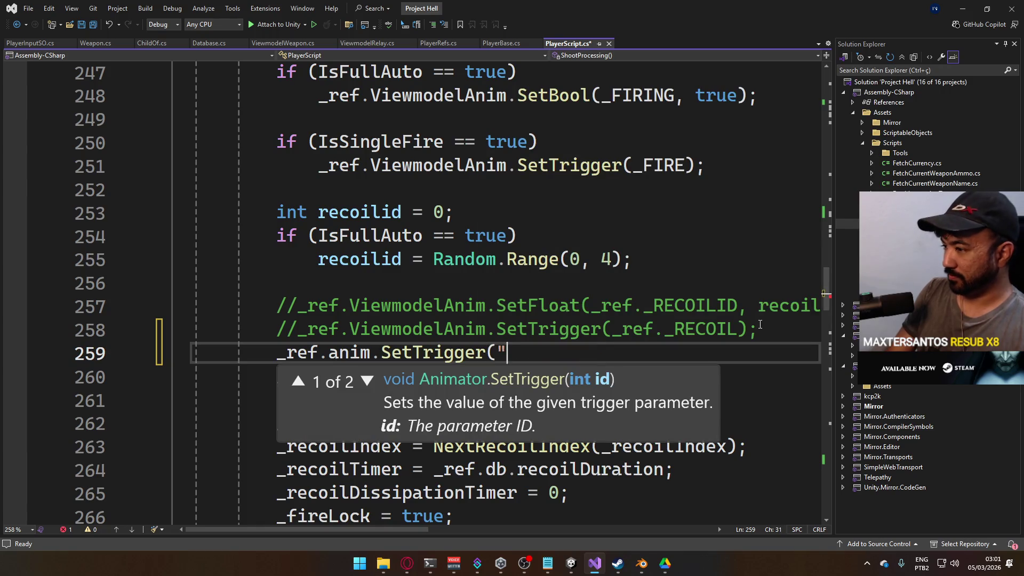
{"action": "type", "text": "l\");"}
{"action": "key", "text": "ctrl+s"}
{"action": "key", "text": "alt+Tab"}
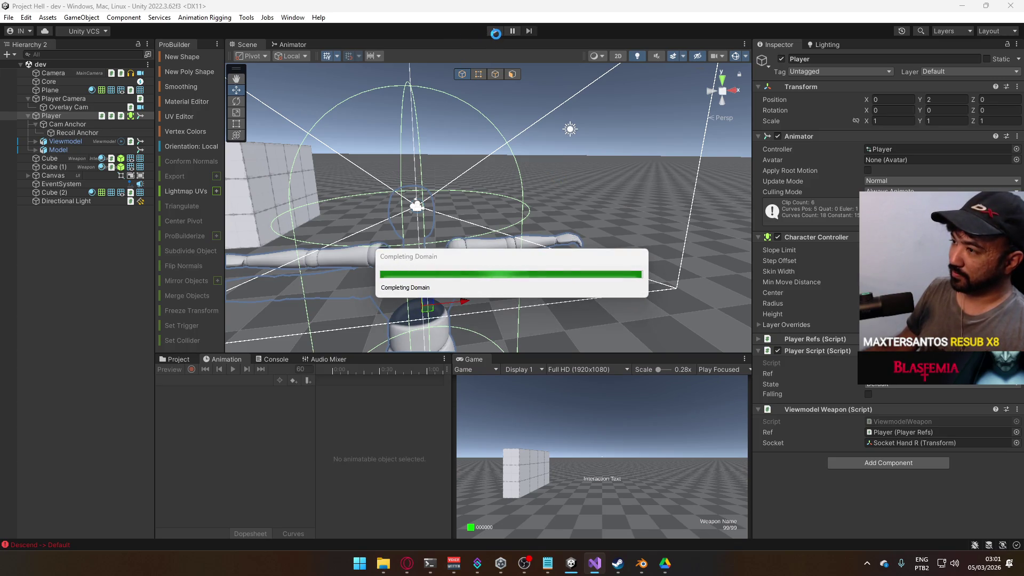
Start play mode and fire the pistol several times in the Game view
{"action": "left_click", "coordinate": [495, 31]}
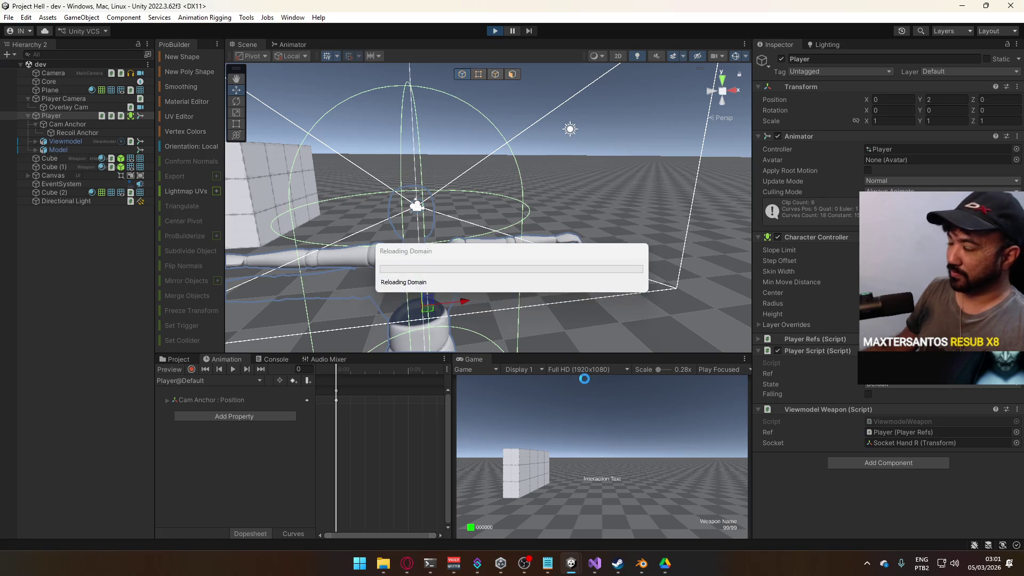
{"action": "left_click", "coordinate": [578, 430]}
{"action": "left_click", "coordinate": [578, 430]}
{"action": "key", "text": "super"}
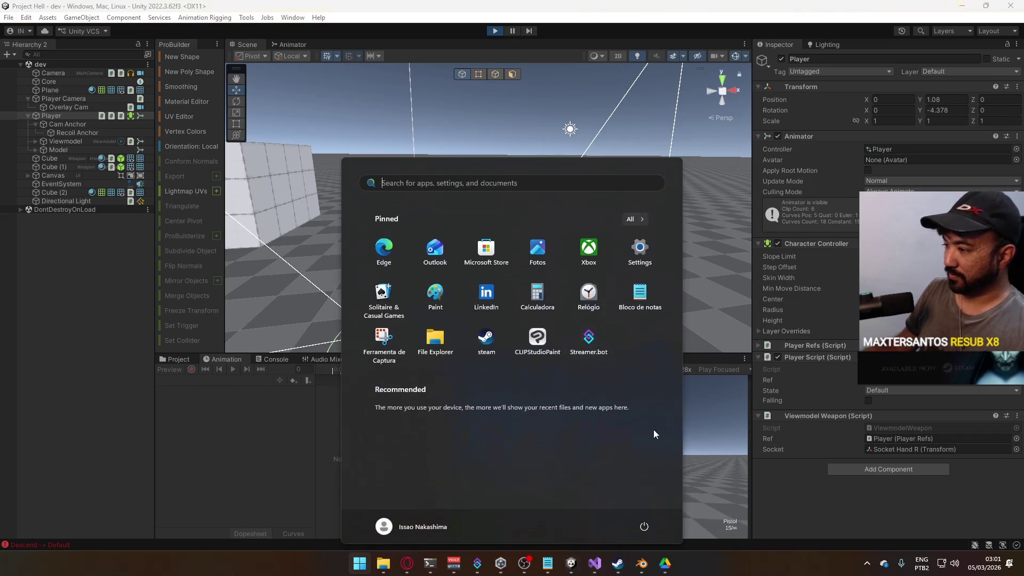
{"action": "left_click", "coordinate": [654, 430]}
{"action": "left_click", "coordinate": [635, 437]}
{"action": "key", "text": "super"}
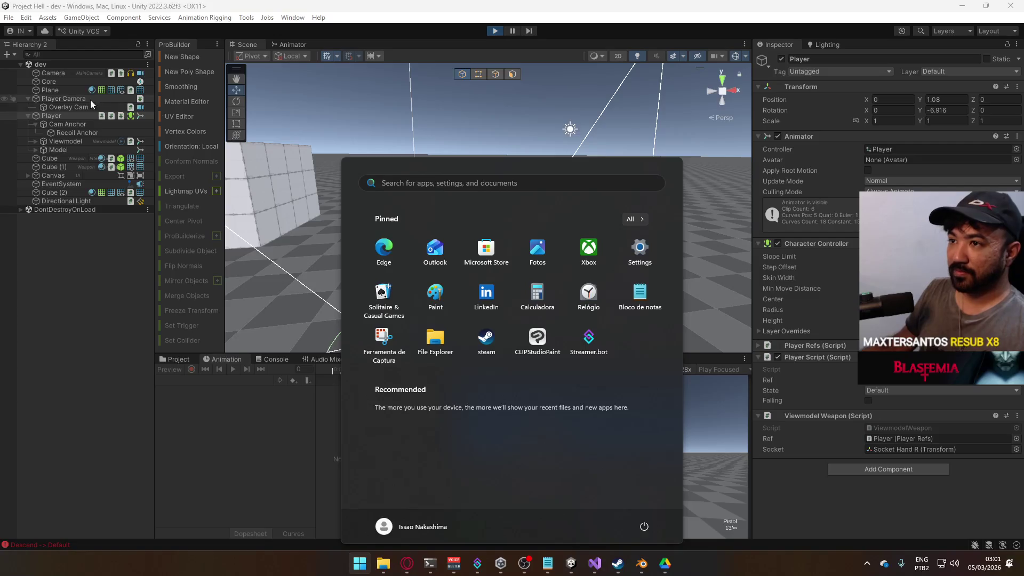
Select Player, show the Animator graph, and fire again to watch Recoil Test play
{"action": "left_click", "coordinate": [71, 116]}
{"action": "left_click", "coordinate": [288, 44]}
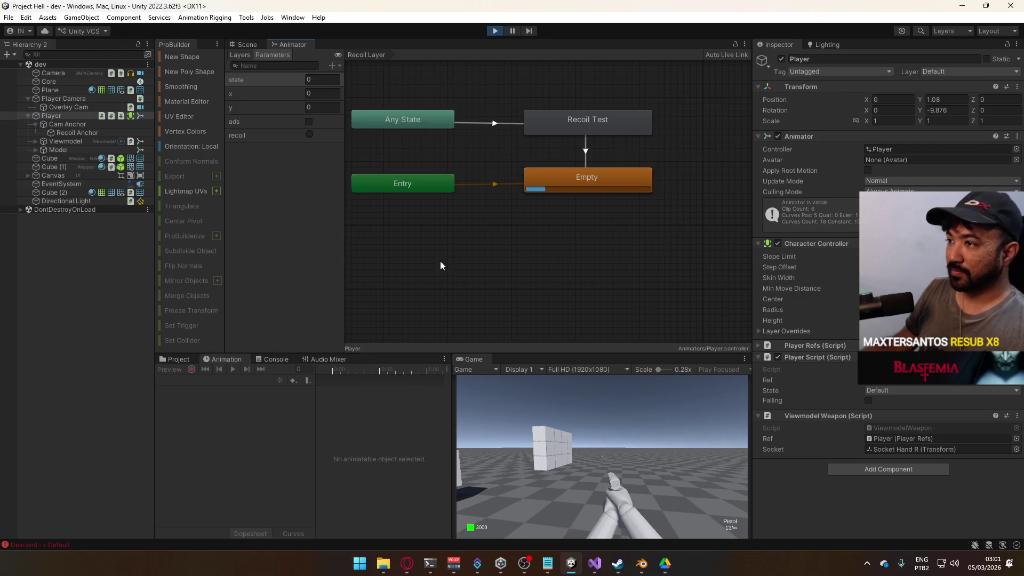
{"action": "left_click", "coordinate": [594, 430]}
{"action": "left_click", "coordinate": [604, 408]}
{"action": "key", "text": "super"}
{"action": "left_click", "coordinate": [575, 130]}
Bring back the Animation timeline with Player selected and the Recoil clip loaded
{"action": "left_click", "coordinate": [176, 359]}
{"action": "left_click", "coordinate": [221, 360]}
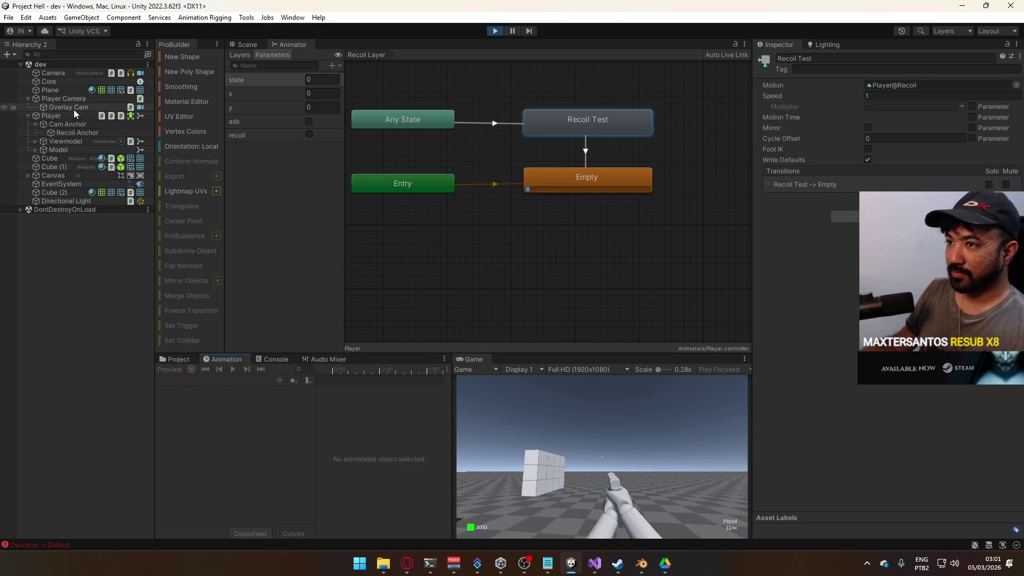
{"action": "left_click", "coordinate": [64, 99]}
{"action": "left_click", "coordinate": [68, 116]}
{"action": "left_click", "coordinate": [208, 380]}
{"action": "left_click", "coordinate": [203, 415]}
Record Cam Anchor's Rotation.z key at the clip's peak (frame 30) as 45
{"action": "left_click", "coordinate": [191, 369]}
{"action": "left_click_drag", "start_coordinate": [343, 369], "coordinate": [380, 373]}
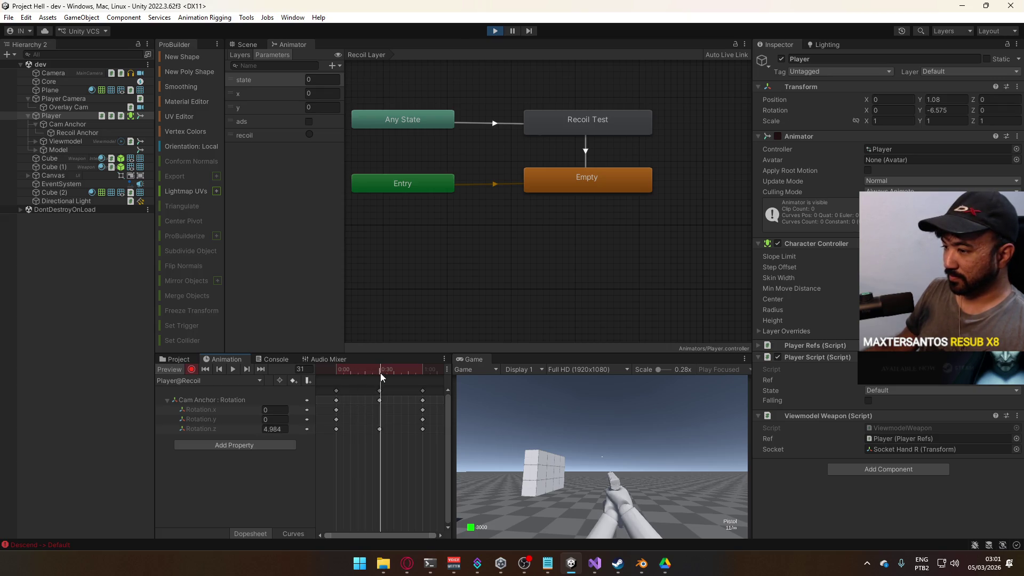
{"action": "left_click", "coordinate": [215, 429]}
{"action": "left_click", "coordinate": [269, 430]}
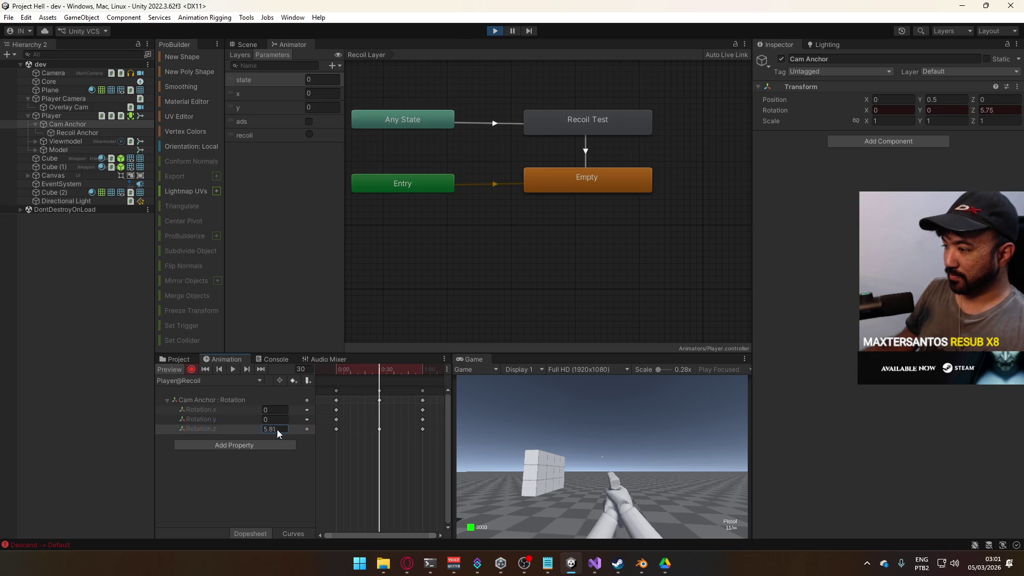
{"action": "type", "text": "45"}
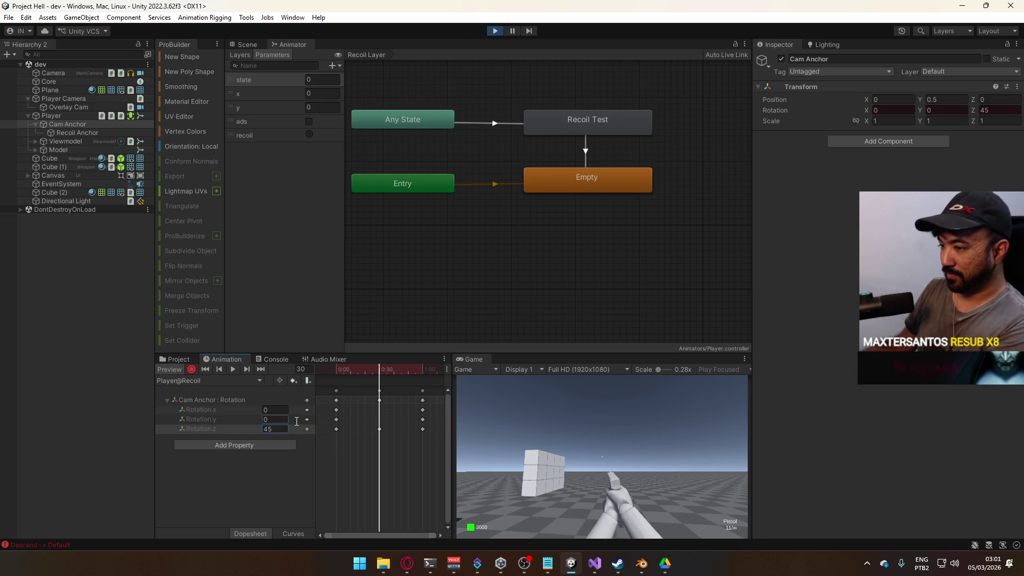
{"action": "left_click", "coordinate": [180, 369]}
Fire the pistol twice to test the stronger kick, then frame Cam Anchor in the Scene view
{"action": "left_click", "coordinate": [548, 434]}
{"action": "left_click", "coordinate": [548, 434]}
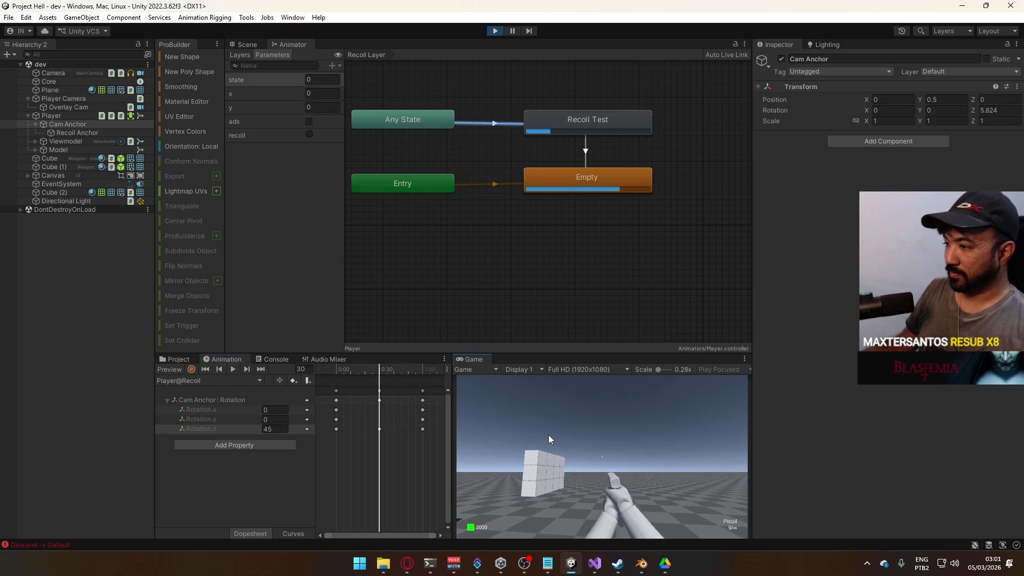
{"action": "key", "text": "super"}
{"action": "left_click", "coordinate": [139, 150]}
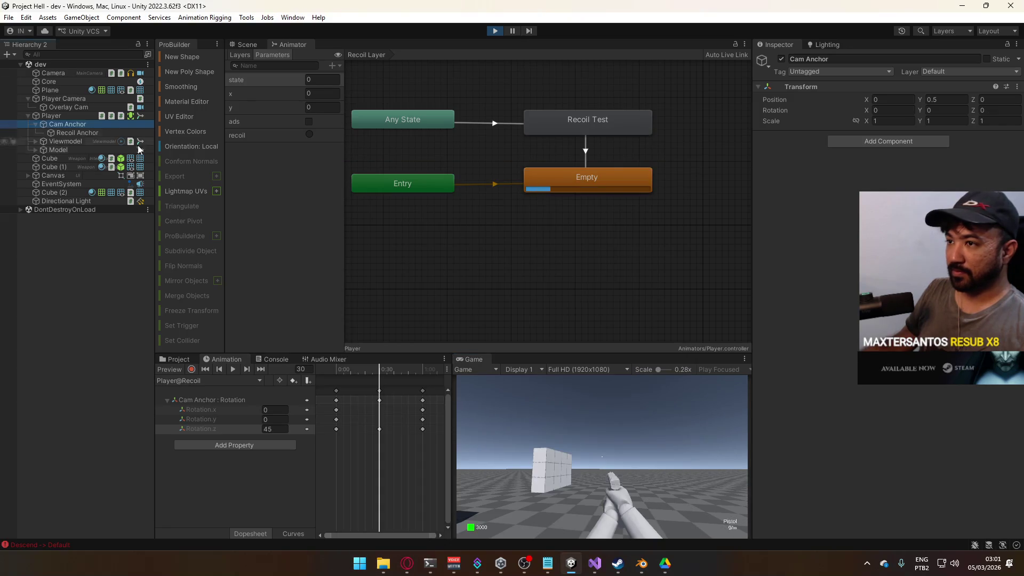
{"action": "left_click", "coordinate": [249, 45]}
{"action": "key", "text": "f"}
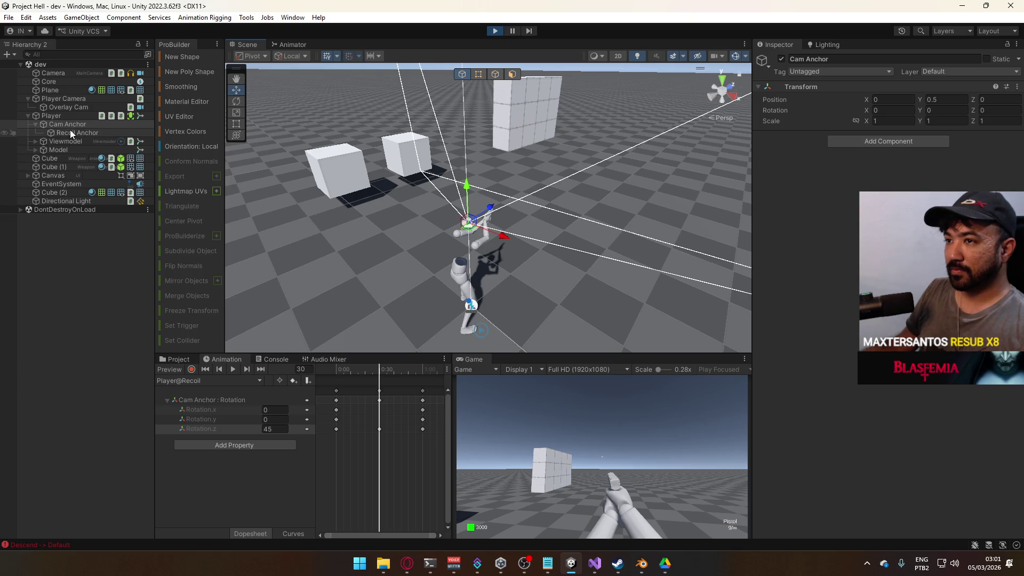
Compare the Player Camera's settings with the Overlay Cam's in the Inspector
{"action": "left_click", "coordinate": [72, 97]}
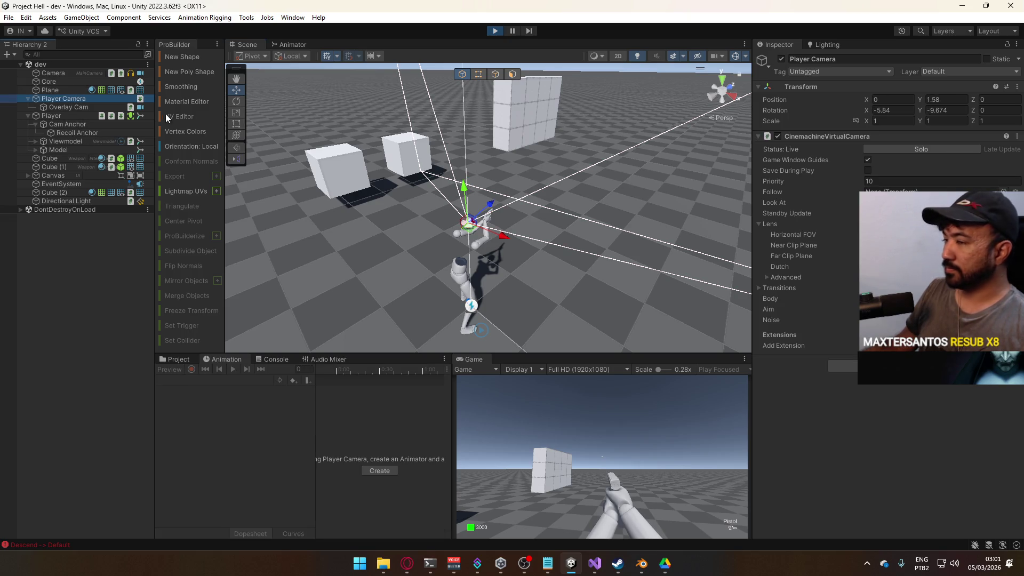
{"action": "left_click", "coordinate": [79, 105]}
{"action": "left_click", "coordinate": [76, 97]}
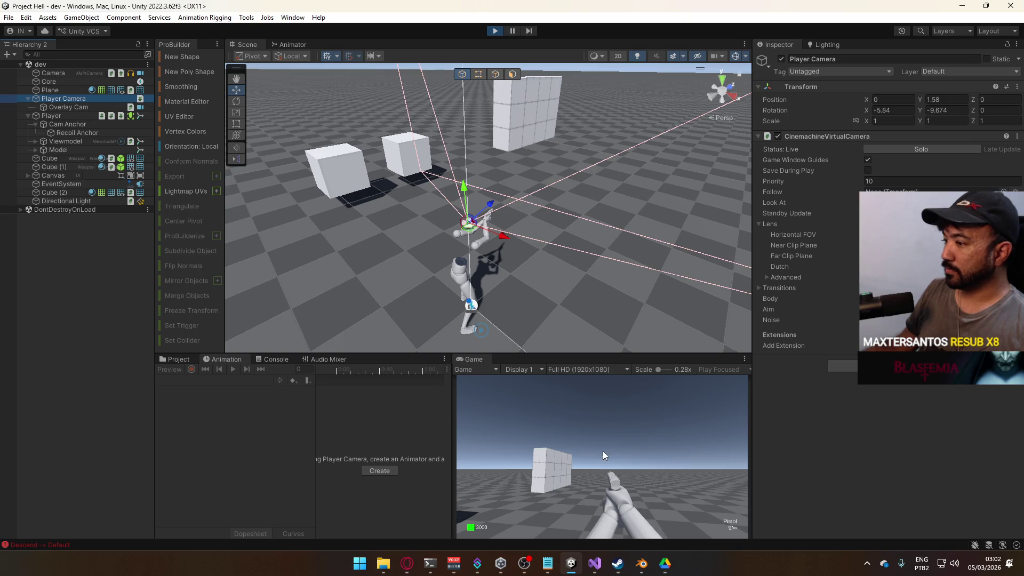
Move the player sideways and look around in the Game view to test mouse-look
{"action": "left_click", "coordinate": [603, 450]}
{"action": "key", "text": "d"}
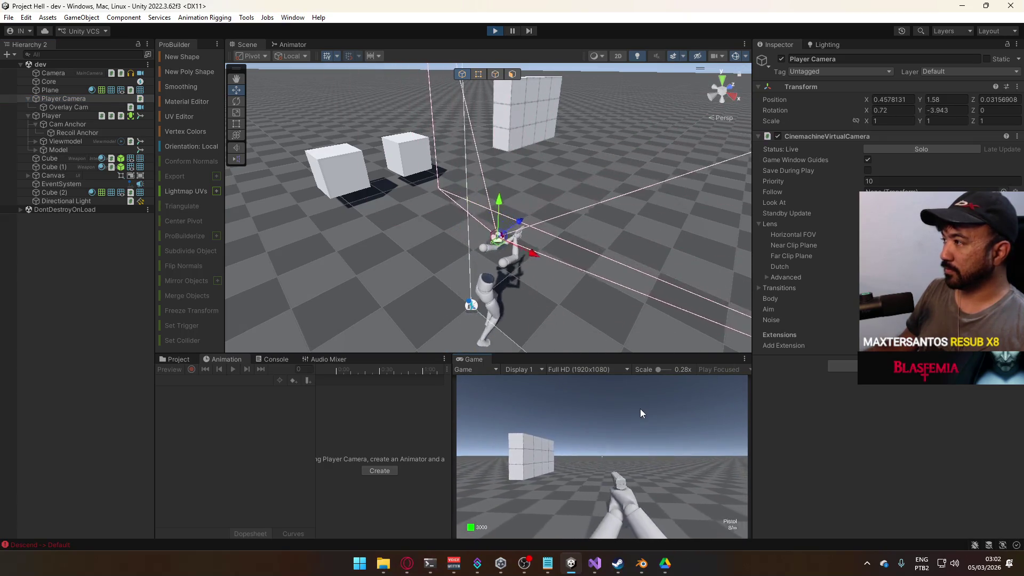
{"action": "mouse_move", "coordinate": [642, 450]}
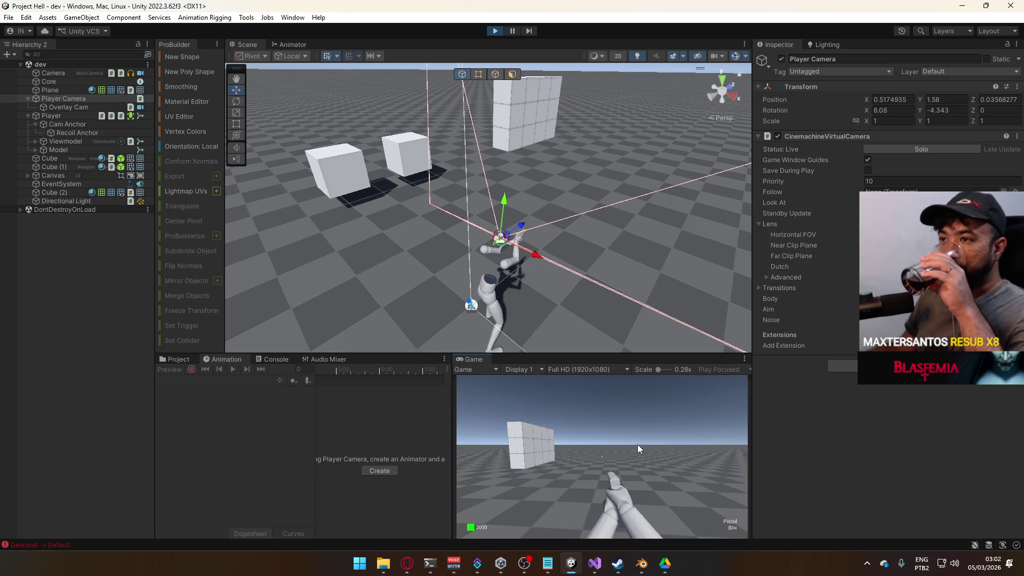
{"action": "mouse_move", "coordinate": [682, 473]}
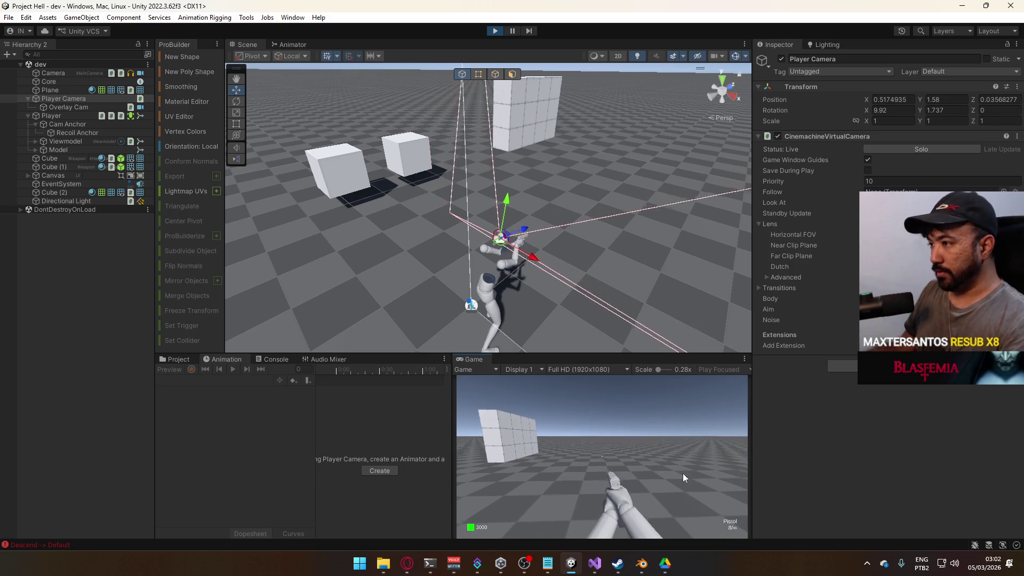
Exit play mode and switch to PlayerScript.cs in Visual Studio
{"action": "key", "text": "super"}
{"action": "left_click", "coordinate": [504, 29]}
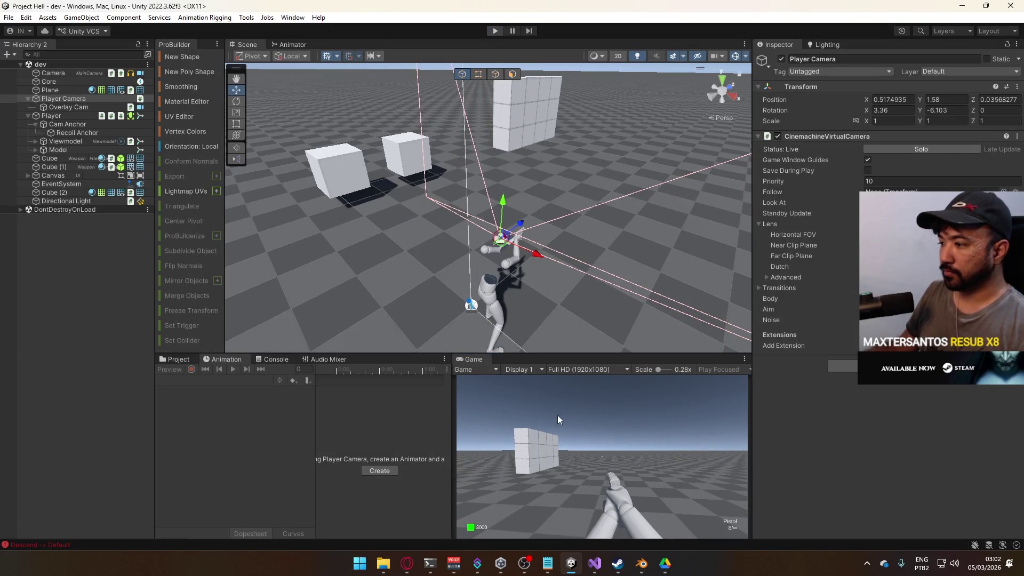
{"action": "left_click", "coordinate": [595, 563]}
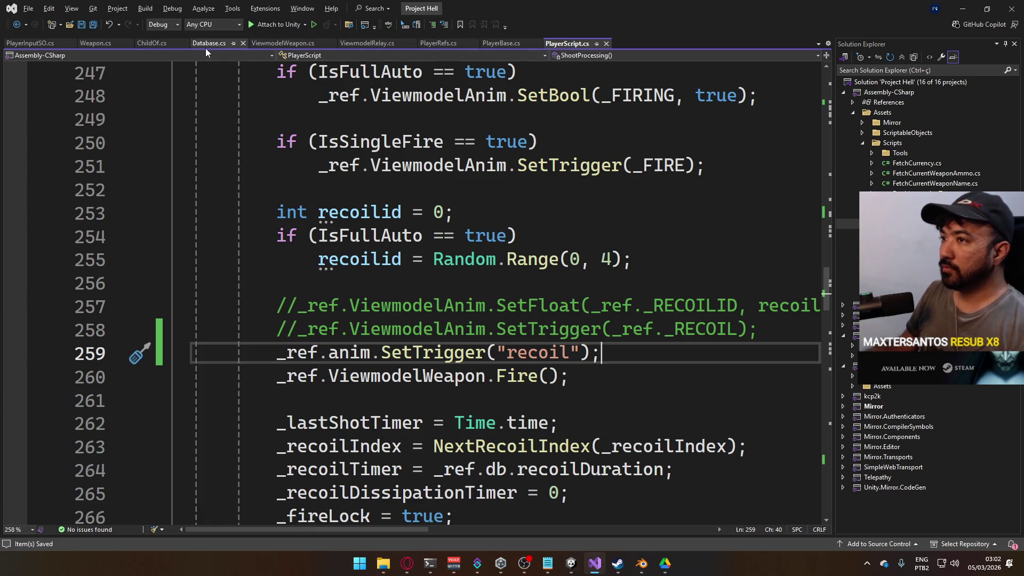
Glance at PlayerRefs, return to PlayerScript.cs, and expand the LateUpdate method
{"action": "left_click", "coordinate": [439, 42]}
{"action": "left_click", "coordinate": [560, 42]}
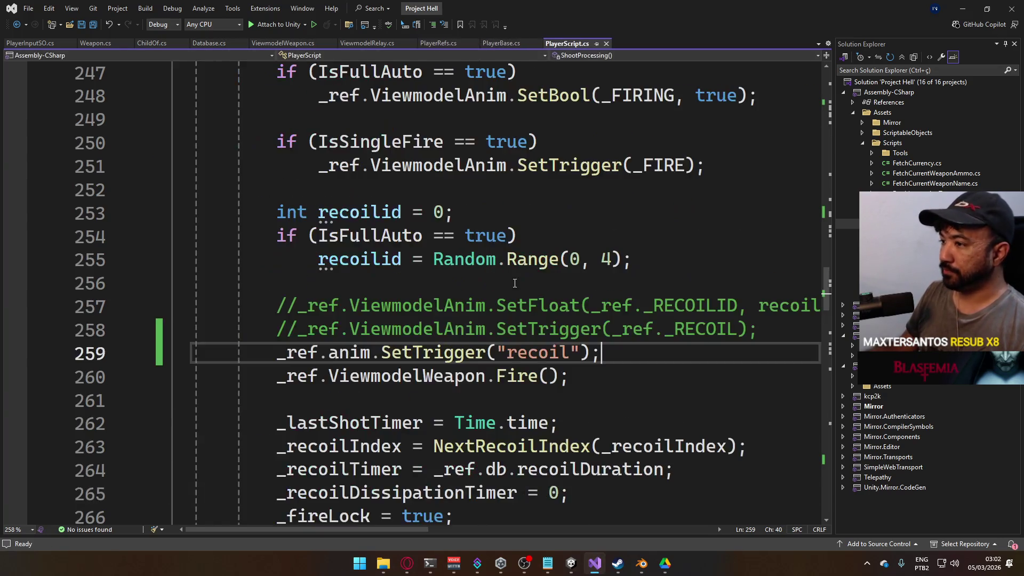
{"action": "scroll", "coordinate": [515, 283], "scroll_direction": "down", "scroll_amount": 15}
{"action": "scroll", "coordinate": [517, 288], "scroll_direction": "up", "scroll_amount": 8}
{"action": "scroll", "coordinate": [516, 288], "scroll_direction": "down", "scroll_amount": 12}
{"action": "scroll", "coordinate": [438, 294], "scroll_direction": "up", "scroll_amount": 18}
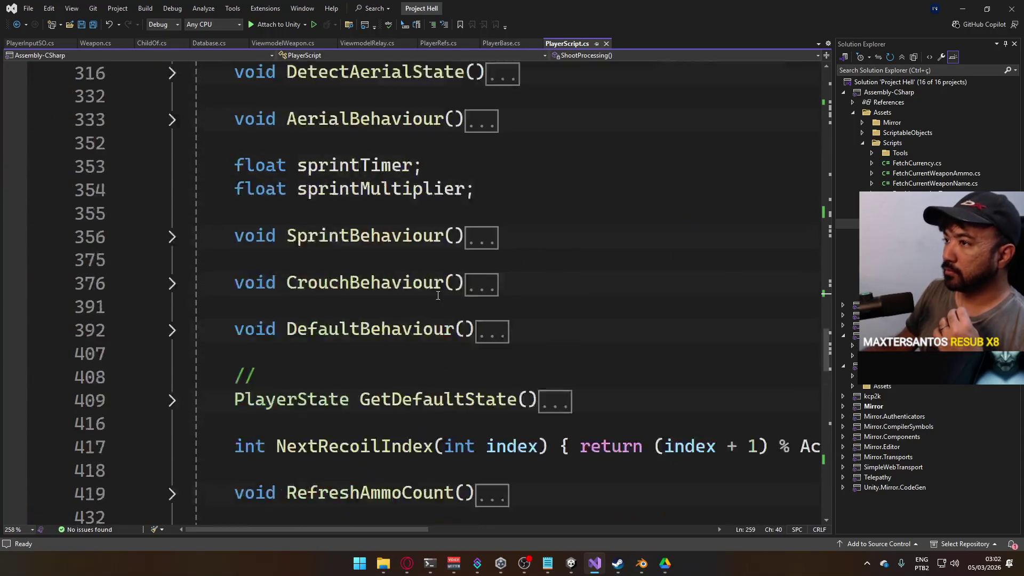
{"action": "scroll", "coordinate": [438, 295], "scroll_direction": "up", "scroll_amount": 18}
{"action": "scroll", "coordinate": [325, 350], "scroll_direction": "down", "scroll_amount": 1}
{"action": "left_click", "coordinate": [171, 236]}
Read LateUpdate's camera rotation and _ref.CamFollow position lines, ending at the position line
{"action": "scroll", "coordinate": [373, 273], "scroll_direction": "down", "scroll_amount": 1}
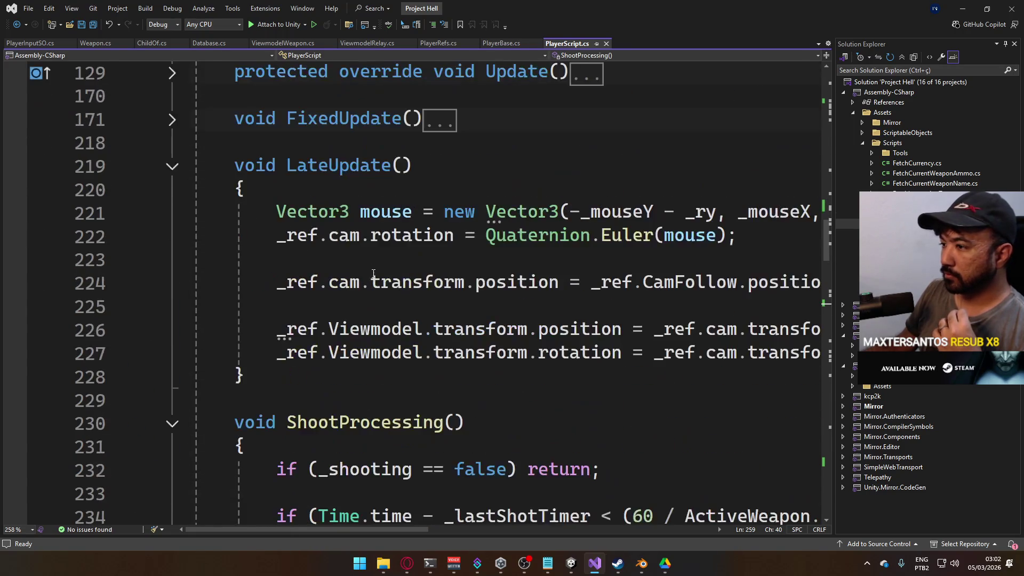
{"action": "mouse_move", "coordinate": [372, 529]}
{"action": "left_mouse_down"}
{"action": "mouse_move", "coordinate": [447, 529]}
{"action": "mouse_move", "coordinate": [372, 509]}
{"action": "mouse_move", "coordinate": [438, 493]}
{"action": "left_mouse_up"}
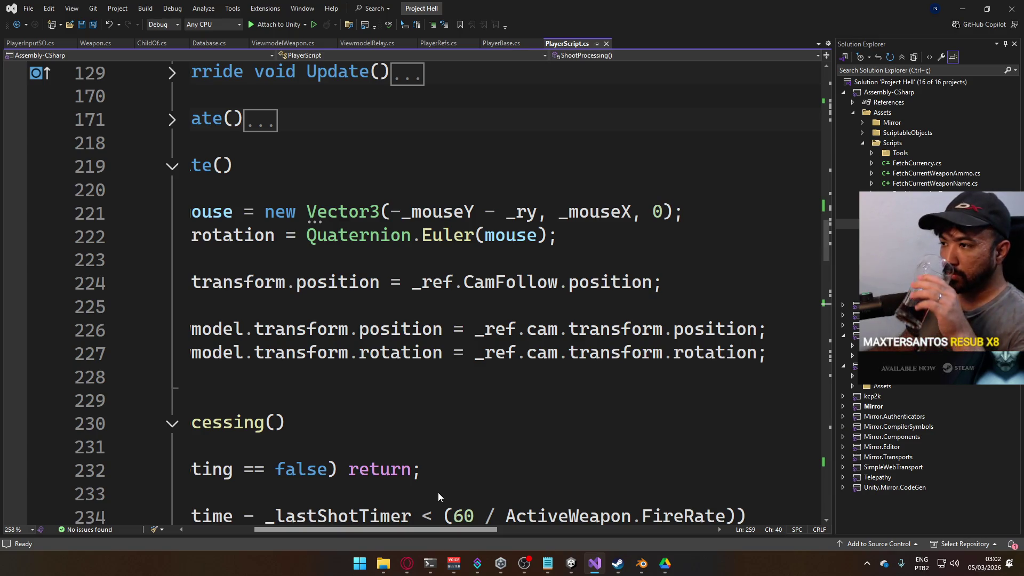
{"action": "left_click_drag", "start_coordinate": [438, 491], "coordinate": [393, 491]}
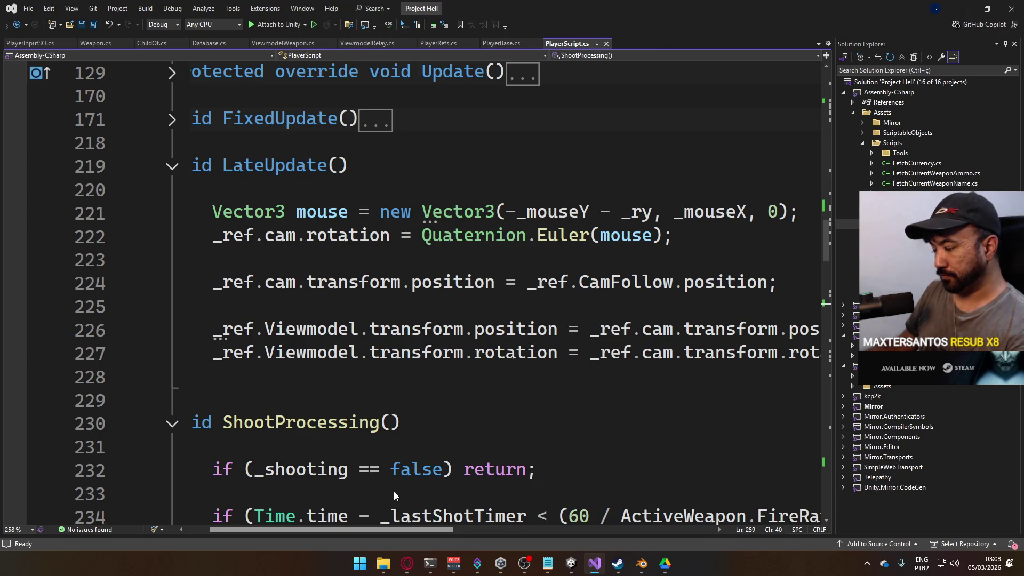
{"action": "scroll", "coordinate": [394, 491], "scroll_direction": "right", "scroll_amount": 3}
{"action": "scroll", "coordinate": [382, 491], "scroll_direction": "left", "scroll_amount": 5}
{"action": "scroll", "coordinate": [393, 488], "scroll_direction": "right", "scroll_amount": 2}
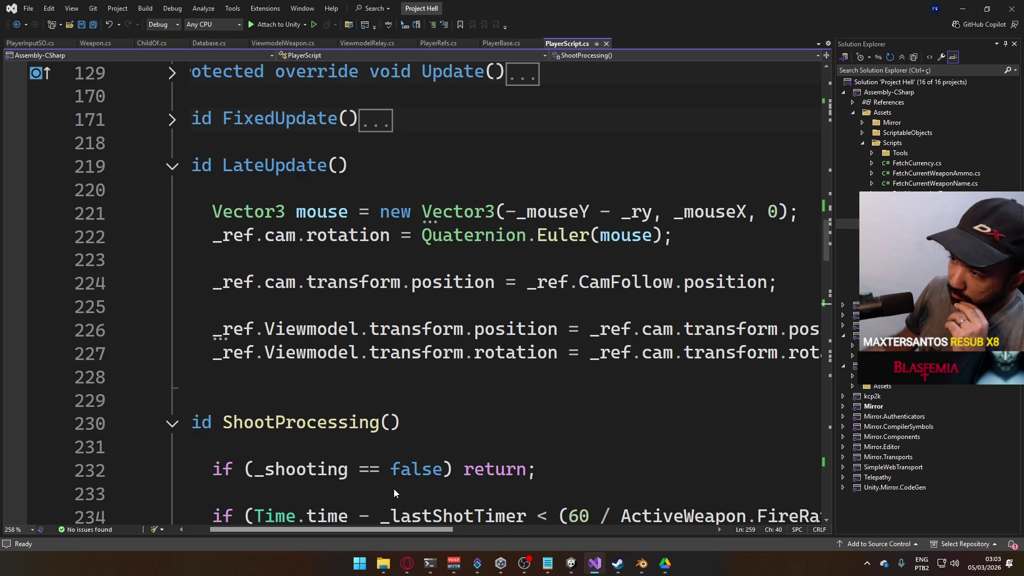
{"action": "scroll", "coordinate": [394, 488], "scroll_direction": "right", "scroll_amount": 6}
{"action": "scroll", "coordinate": [424, 491], "scroll_direction": "left", "scroll_amount": 5}
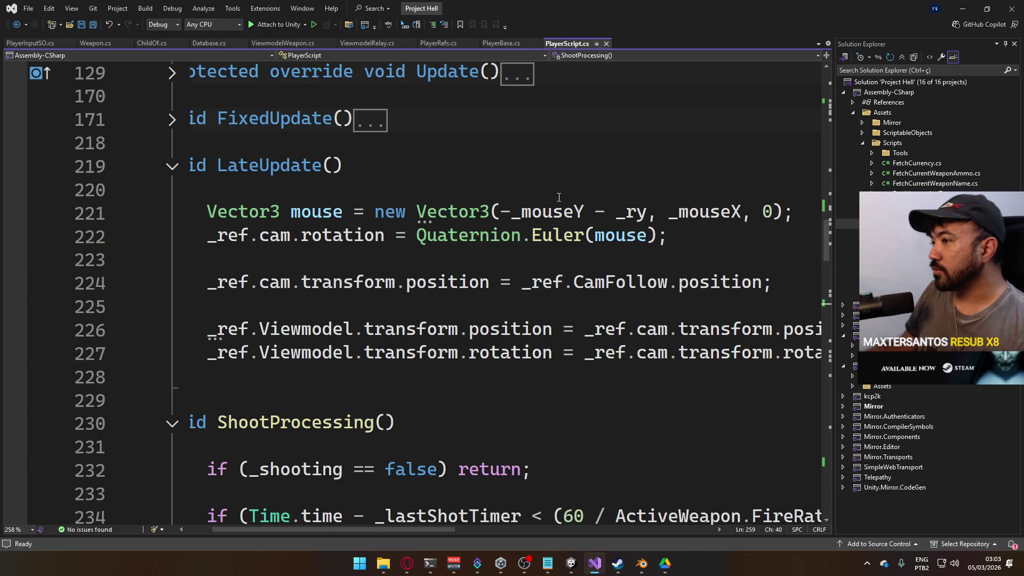
{"action": "left_click", "coordinate": [770, 282]}
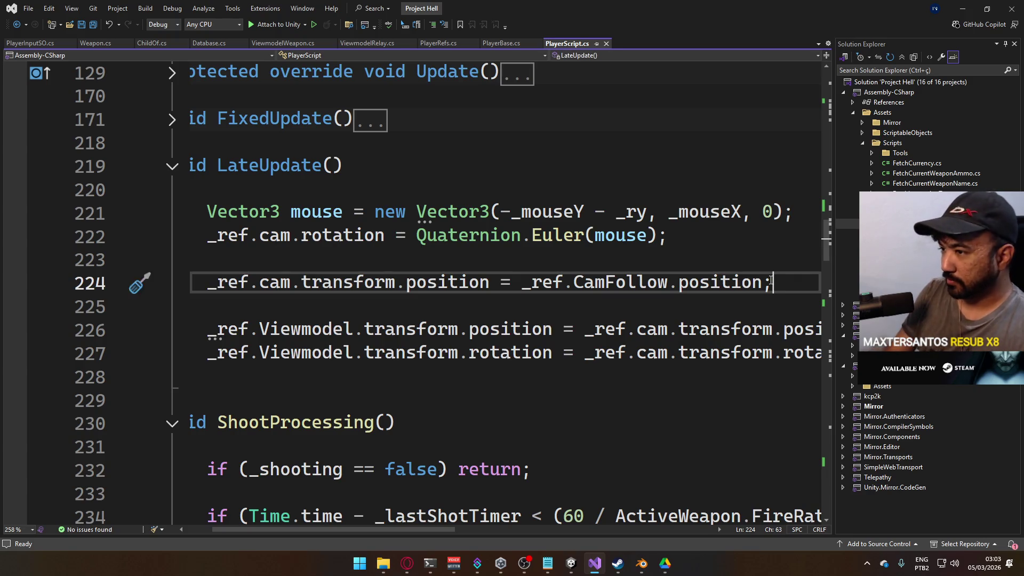
Add '_ref.cam.transform.rotation = _ref.CamFollow.rotation;' below line 224, save, and return to Unity
{"action": "key", "text": "Return"}
{"action": "type", "text": "_ref.cam.transform.ro"}
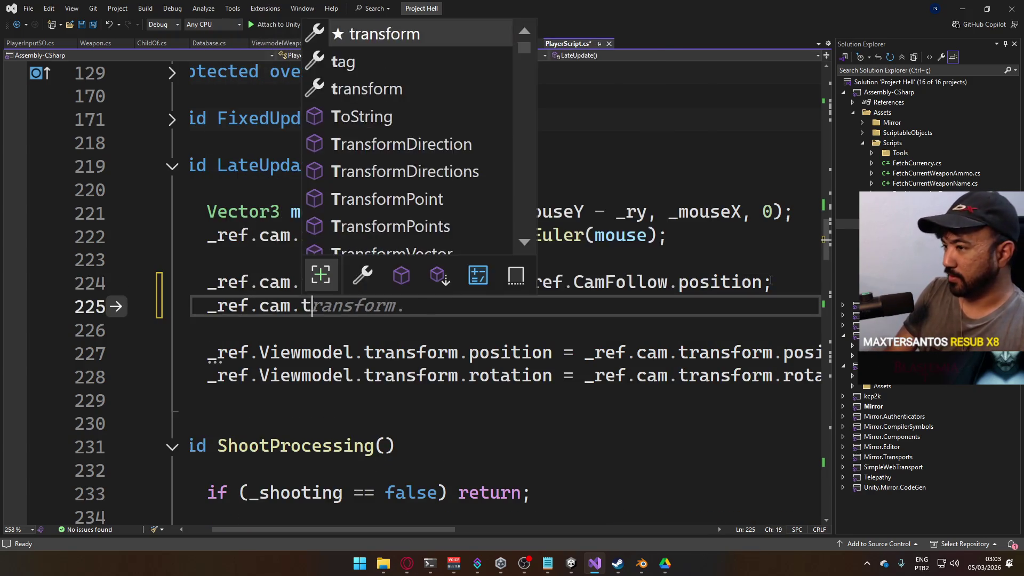
{"action": "key", "text": "Tab"}
{"action": "type", "text": ".ro"}
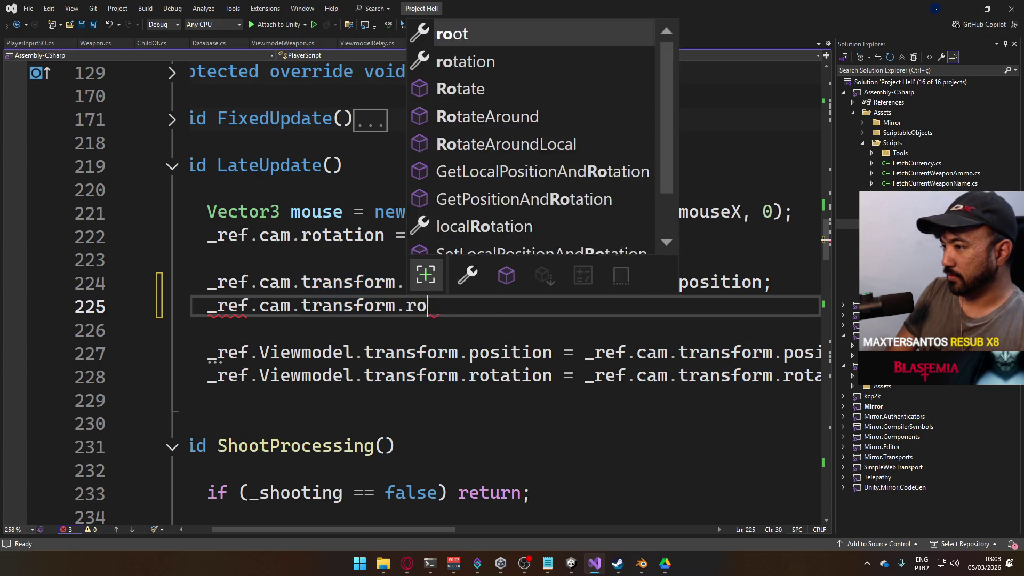
{"action": "key", "text": "Tab"}
{"action": "type", "text": "= "}
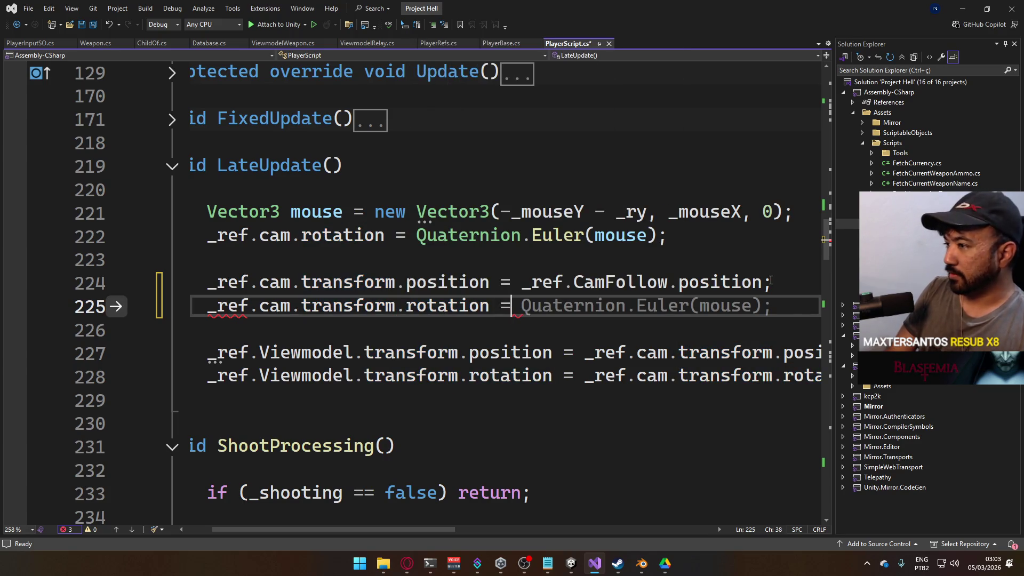
{"action": "type", "text": "_ref.cam"}
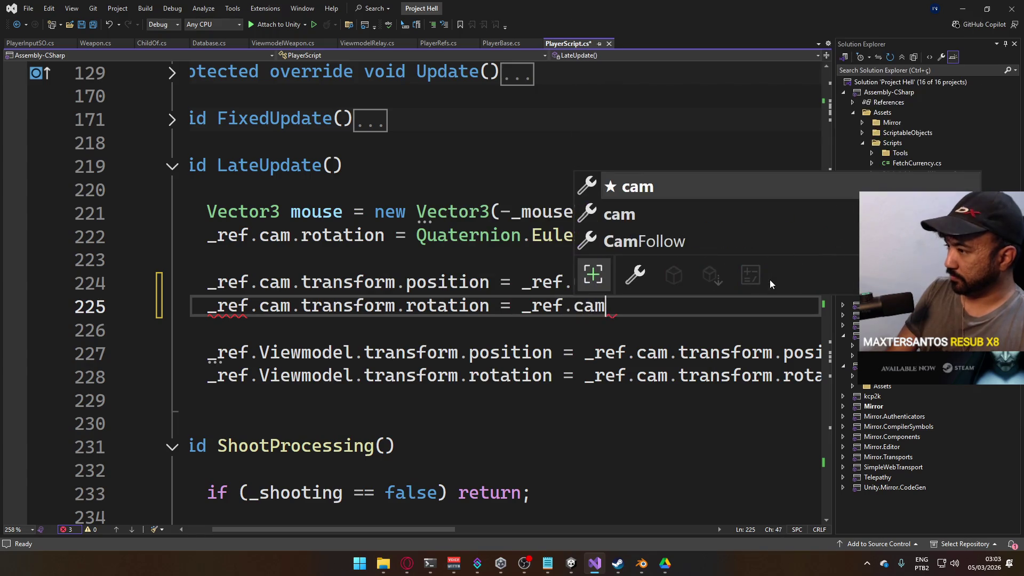
{"action": "key", "text": "Down"}
{"action": "key", "text": "Down"}
{"action": "key", "text": "Tab"}
{"action": "type", "text": "."}
{"action": "key", "text": "Tab"}
{"action": "type", "text": ";"}
{"action": "key", "text": "ctrl+s"}
{"action": "key", "text": "alt+Tab"}
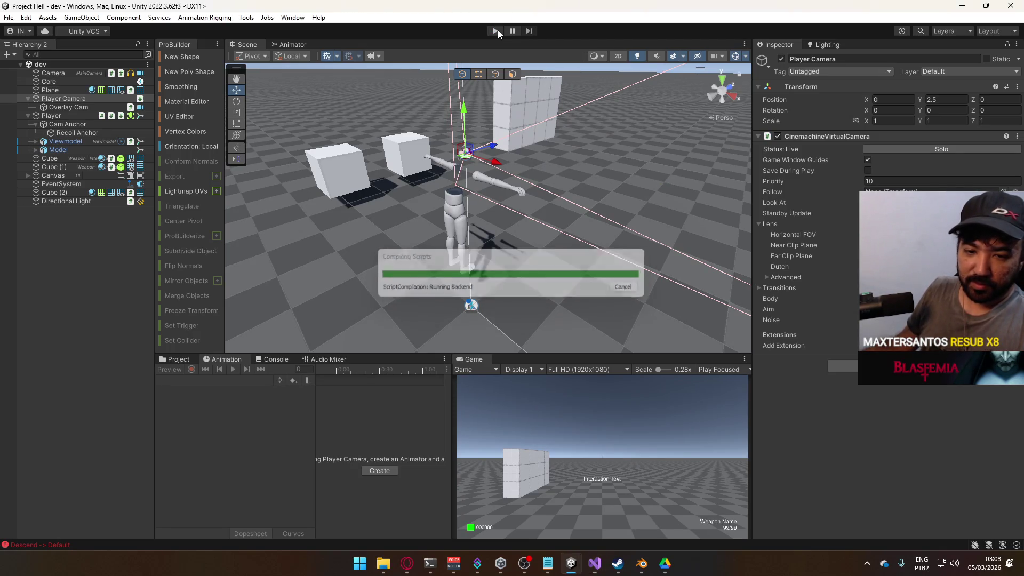
Play the game, walk forward and fire two shots while watching the camera
{"action": "left_click", "coordinate": [495, 31]}
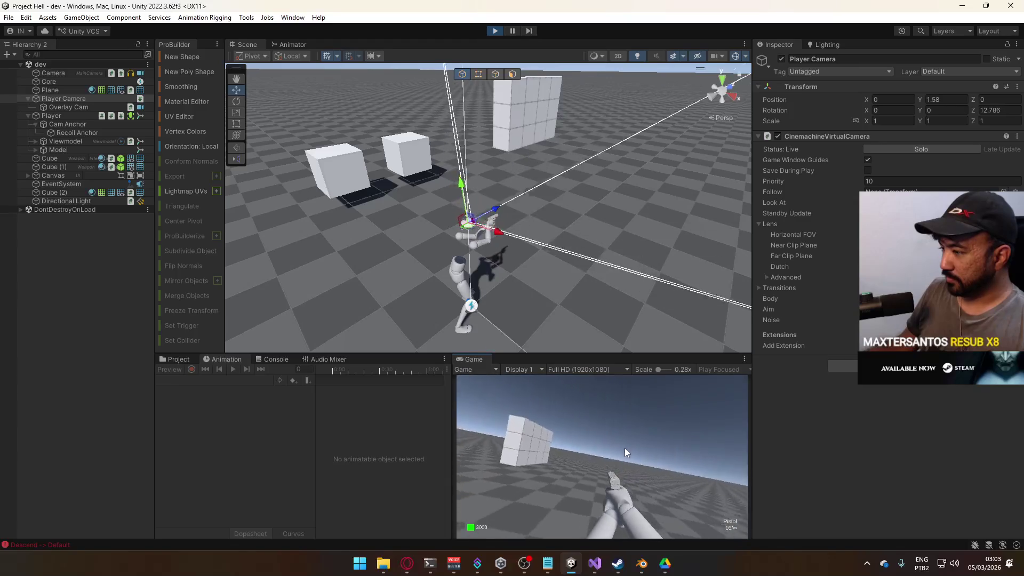
{"action": "key", "text": "w"}
{"action": "left_click", "coordinate": [630, 468]}
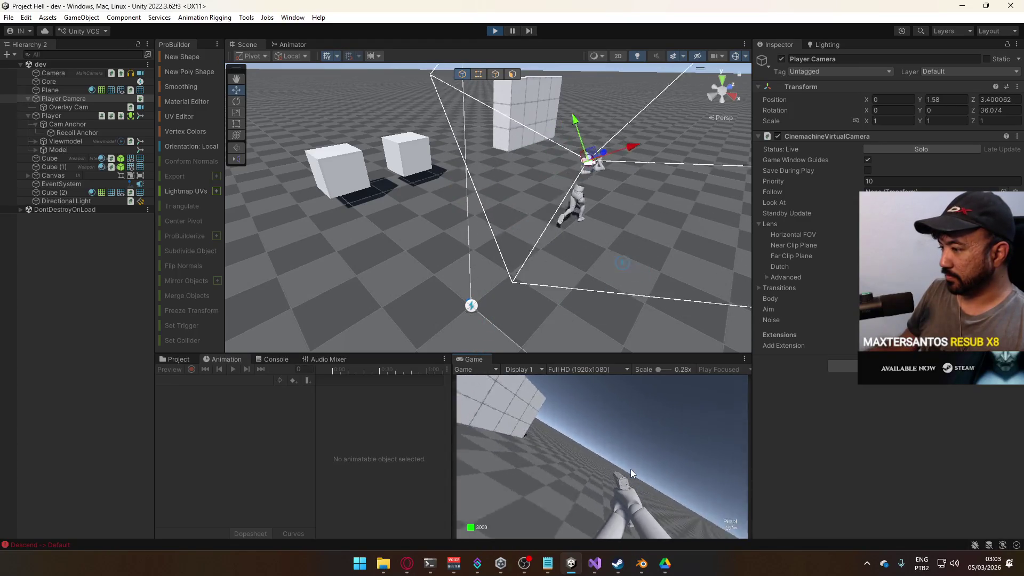
{"action": "left_click", "coordinate": [631, 469]}
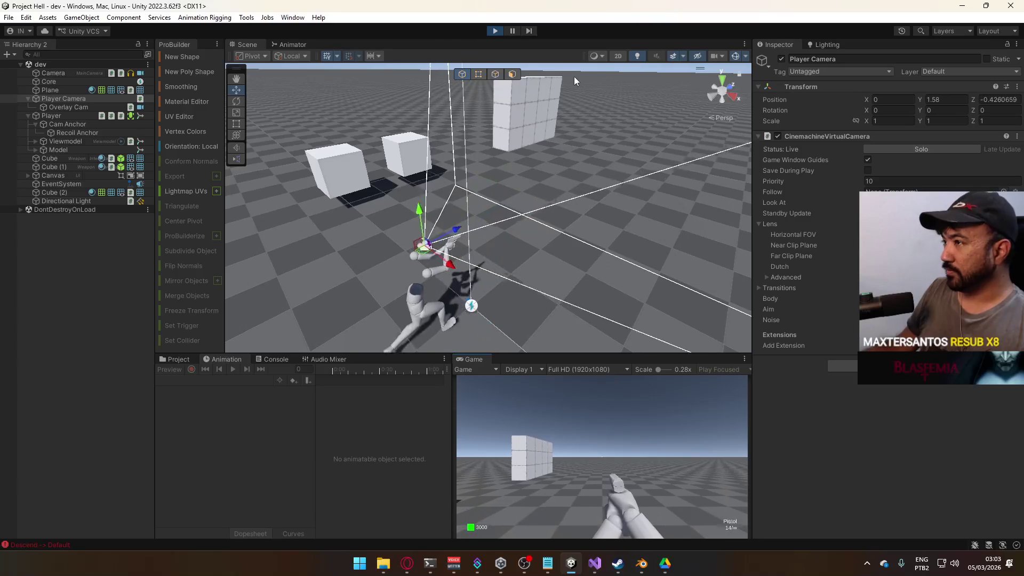
Stop playing and start deleting the new rotation line back to '_ref.CamFollow' in Visual Studio
{"action": "left_click", "coordinate": [494, 32]}
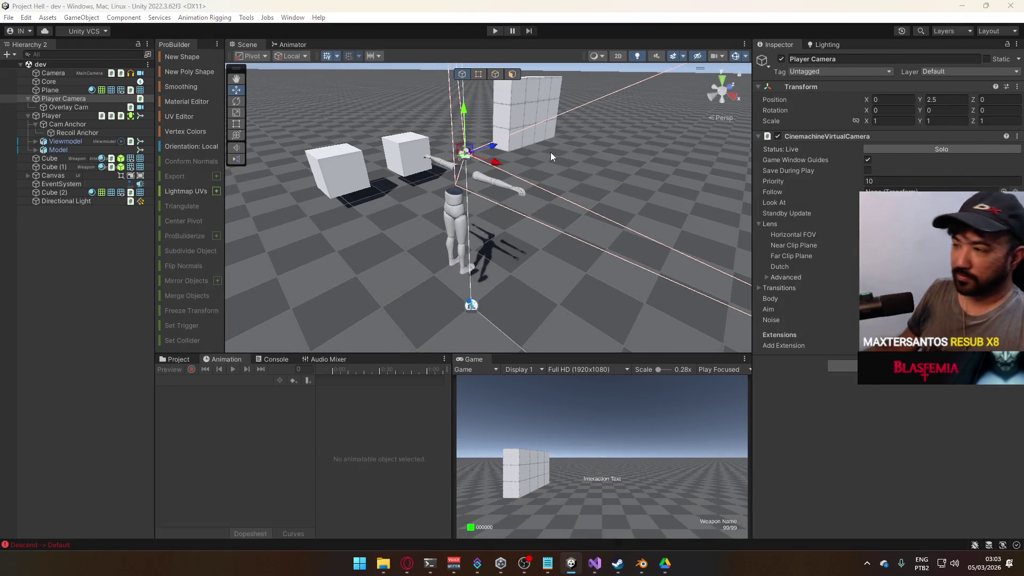
{"action": "key", "text": "alt+Tab"}
{"action": "key", "text": "ctrl+BackSpace"}
{"action": "key", "text": "ctrl+BackSpace"}
{"action": "key", "text": "ctrl+BackSpace"}
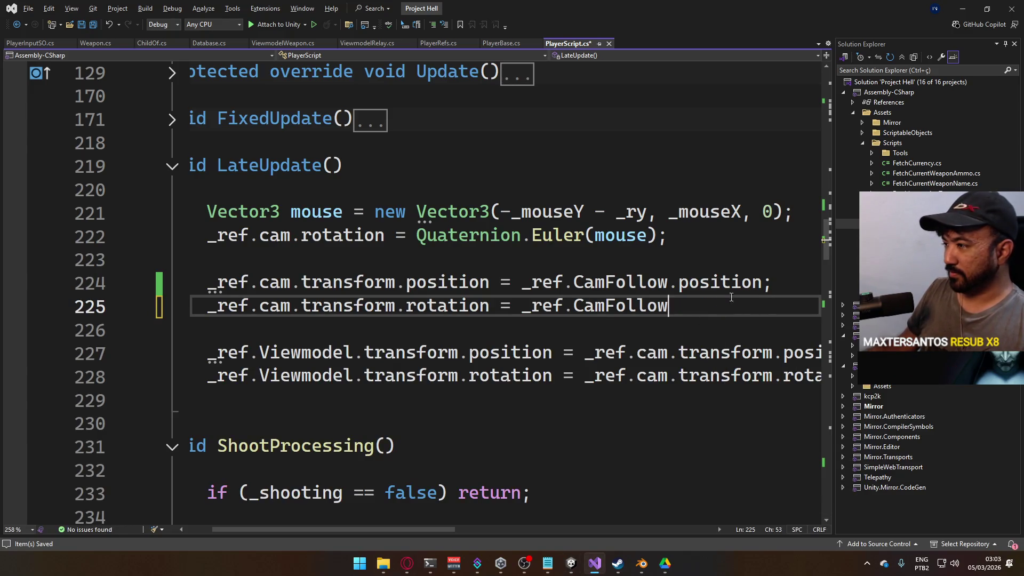
Remove the added CamFollow rotation line, save, and inspect the position references on line 224
{"action": "key", "text": "BackSpace"}
{"action": "key", "text": "BackSpace"}
{"action": "key", "text": "BackSpace"}
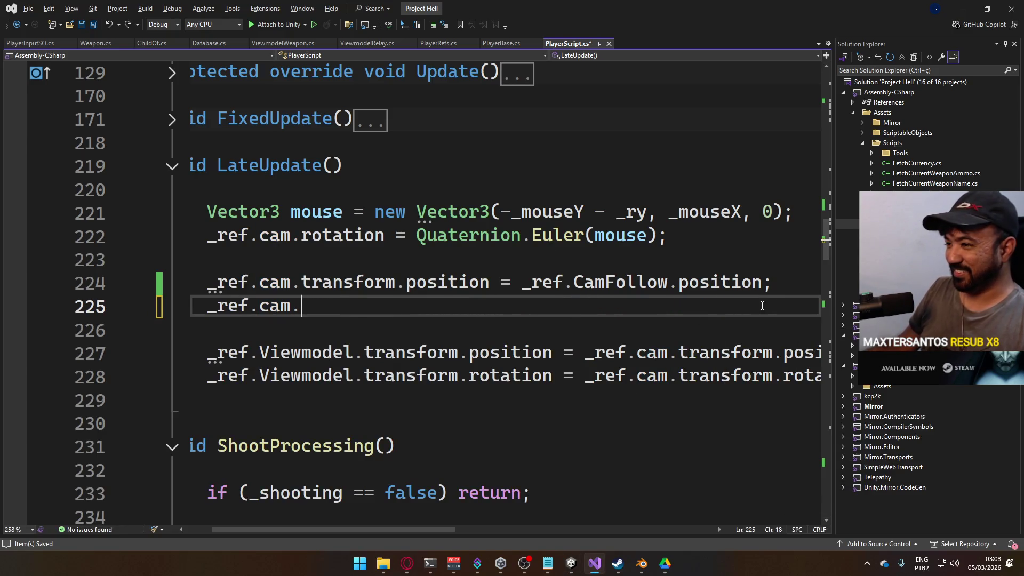
{"action": "key", "text": "ctrl+s"}
{"action": "left_click", "coordinate": [699, 282]}
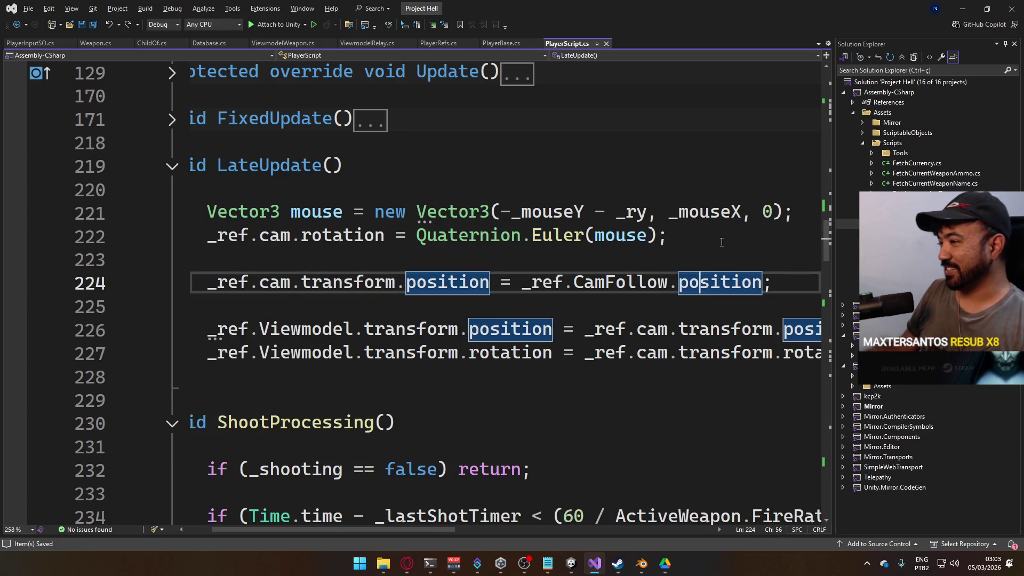
{"action": "mouse_move", "coordinate": [691, 212]}
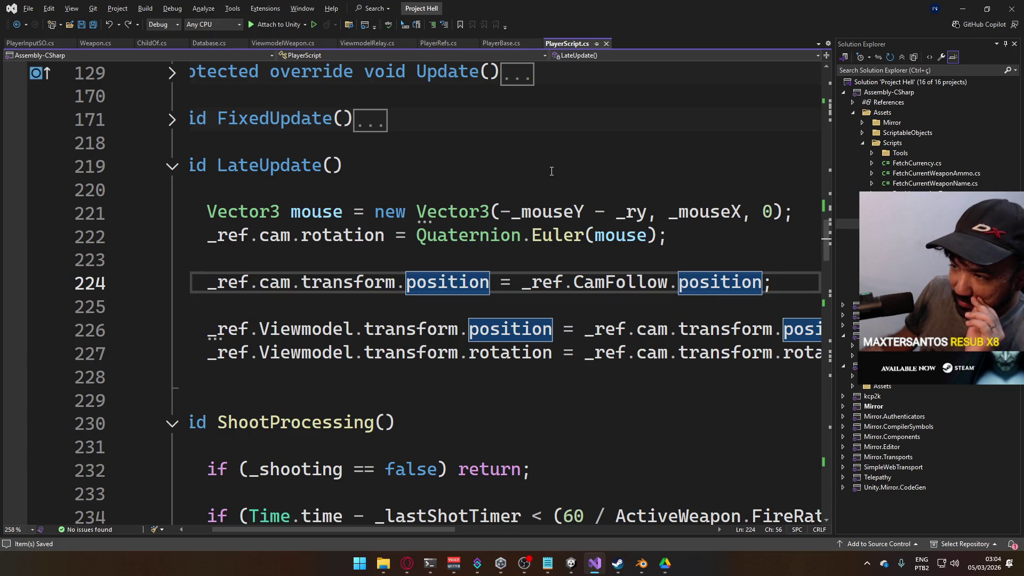
{"action": "mouse_move", "coordinate": [523, 219]}
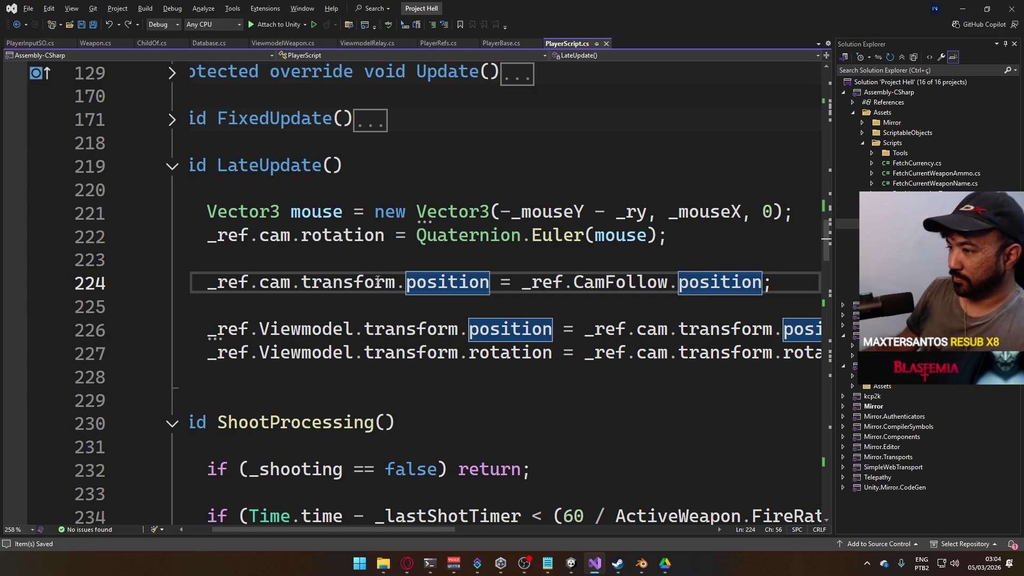
Comment out lines 226, 227 and 224 with //, save, and switch back to Unity
{"action": "left_click", "coordinate": [322, 319]}
{"action": "key", "text": "Home"}
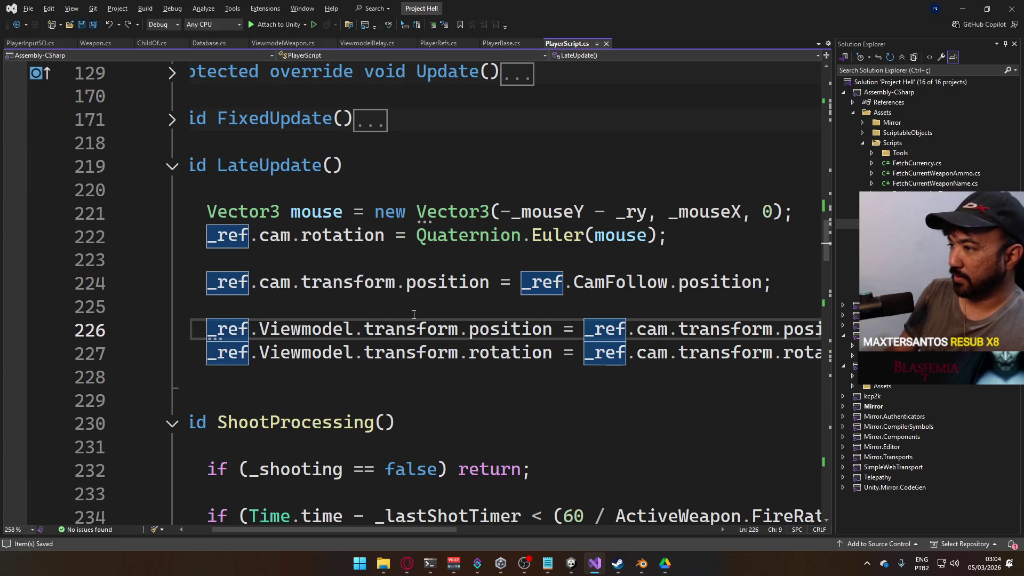
{"action": "type", "text": "//"}
{"action": "key", "text": "Down"}
{"action": "key", "text": "Home"}
{"action": "type", "text": "/"}
{"action": "key", "text": "Up"}
{"action": "key", "text": "Down"}
{"action": "type", "text": "/"}
{"action": "key", "text": "Up"}
{"action": "key", "text": "Up"}
{"action": "key", "text": "Up"}
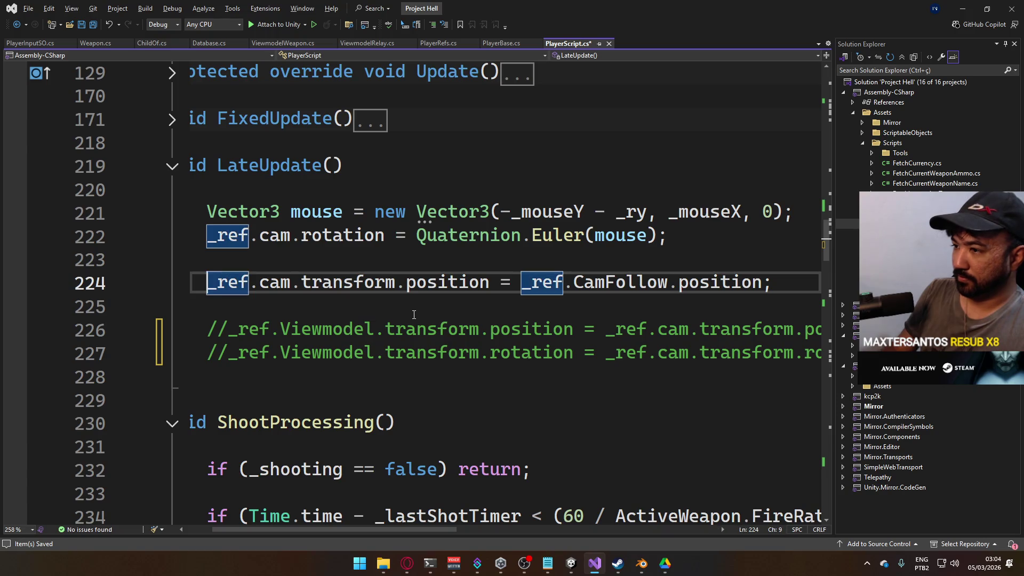
{"action": "type", "text": "//"}
{"action": "key", "text": "ctrl+s"}
{"action": "key", "text": "alt+Tab"}
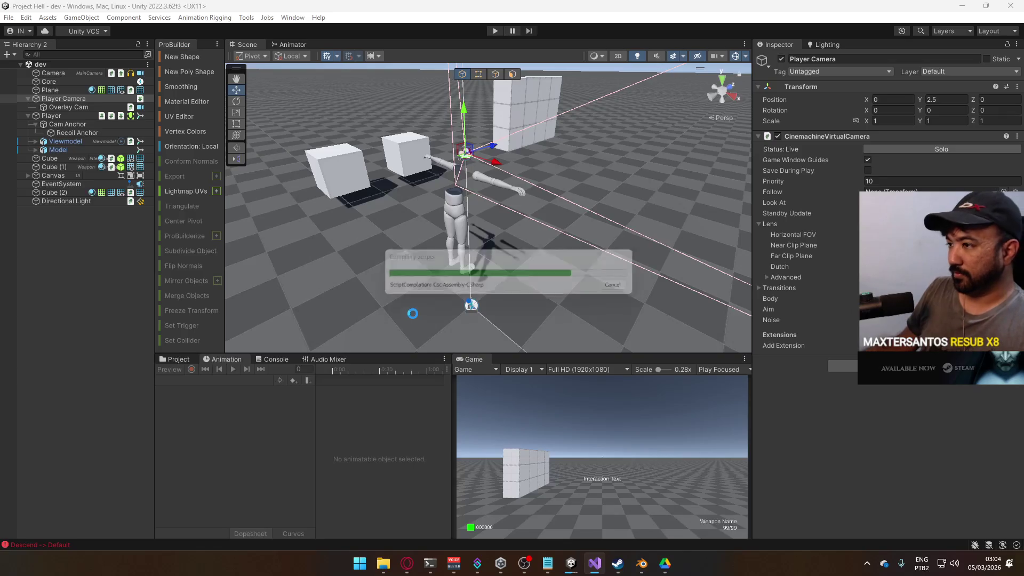
Set the Player Camera's CinemachineVirtualCamera Body to Hard Lock To Target and enter play mode
{"action": "left_click", "coordinate": [81, 105]}
{"action": "left_click", "coordinate": [83, 100]}
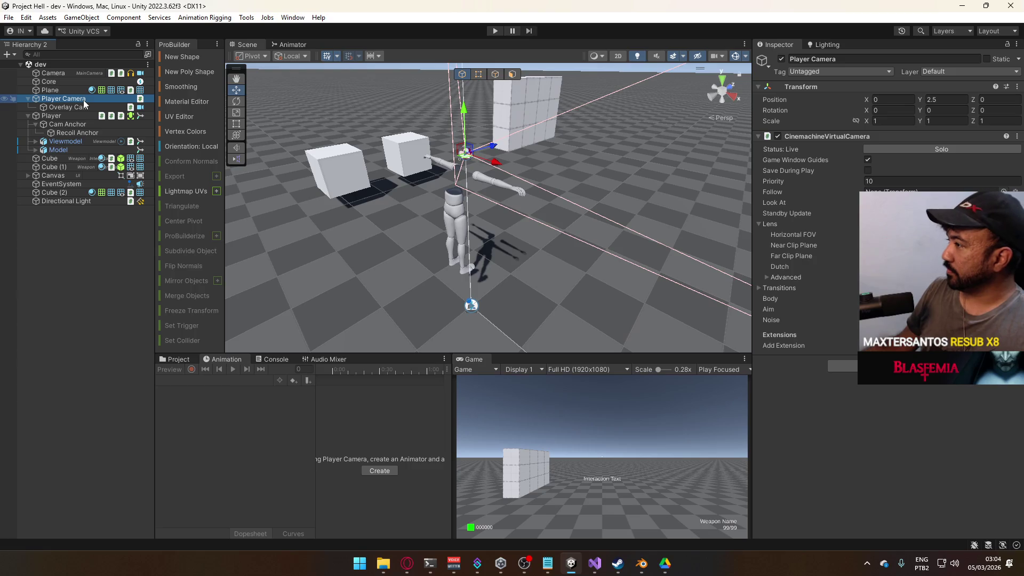
{"action": "left_click", "coordinate": [92, 126]}
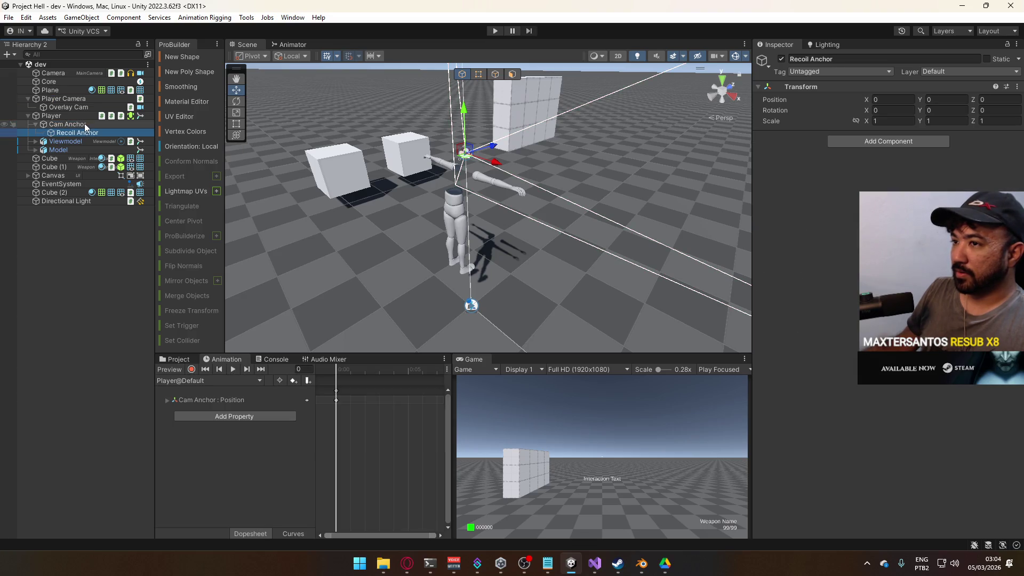
{"action": "left_click", "coordinate": [84, 100]}
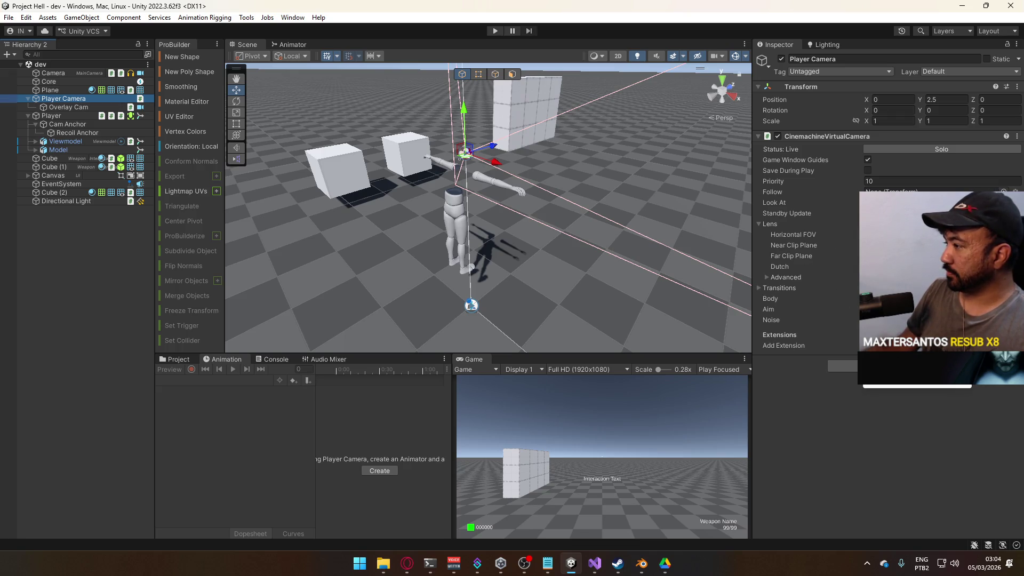
{"action": "left_click", "coordinate": [941, 324]}
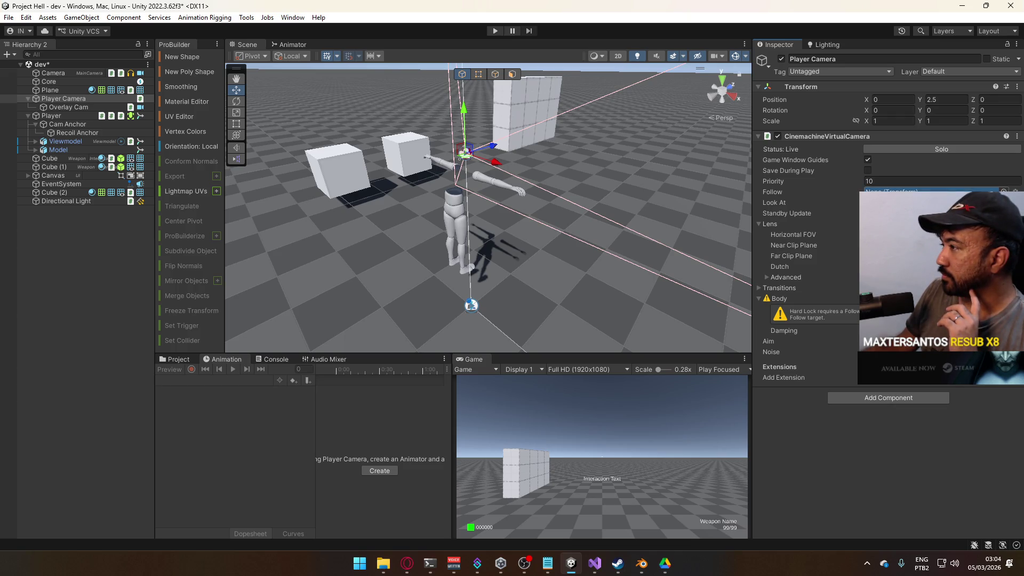
{"action": "left_click", "coordinate": [492, 31]}
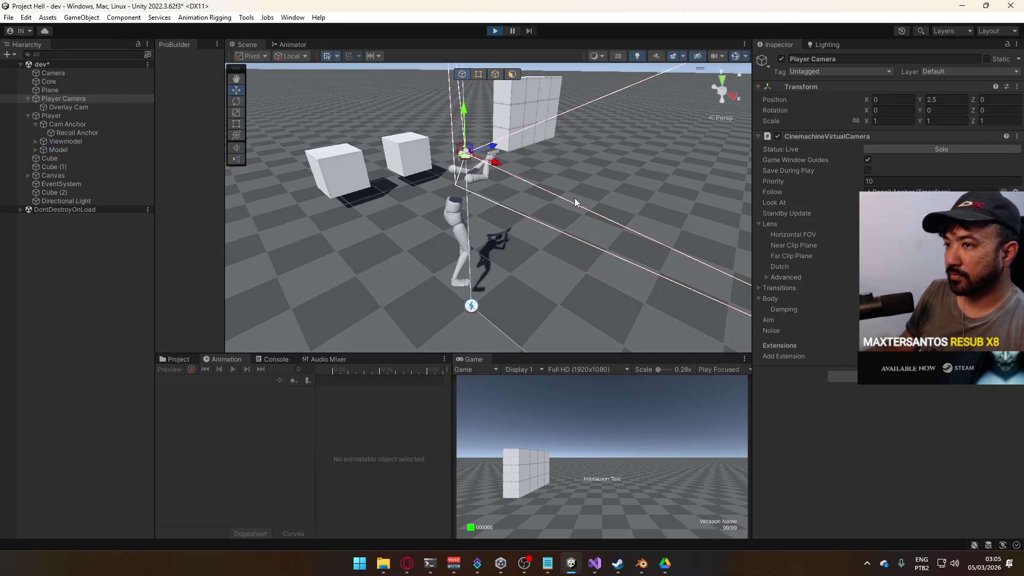
Walk the player around and fire the pistol in the running game
{"action": "key", "text": "d"}
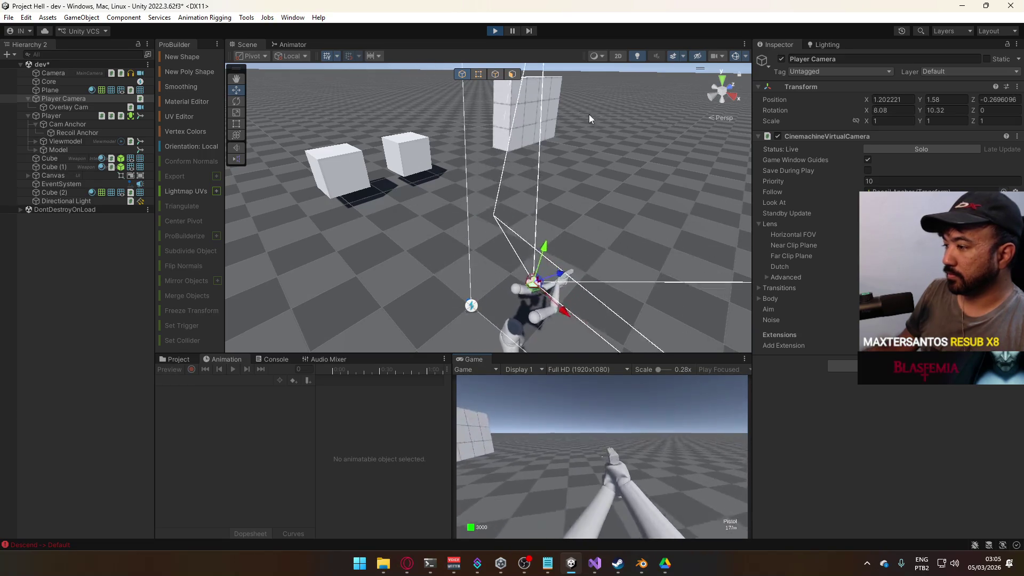
{"action": "key", "text": "super"}
{"action": "left_click", "coordinate": [664, 417]}
{"action": "left_click", "coordinate": [661, 424]}
{"action": "key", "text": "super"}
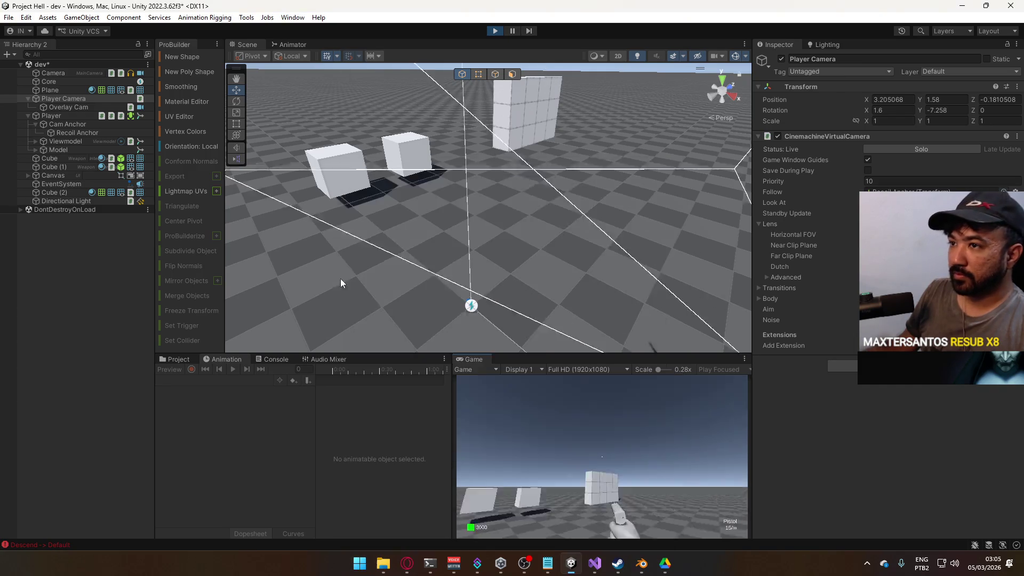
{"action": "key", "text": "super"}
{"action": "left_click", "coordinate": [179, 198]}
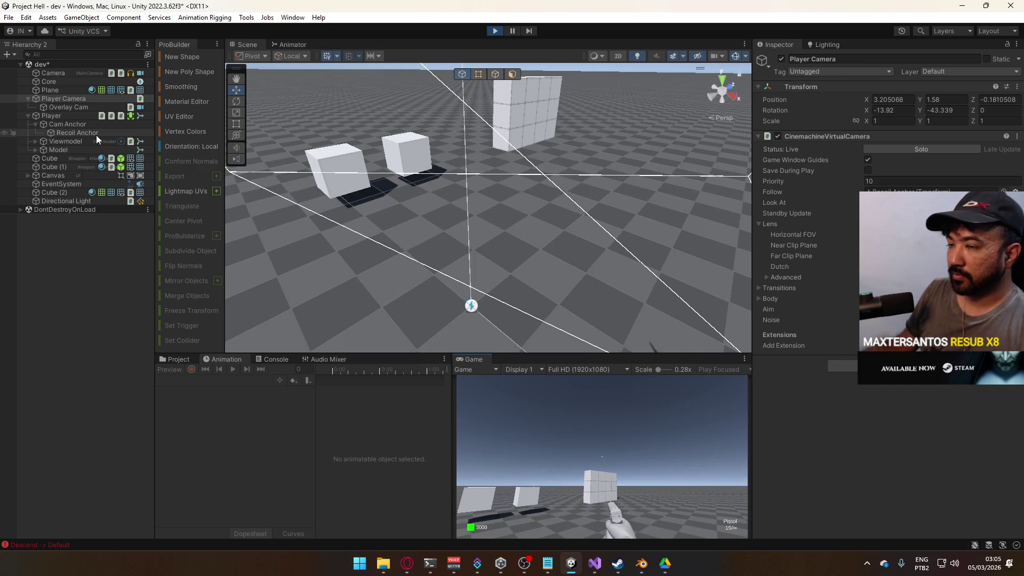
Inspect Cam Anchor and Player Camera while firing and looking up, then stop the game
{"action": "left_click", "coordinate": [97, 124]}
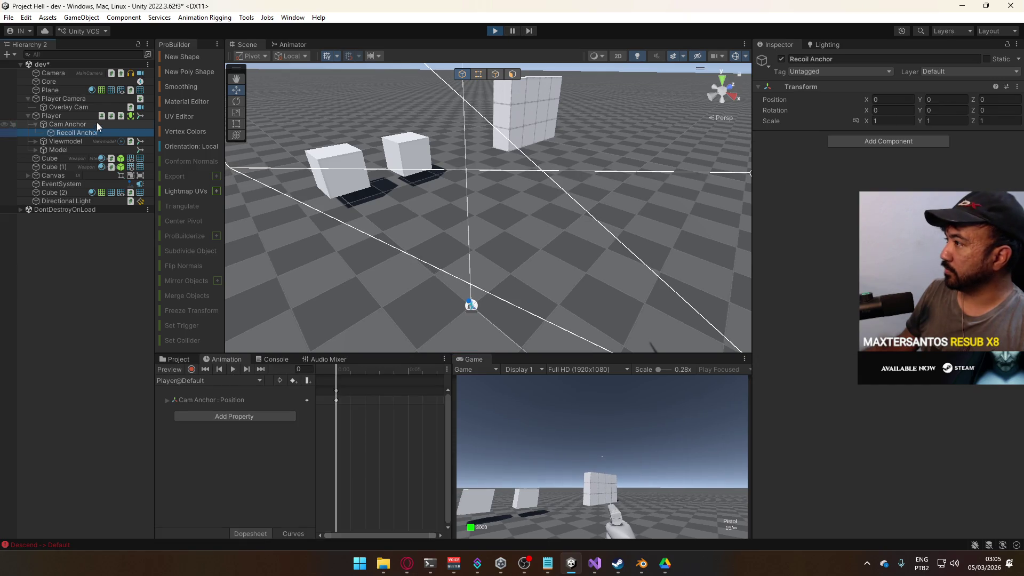
{"action": "left_click", "coordinate": [612, 447]}
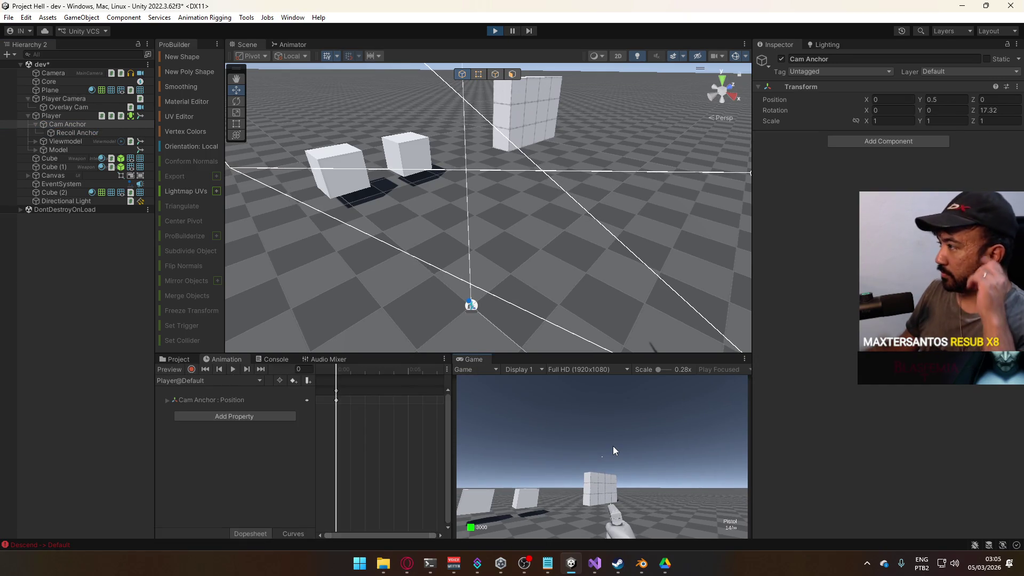
{"action": "left_click", "coordinate": [613, 446]}
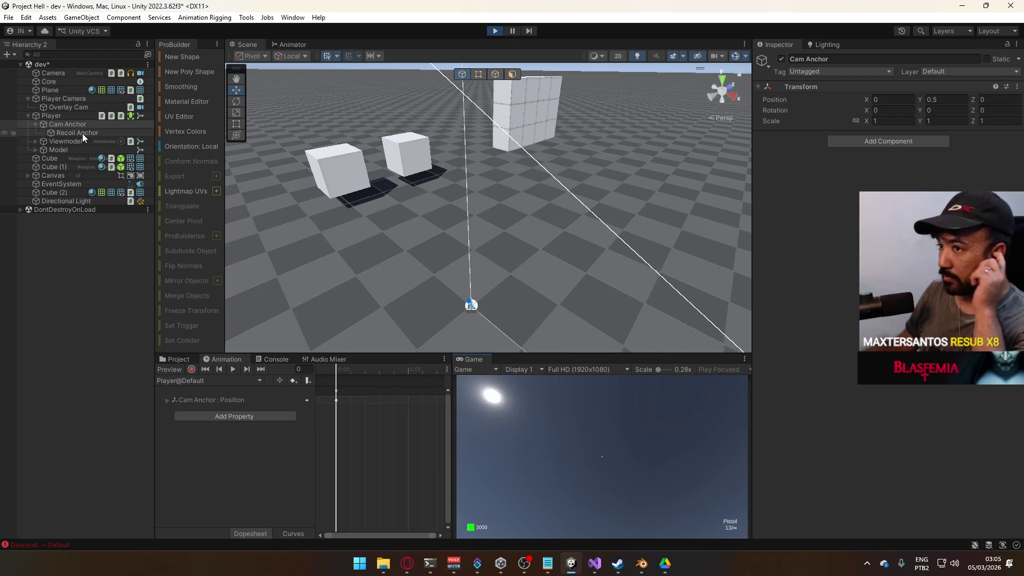
{"action": "left_click", "coordinate": [67, 99]}
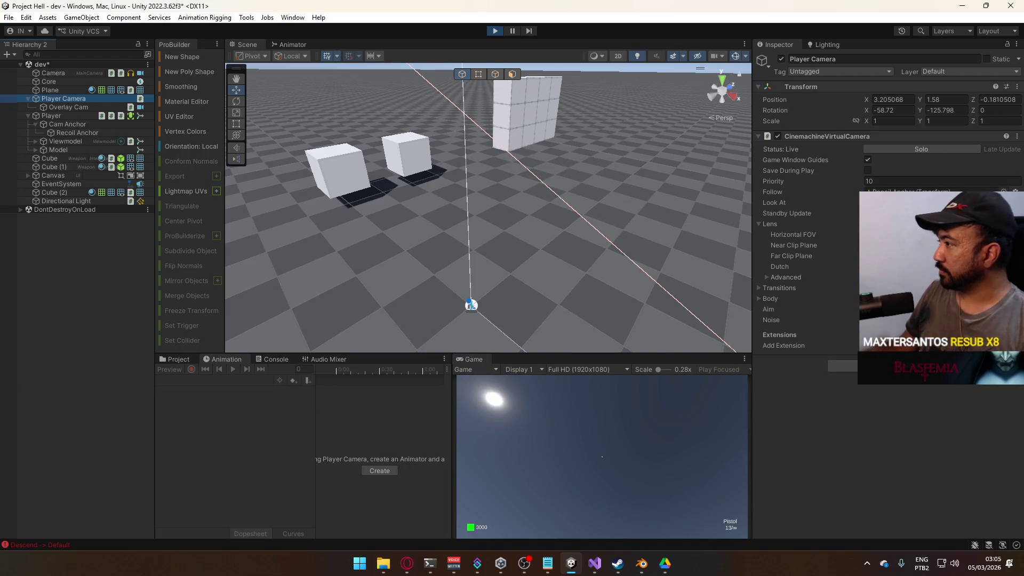
{"action": "left_click", "coordinate": [564, 457]}
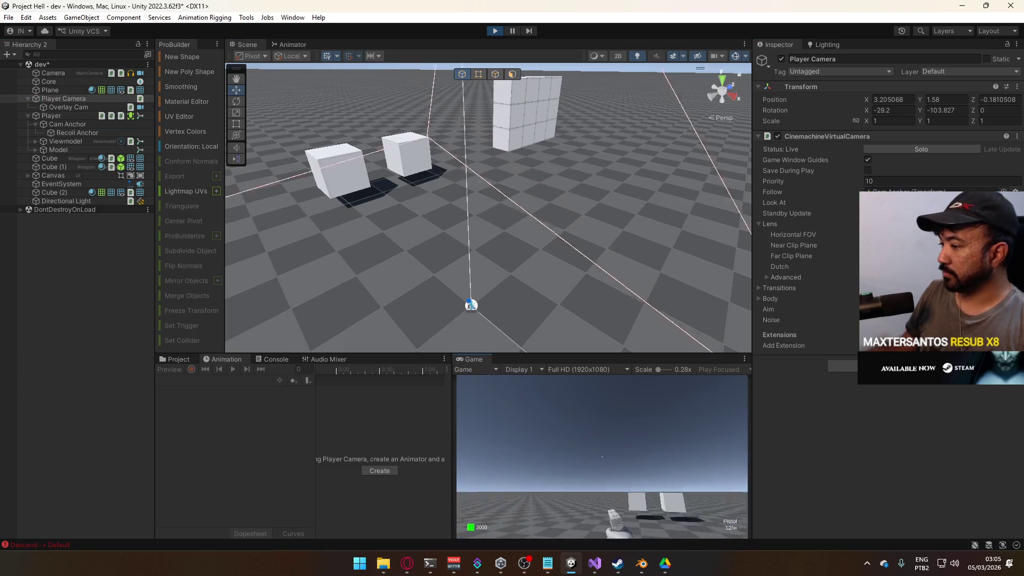
{"action": "key", "text": "super"}
{"action": "key", "text": "super"}
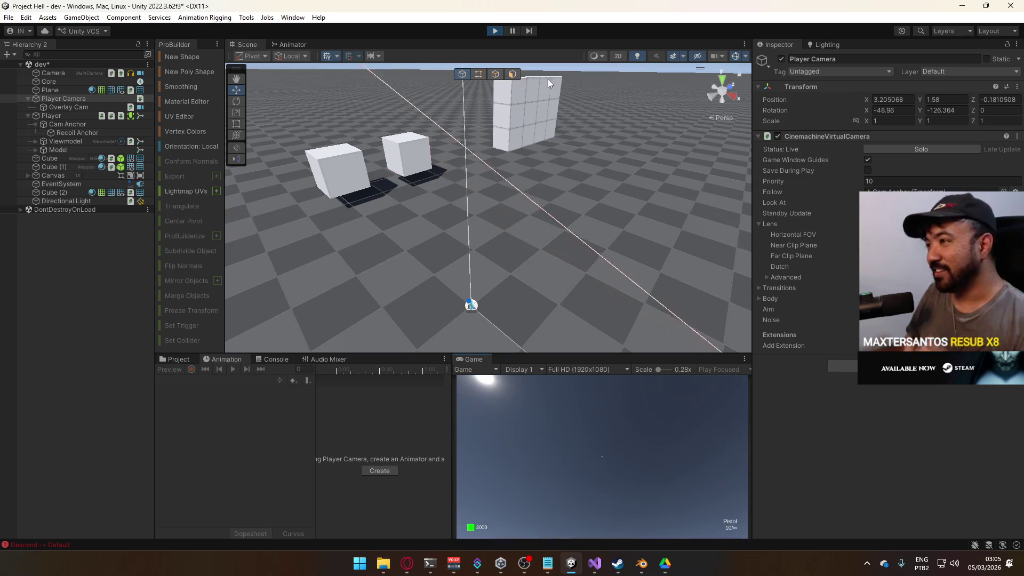
{"action": "left_click", "coordinate": [495, 30]}
Bring Visual Studio forward and review the commented-out LateUpdate lines
{"action": "left_click", "coordinate": [594, 563]}
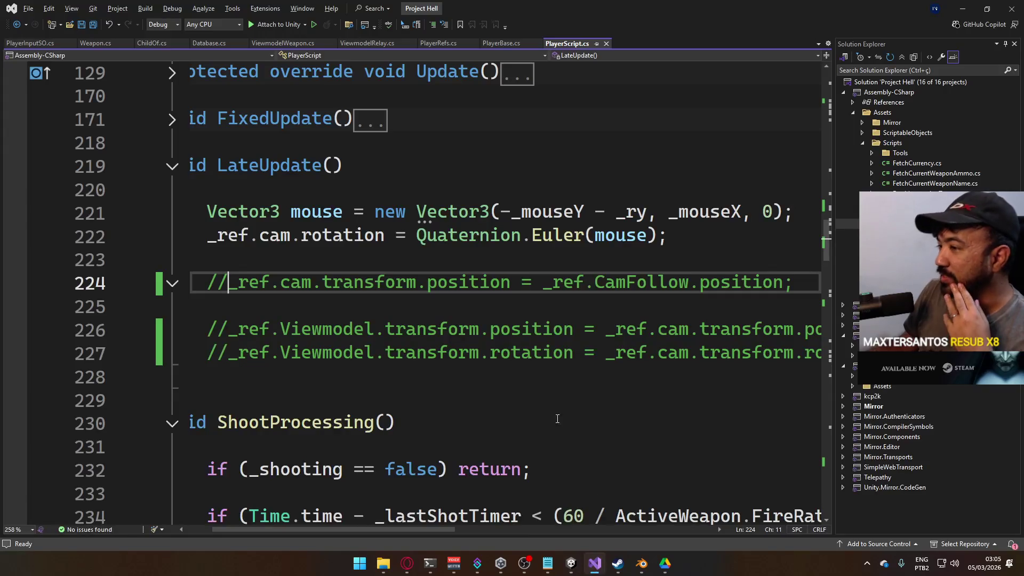
{"action": "mouse_move", "coordinate": [565, 236]}
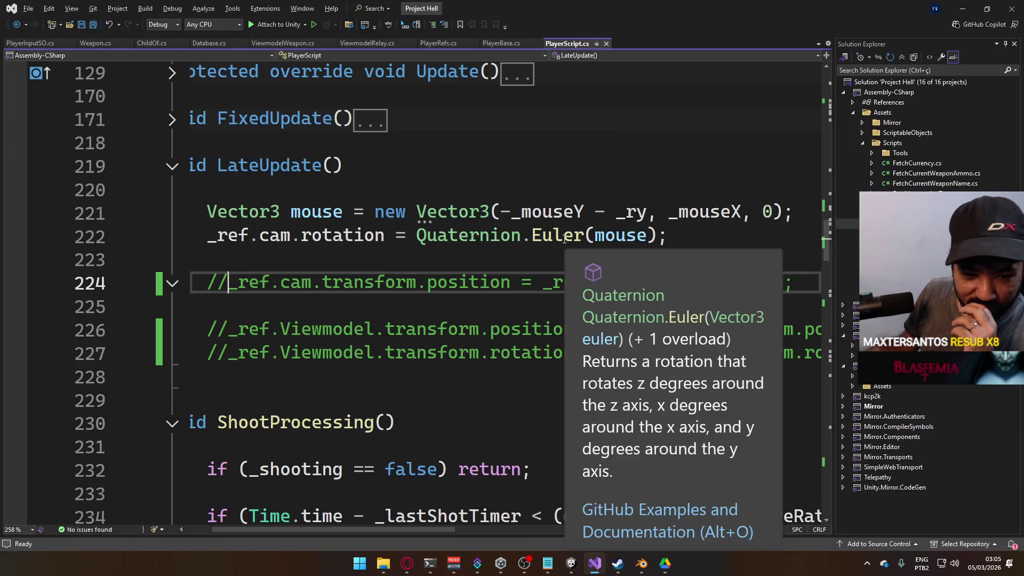
{"action": "mouse_move", "coordinate": [430, 531]}
{"action": "left_mouse_down"}
{"action": "mouse_move", "coordinate": [554, 533]}
{"action": "mouse_move", "coordinate": [464, 531]}
{"action": "mouse_move", "coordinate": [514, 526]}
{"action": "mouse_move", "coordinate": [394, 496]}
{"action": "left_mouse_up"}
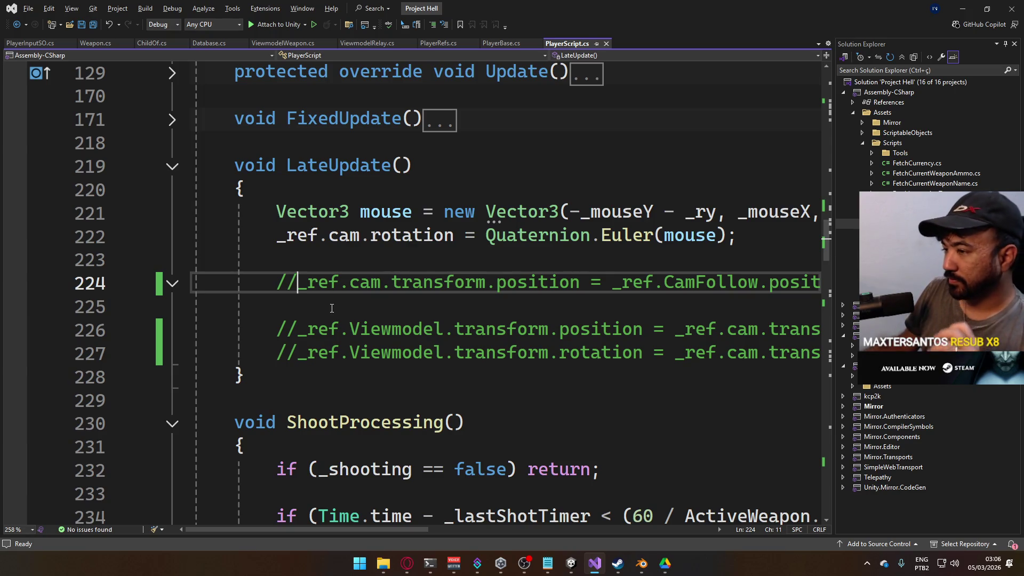
{"action": "scroll", "coordinate": [332, 308], "scroll_direction": "down", "scroll_amount": 2}
{"action": "scroll", "coordinate": [331, 308], "scroll_direction": "up", "scroll_amount": 1}
{"action": "mouse_move", "coordinate": [374, 529]}
{"action": "left_mouse_down"}
{"action": "mouse_move", "coordinate": [464, 520]}
{"action": "mouse_move", "coordinate": [360, 487]}
{"action": "left_mouse_up"}
Delete commented lines 224–227 and the leftover blank line, save, and return to Unity
{"action": "mouse_move", "coordinate": [275, 212]}
{"action": "left_mouse_down"}
{"action": "mouse_move", "coordinate": [816, 259]}
{"action": "mouse_move", "coordinate": [816, 283]}
{"action": "left_mouse_up"}
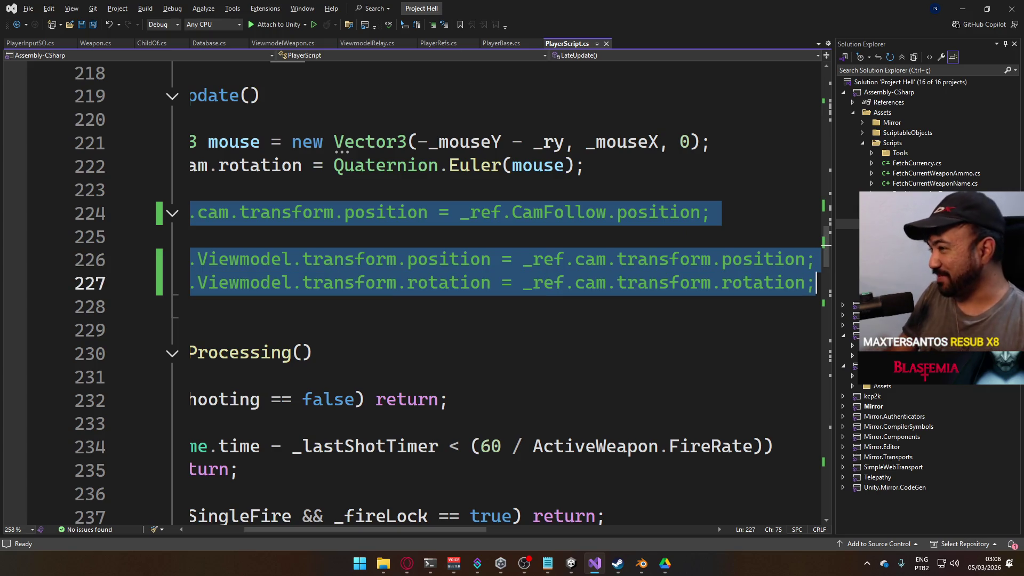
{"action": "key", "text": "Delete"}
{"action": "key", "text": "Up"}
{"action": "key", "text": "Delete"}
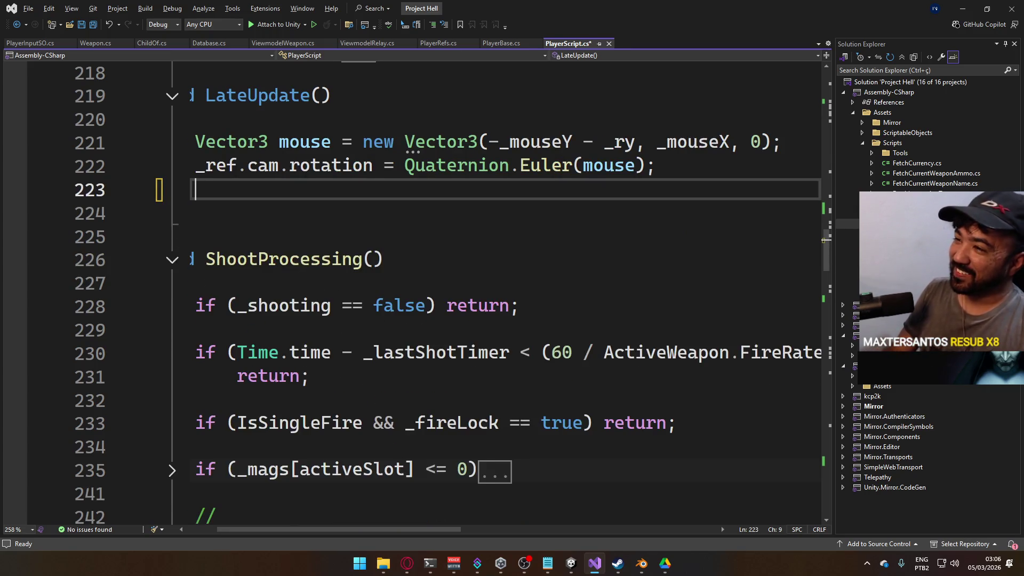
{"action": "key", "text": "Tab"}
{"action": "key", "text": "Tab"}
{"action": "key", "text": "Tab"}
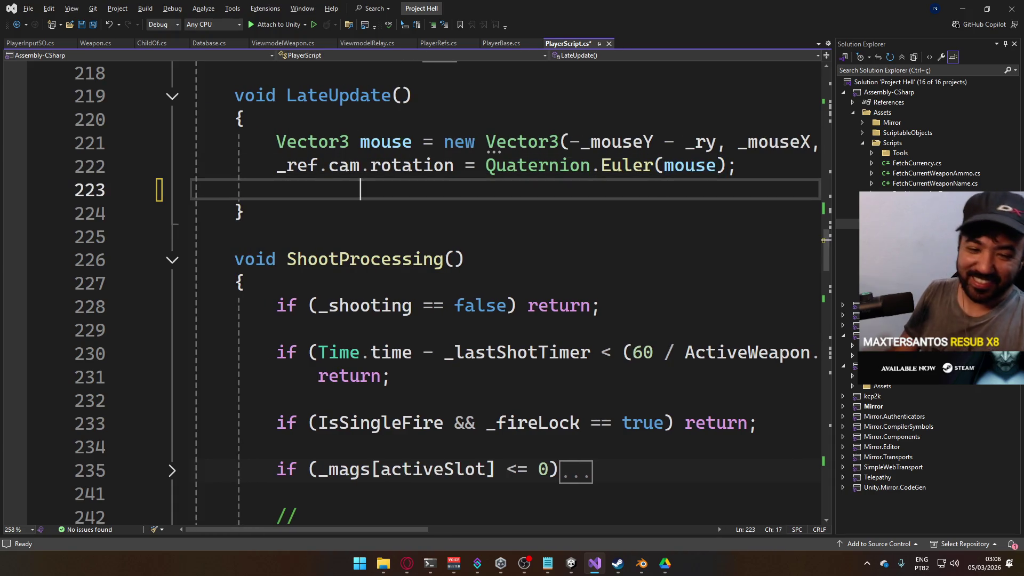
{"action": "key", "text": "Down"}
{"action": "key", "text": "Up"}
{"action": "key", "text": "BackSpace"}
{"action": "key", "text": "BackSpace"}
{"action": "key", "text": "ctrl+s"}
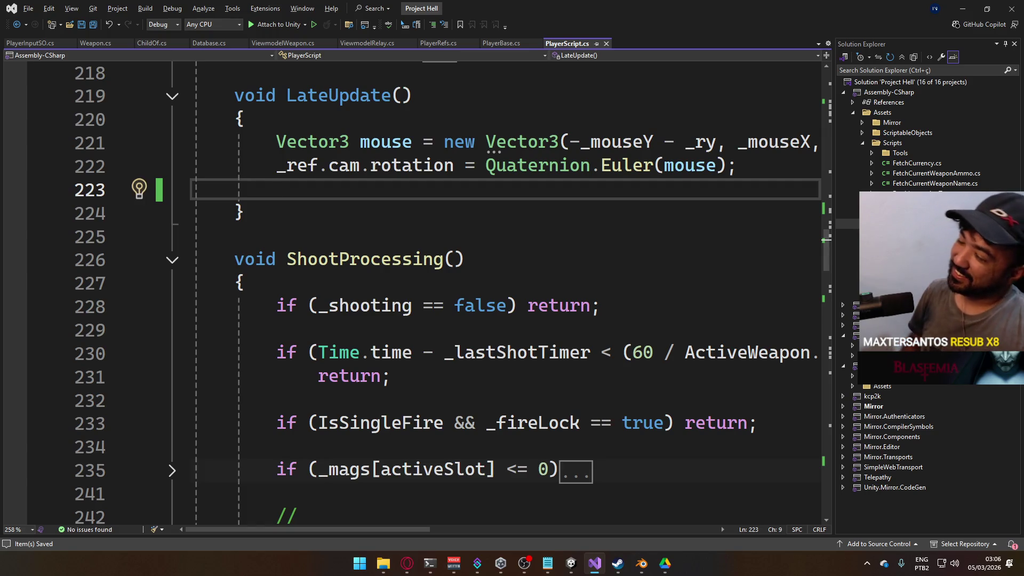
{"action": "key", "text": "alt+Tab"}
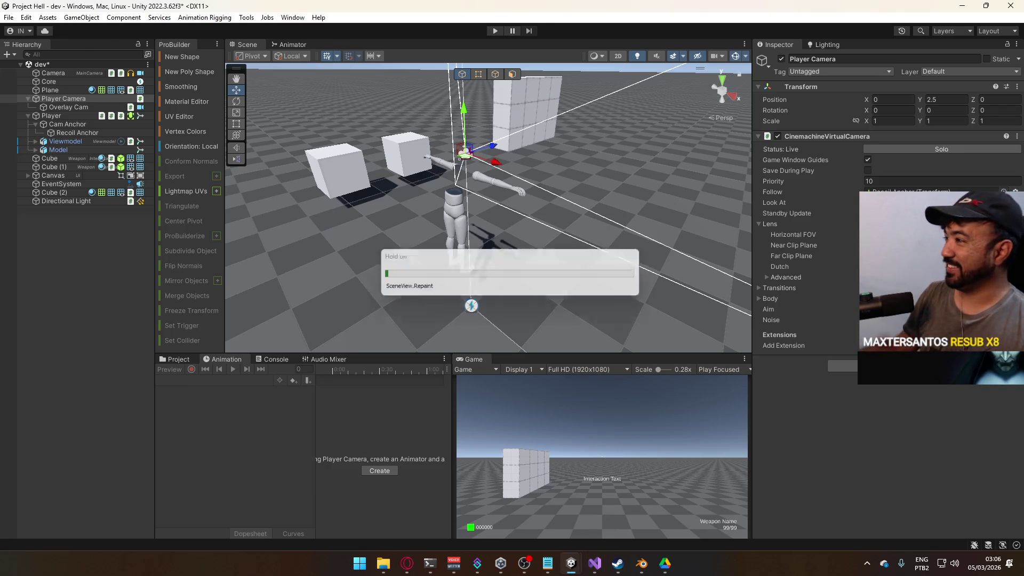
Clear the Player Camera's Follow target to None and save the scene
{"action": "left_click", "coordinate": [1003, 192]}
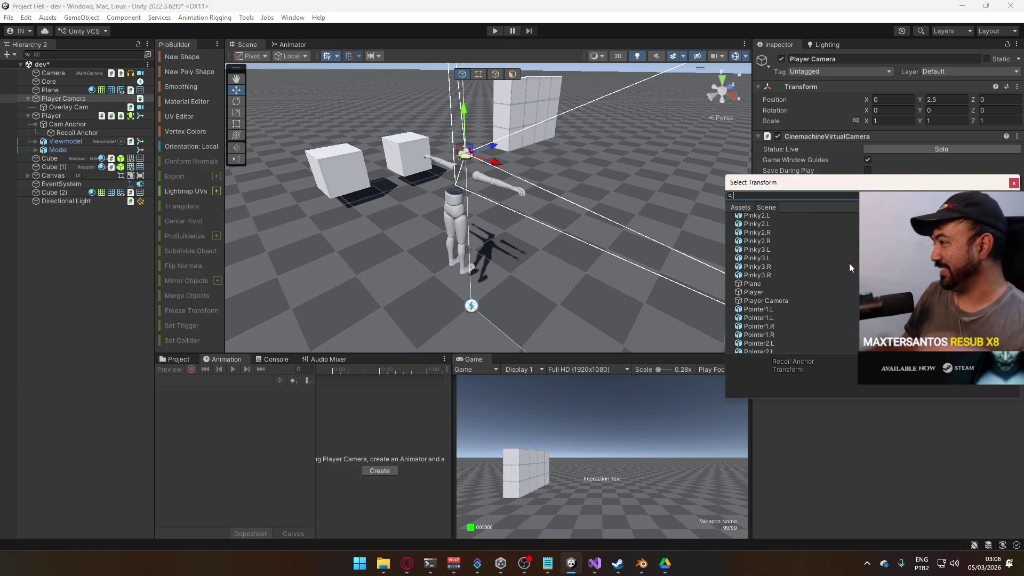
{"action": "scroll", "coordinate": [795, 283], "scroll_direction": "up", "scroll_amount": 10}
{"action": "double_click", "coordinate": [851, 217]}
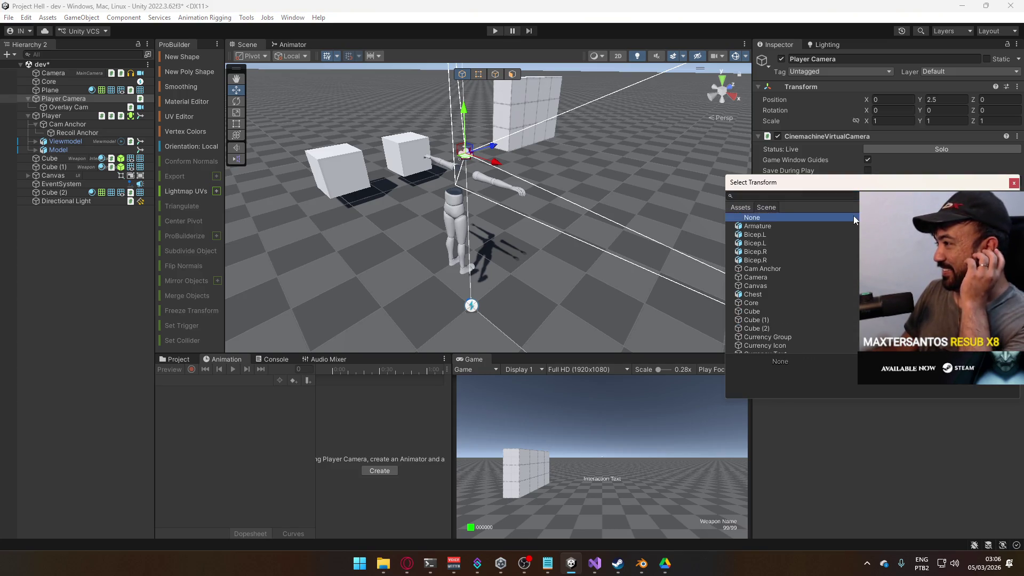
{"action": "key", "text": "ctrl+s"}
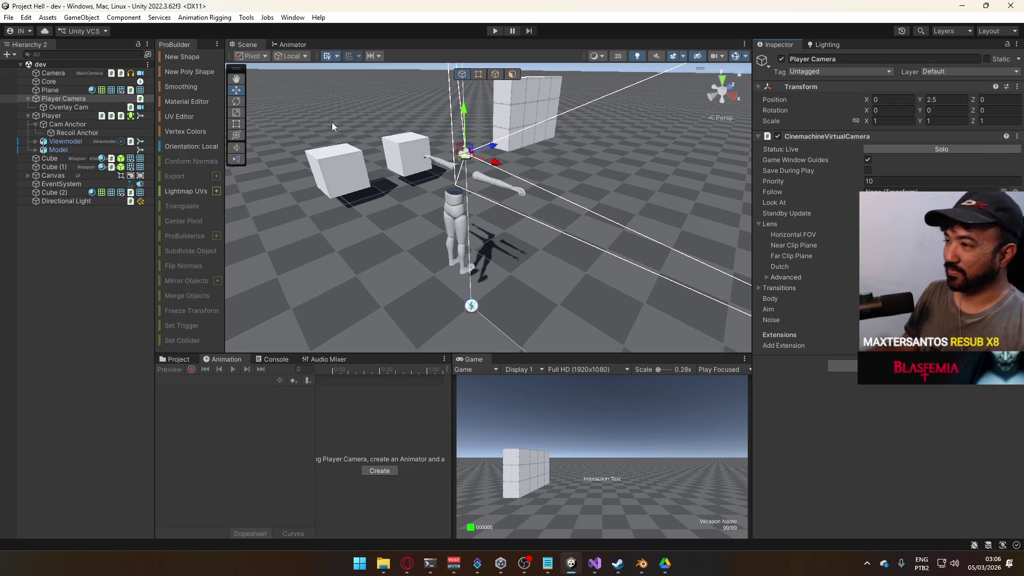
Run a quick play test, then open Project FPS from the Unity Hub project list
{"action": "left_click", "coordinate": [494, 31]}
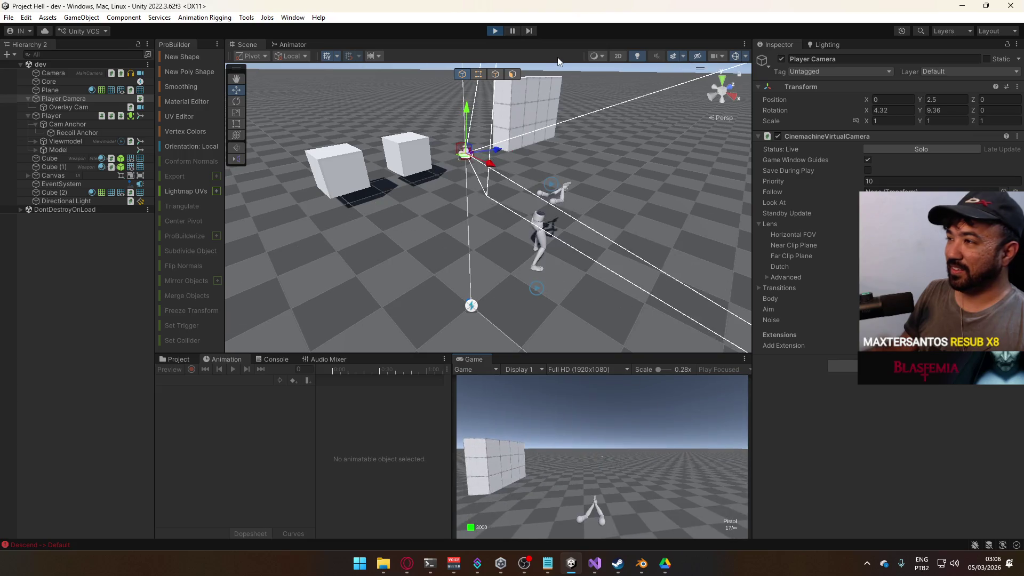
{"action": "left_click", "coordinate": [495, 30]}
{"action": "key", "text": "alt+Tab"}
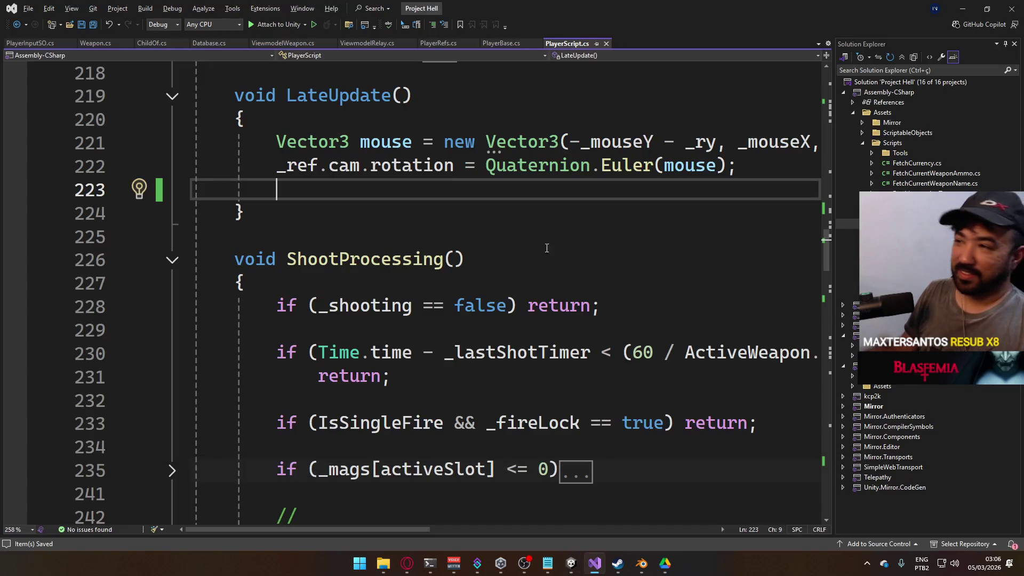
{"action": "scroll", "coordinate": [456, 230], "scroll_direction": "down", "scroll_amount": 5}
{"action": "key", "text": "alt+Tab"}
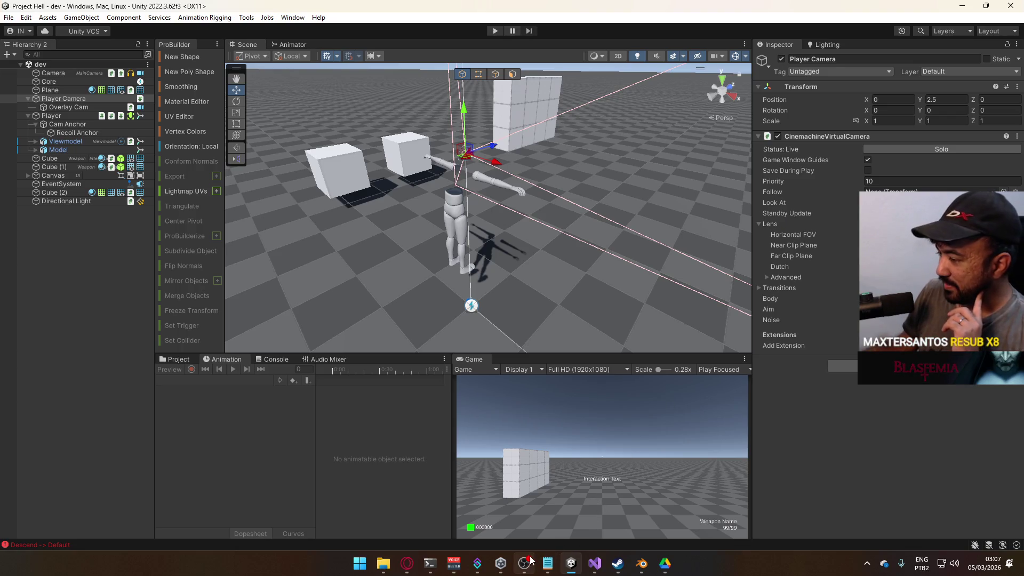
{"action": "left_click", "coordinate": [500, 563]}
{"action": "left_click", "coordinate": [481, 274]}
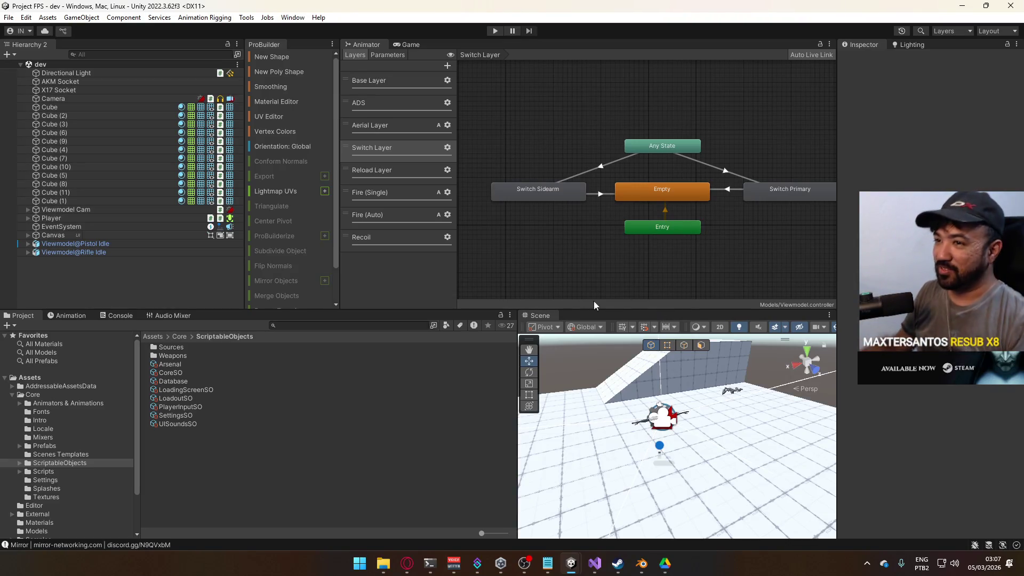
Select the Player object and open its PlayerScript in Visual Studio
{"action": "left_click", "coordinate": [218, 219]}
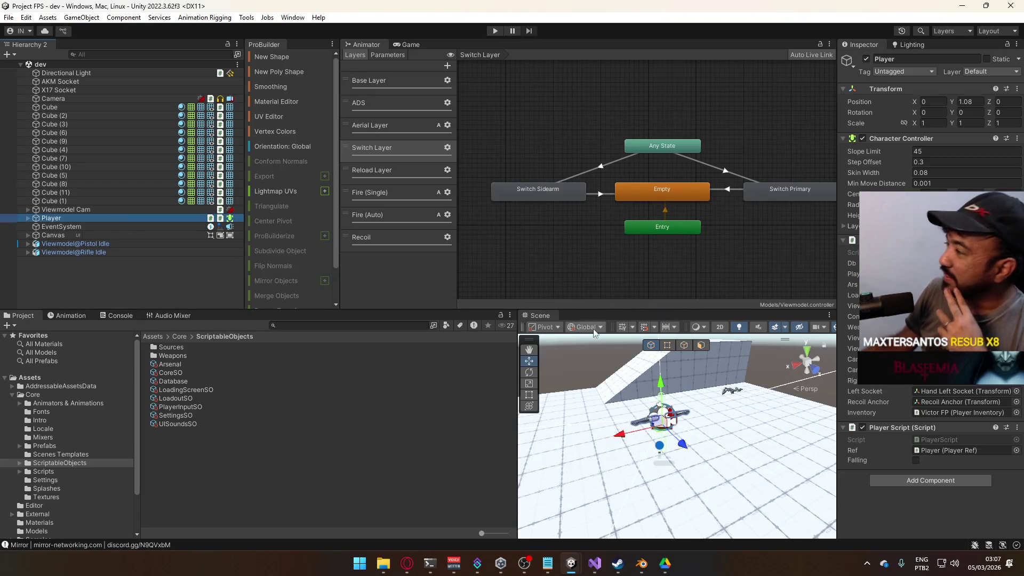
{"action": "double_click", "coordinate": [936, 439]}
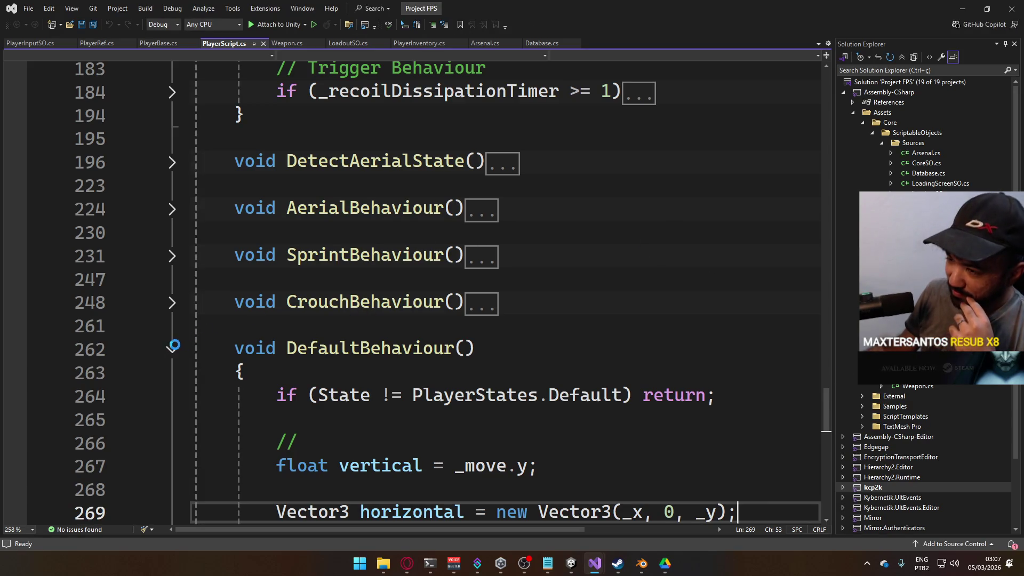
Collapse the DefaultBehaviour, ShootProcessing, RecoilProcessing, ReadInput and LateUpdate method bodies
{"action": "left_click", "coordinate": [172, 349]}
{"action": "scroll", "coordinate": [384, 299], "scroll_direction": "down", "scroll_amount": 5}
{"action": "scroll", "coordinate": [429, 305], "scroll_direction": "up", "scroll_amount": 2}
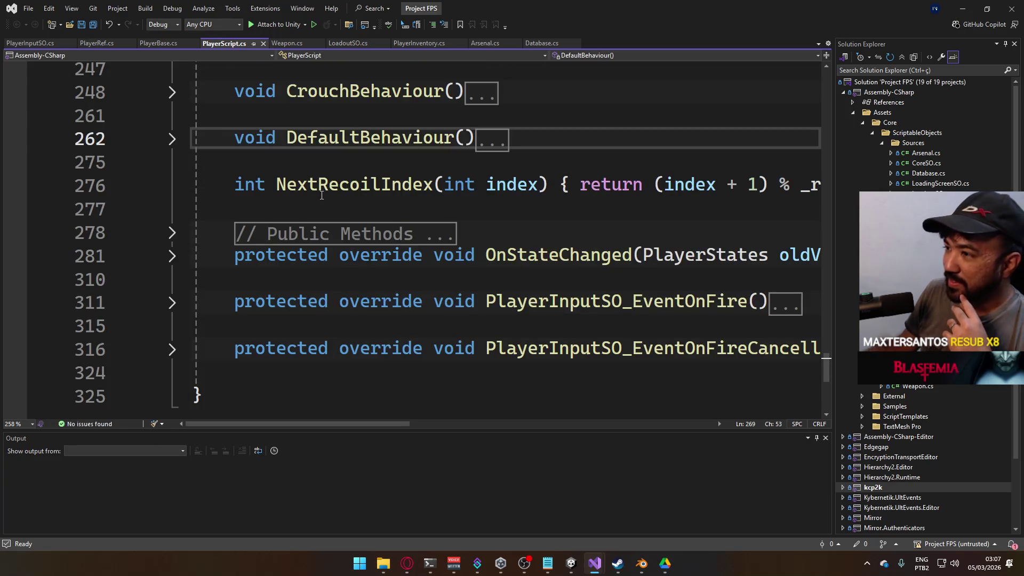
{"action": "scroll", "coordinate": [429, 305], "scroll_direction": "up", "scroll_amount": 15}
{"action": "scroll", "coordinate": [397, 275], "scroll_direction": "up", "scroll_amount": 9}
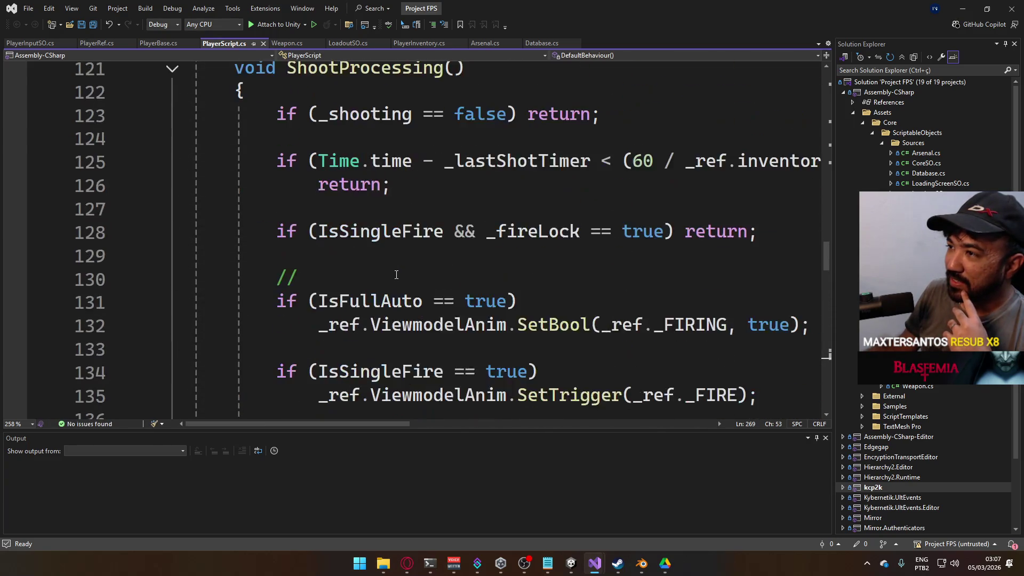
{"action": "left_click", "coordinate": [172, 278]}
{"action": "left_click", "coordinate": [172, 324]}
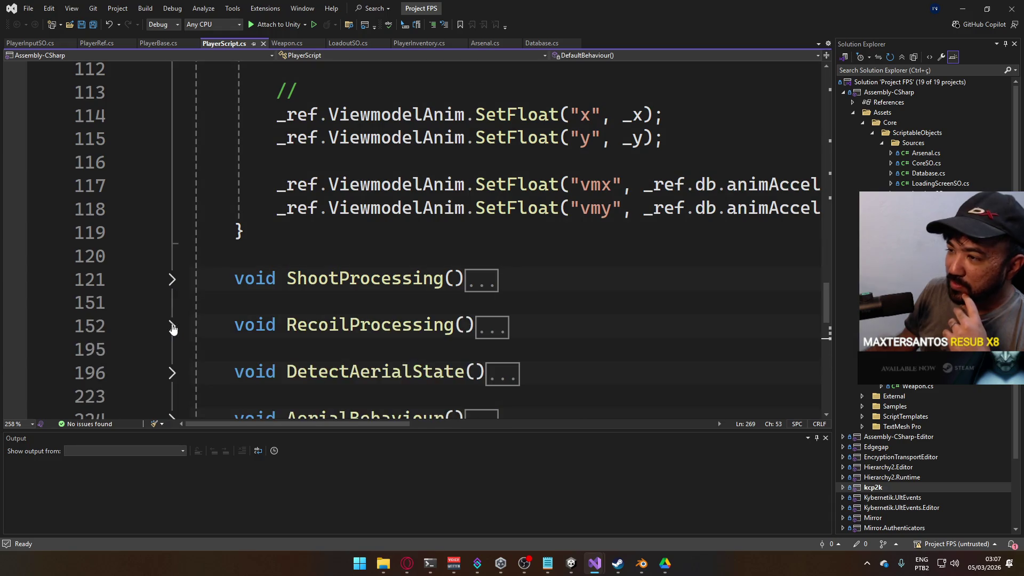
{"action": "scroll", "coordinate": [279, 305], "scroll_direction": "up", "scroll_amount": 9}
{"action": "scroll", "coordinate": [242, 247], "scroll_direction": "up", "scroll_amount": 2}
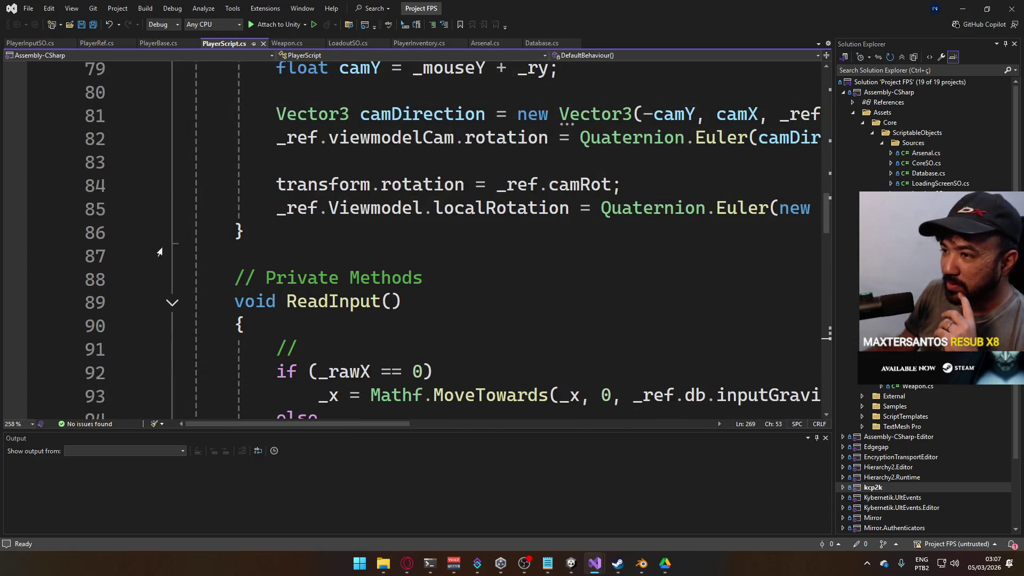
{"action": "left_click", "coordinate": [172, 302]}
{"action": "scroll", "coordinate": [382, 283], "scroll_direction": "up", "scroll_amount": 3}
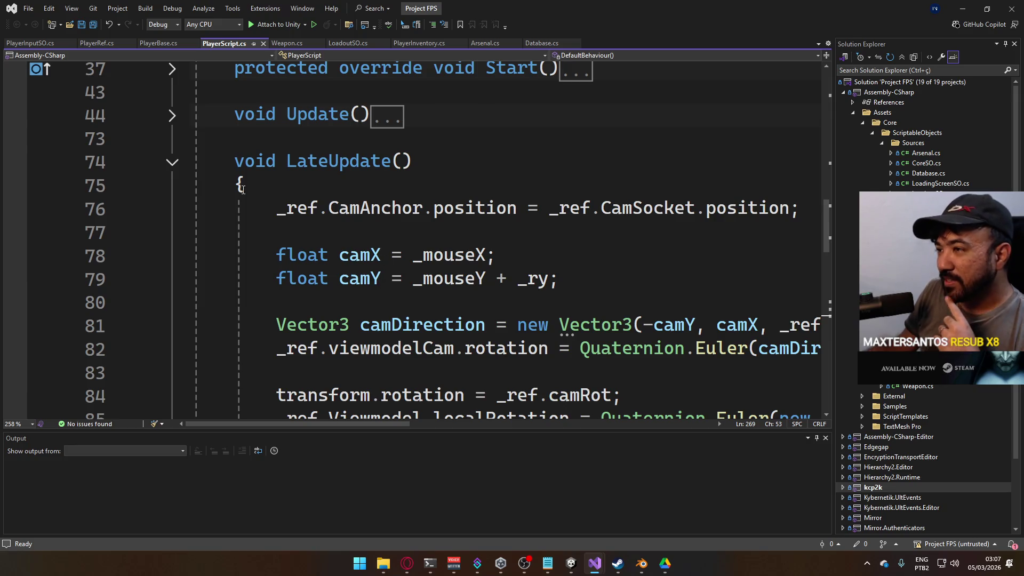
{"action": "left_click", "coordinate": [174, 163]}
Peek into OnStateChanged, fold it again, and expand LateUpdate's camera code
{"action": "scroll", "coordinate": [254, 185], "scroll_direction": "up", "scroll_amount": 2}
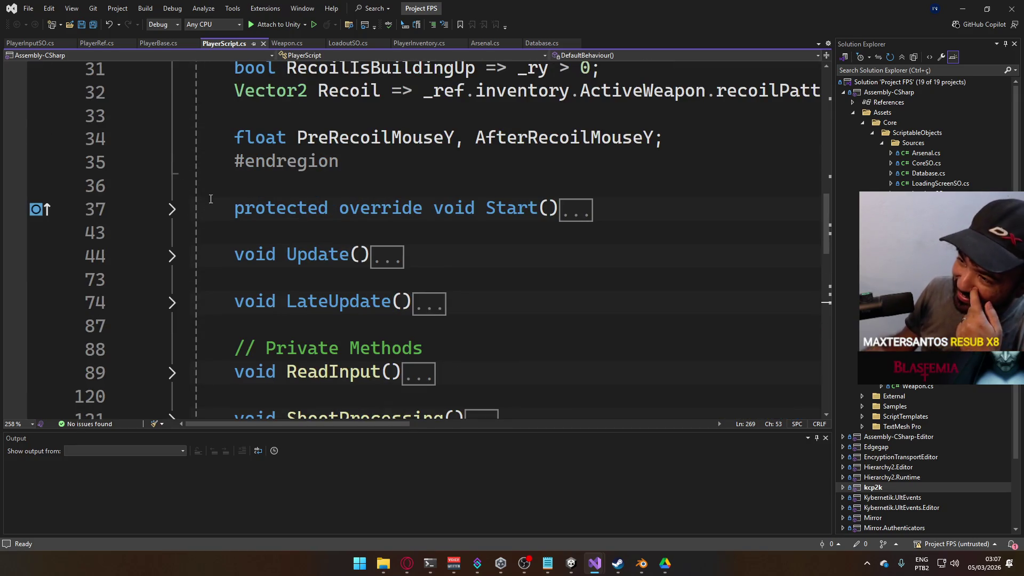
{"action": "scroll", "coordinate": [229, 241], "scroll_direction": "down", "scroll_amount": 3}
{"action": "scroll", "coordinate": [421, 289], "scroll_direction": "up", "scroll_amount": 11}
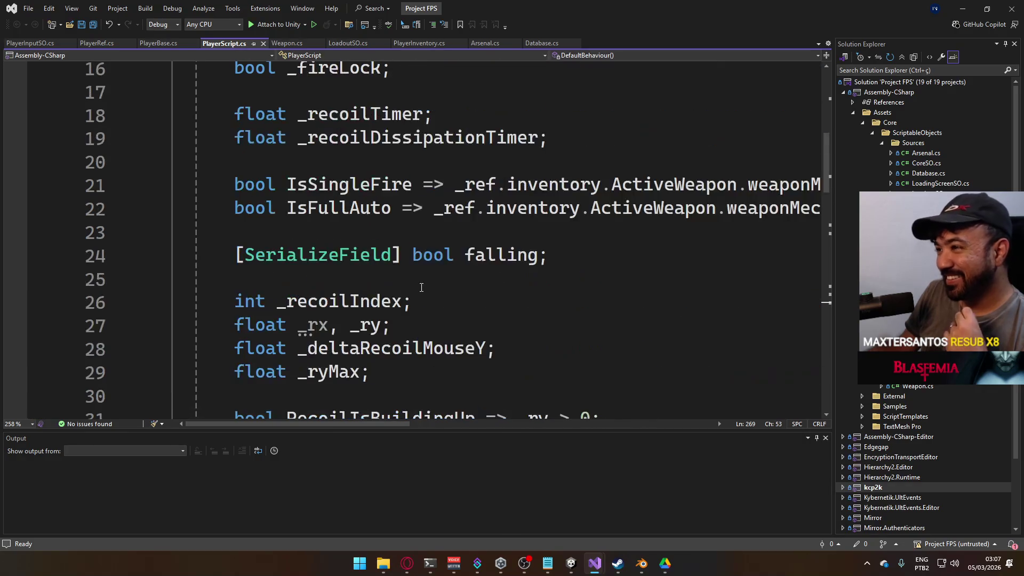
{"action": "scroll", "coordinate": [421, 289], "scroll_direction": "up", "scroll_amount": 2}
{"action": "scroll", "coordinate": [421, 289], "scroll_direction": "down", "scroll_amount": 14}
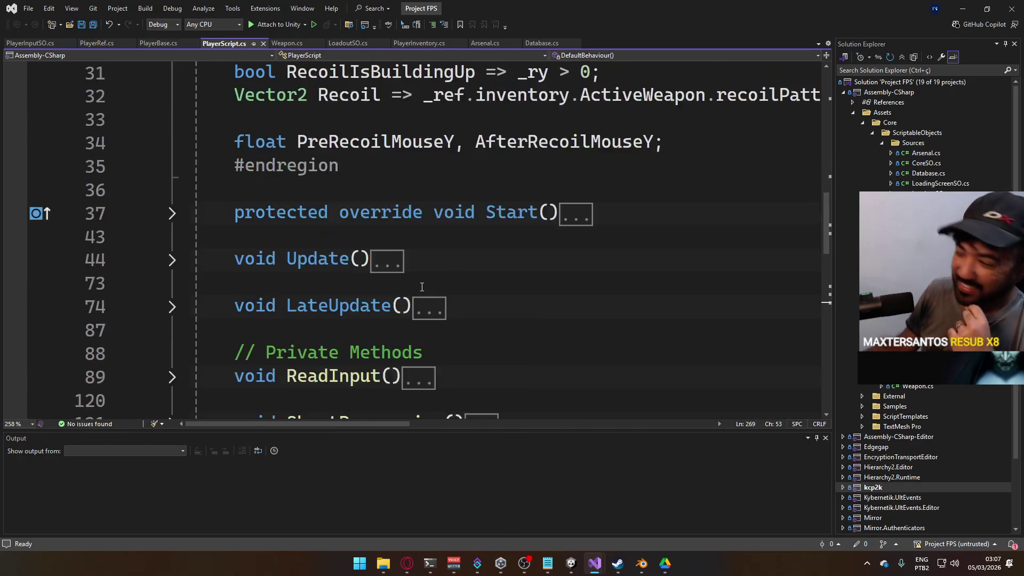
{"action": "scroll", "coordinate": [421, 287], "scroll_direction": "down", "scroll_amount": 3}
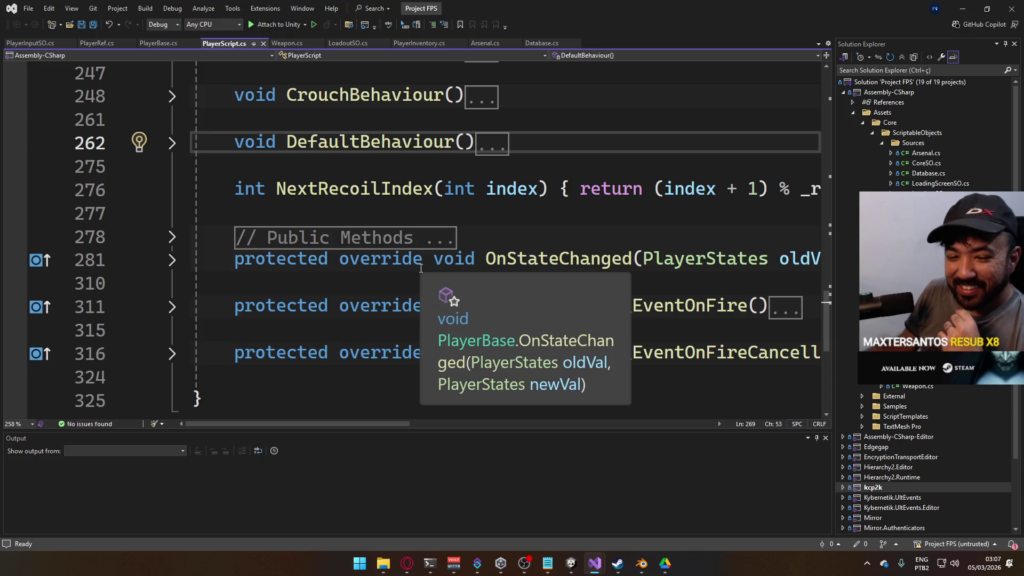
{"action": "scroll", "coordinate": [373, 221], "scroll_direction": "down", "scroll_amount": 3}
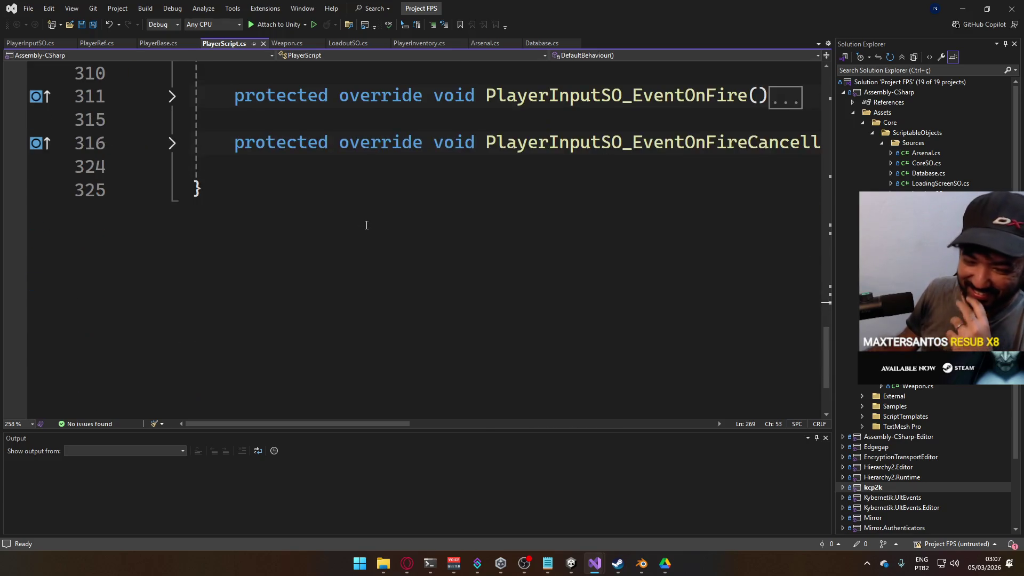
{"action": "scroll", "coordinate": [368, 220], "scroll_direction": "up", "scroll_amount": 2}
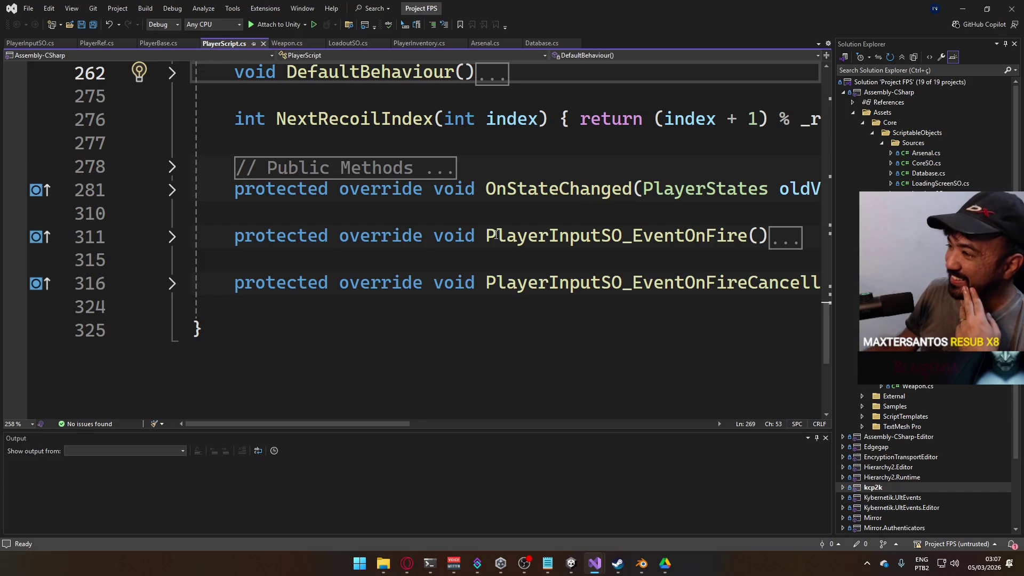
{"action": "left_click", "coordinate": [172, 191]}
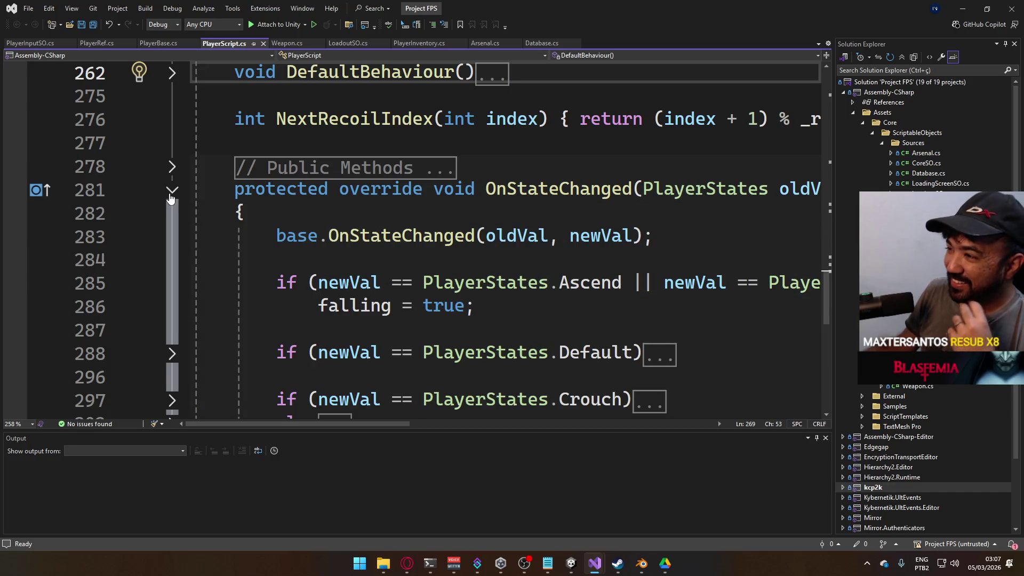
{"action": "left_click", "coordinate": [171, 195]}
{"action": "scroll", "coordinate": [353, 259], "scroll_direction": "up", "scroll_amount": 7}
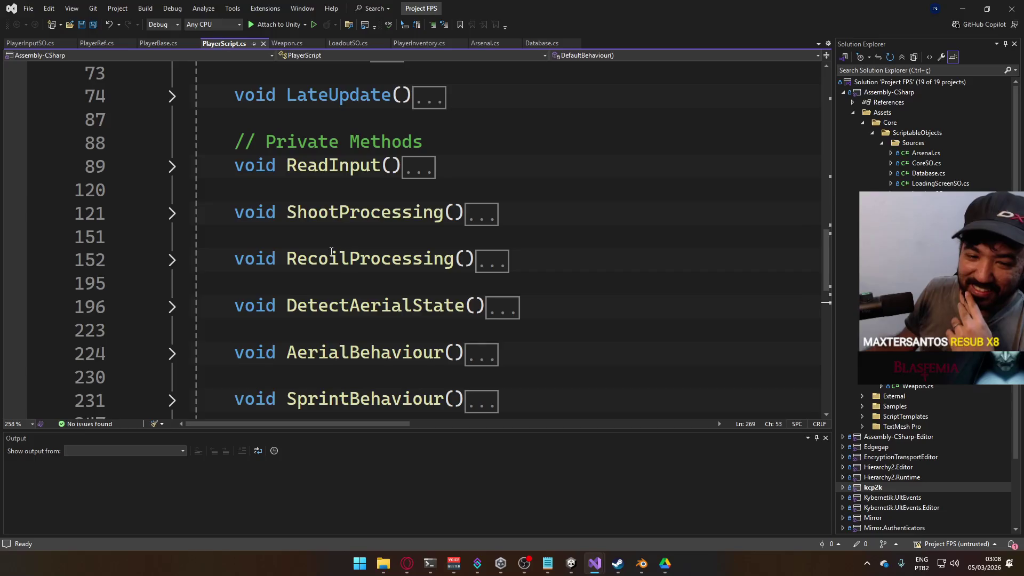
{"action": "scroll", "coordinate": [145, 303], "scroll_direction": "up", "scroll_amount": 3}
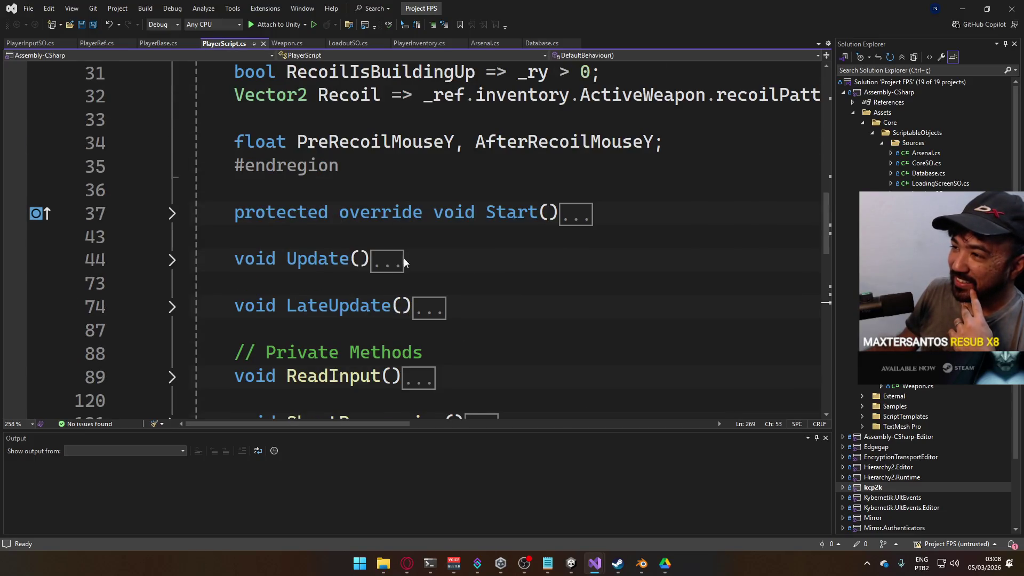
{"action": "left_click", "coordinate": [171, 306]}
{"action": "scroll", "coordinate": [349, 297], "scroll_direction": "down", "scroll_amount": 2}
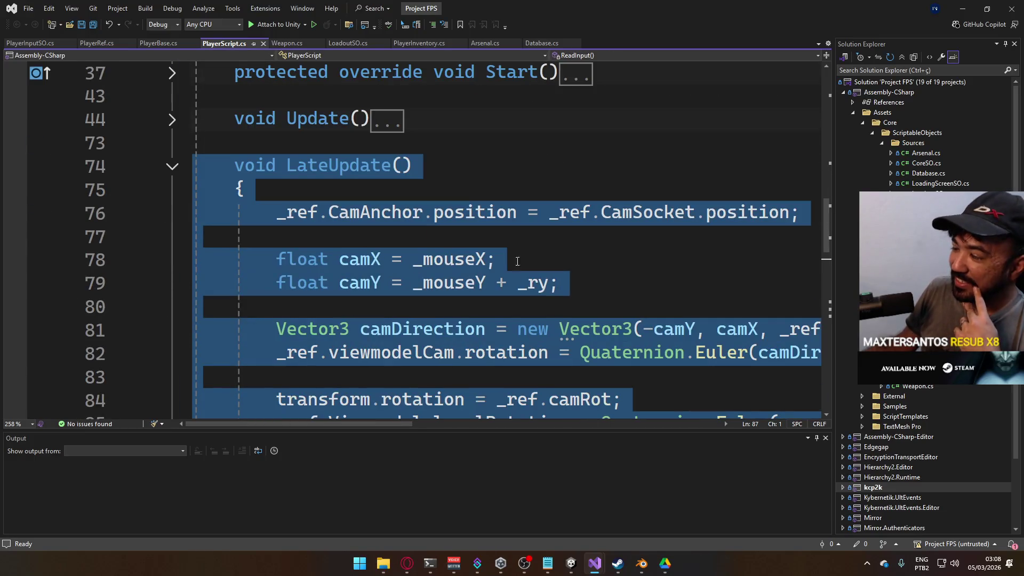
Highlight parts of LateUpdate's code around line 77, then return to Unity
{"action": "left_click", "coordinate": [533, 235]}
{"action": "left_click_drag", "start_coordinate": [391, 423], "coordinate": [408, 424]}
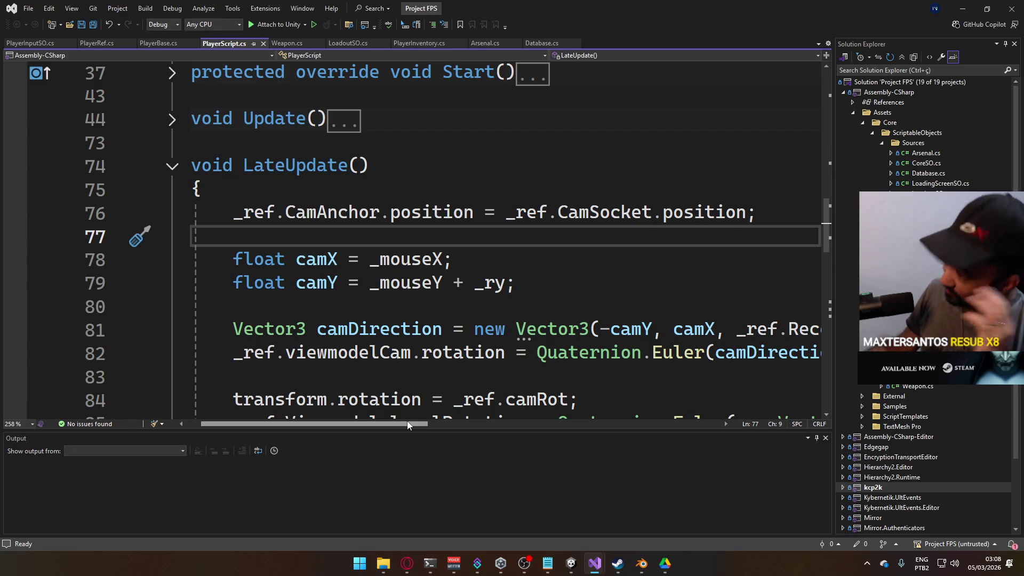
{"action": "left_click_drag", "start_coordinate": [407, 424], "coordinate": [405, 424]}
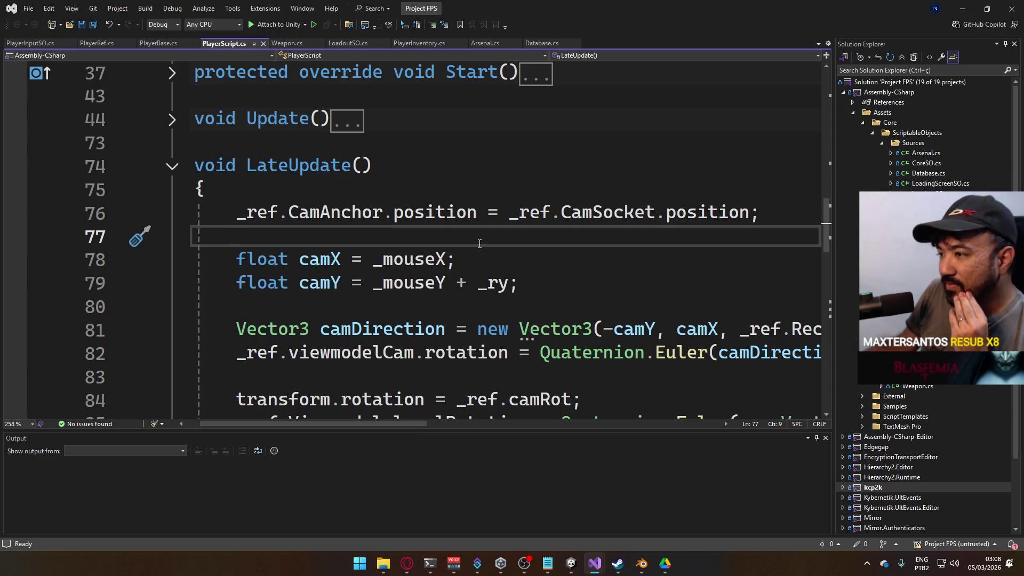
{"action": "scroll", "coordinate": [479, 244], "scroll_direction": "down", "scroll_amount": 1}
{"action": "mouse_move", "coordinate": [366, 424]}
{"action": "left_mouse_down"}
{"action": "mouse_move", "coordinate": [511, 416]}
{"action": "mouse_move", "coordinate": [429, 405]}
{"action": "mouse_move", "coordinate": [514, 400]}
{"action": "mouse_move", "coordinate": [376, 389]}
{"action": "left_mouse_up"}
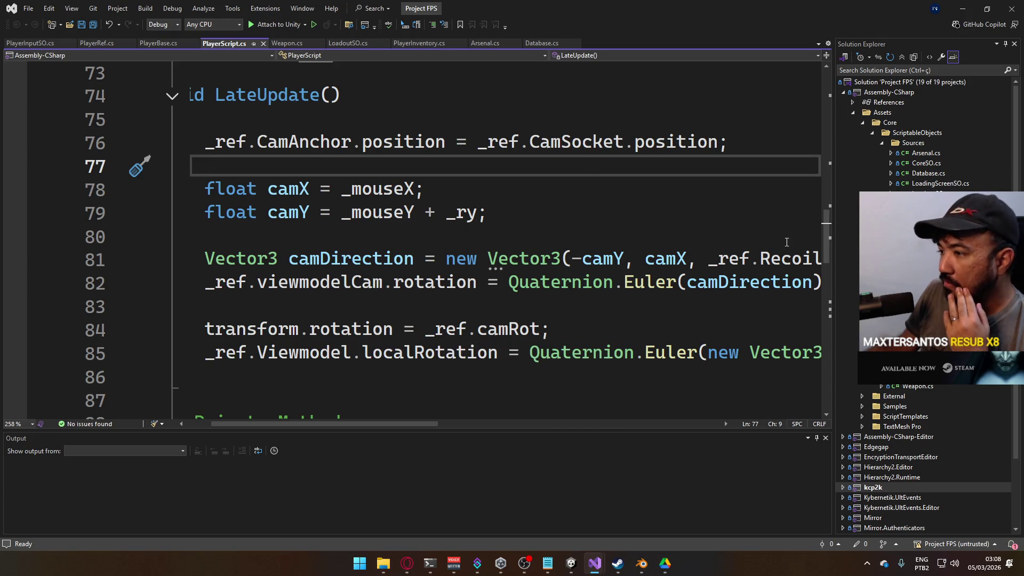
{"action": "key", "text": "alt+Tab"}
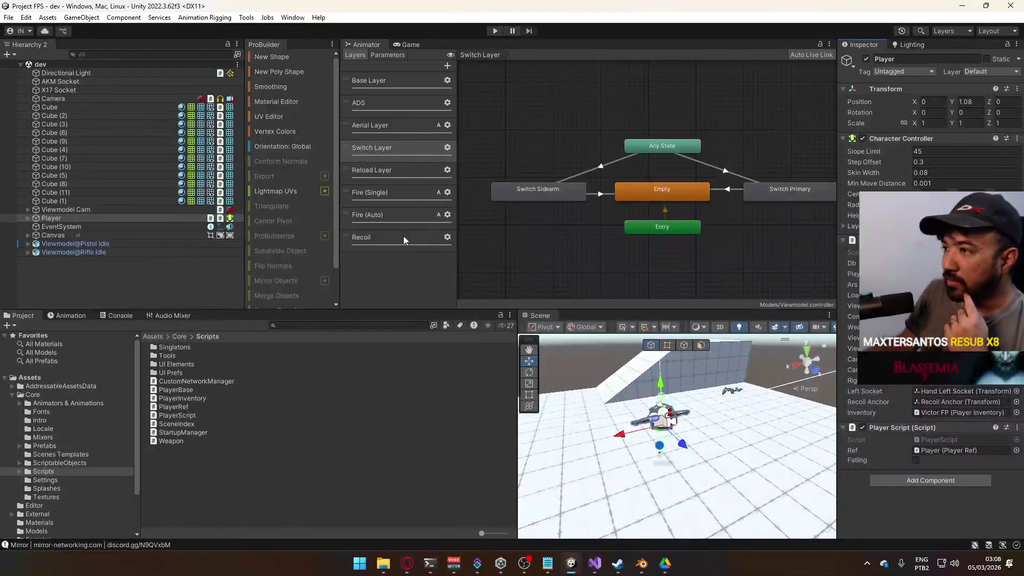
Bring Project Hell's Visual Studio forward and scroll through LateUpdate's camera code
{"action": "mouse_move", "coordinate": [594, 562]}
{"action": "left_click", "coordinate": [533, 495]}
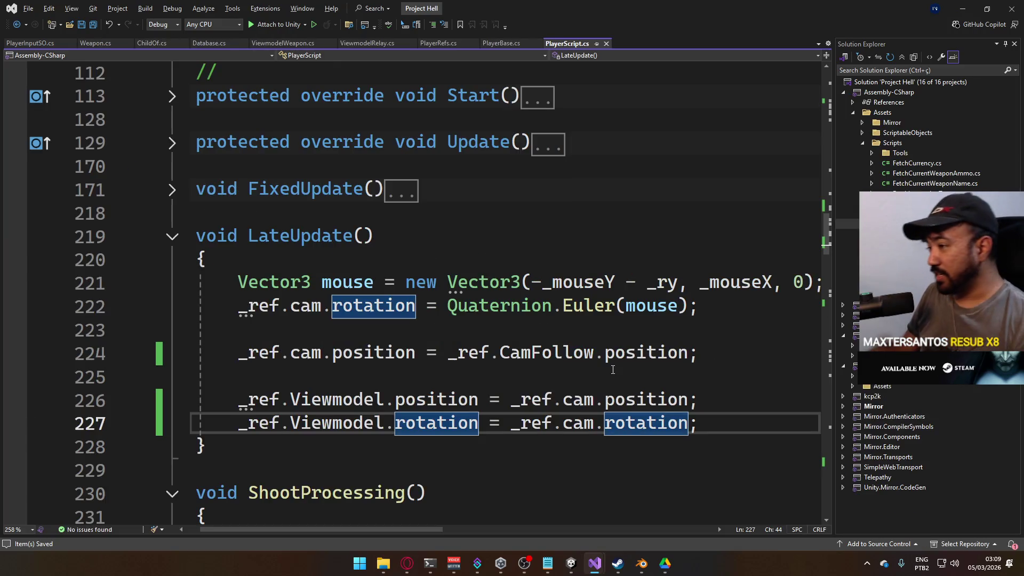
{"action": "mouse_move", "coordinate": [431, 288]}
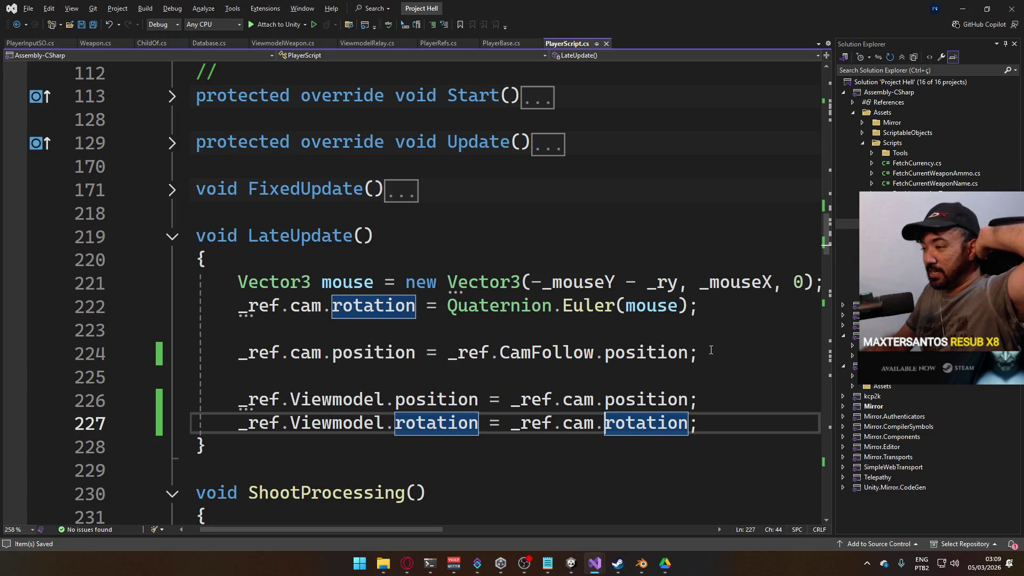
{"action": "scroll", "coordinate": [398, 348], "scroll_direction": "down", "scroll_amount": 4}
{"action": "scroll", "coordinate": [427, 368], "scroll_direction": "up", "scroll_amount": 2}
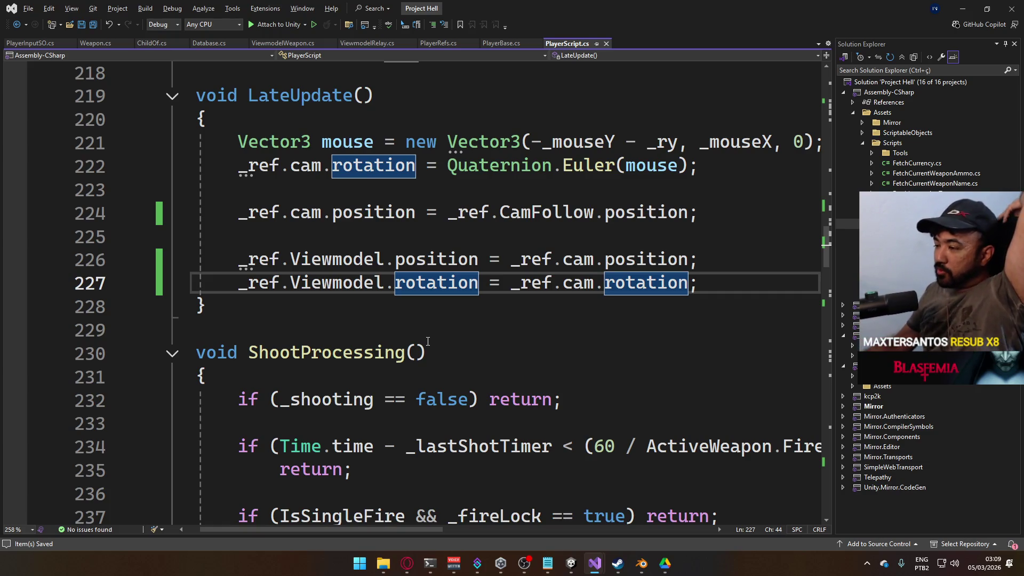
{"action": "scroll", "coordinate": [486, 240], "scroll_direction": "up", "scroll_amount": 2}
{"action": "scroll", "coordinate": [486, 241], "scroll_direction": "down", "scroll_amount": 2}
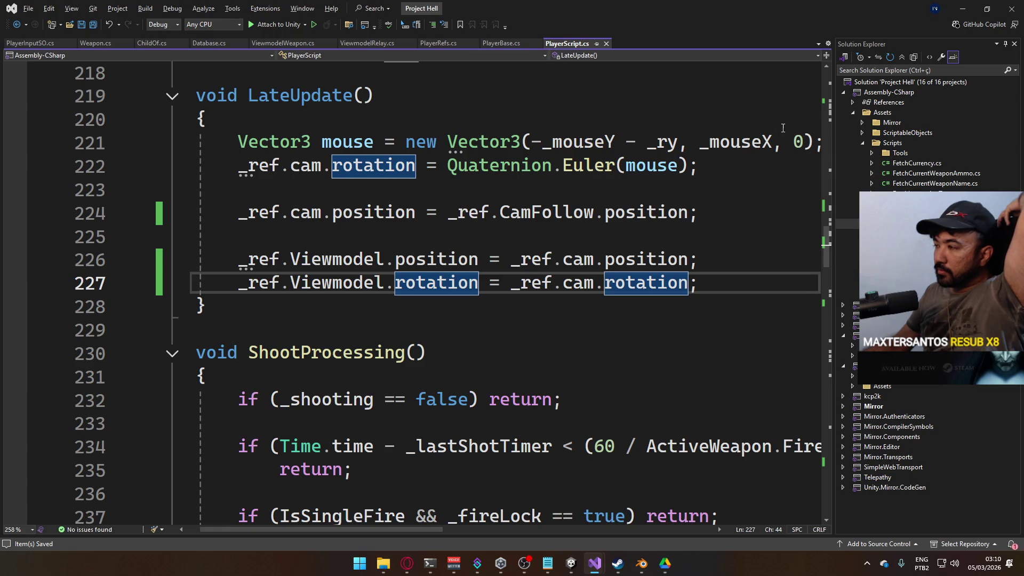
Place the cursor at line 221's z value, then return to the Project Hell Unity editor
{"action": "left_click", "coordinate": [800, 143]}
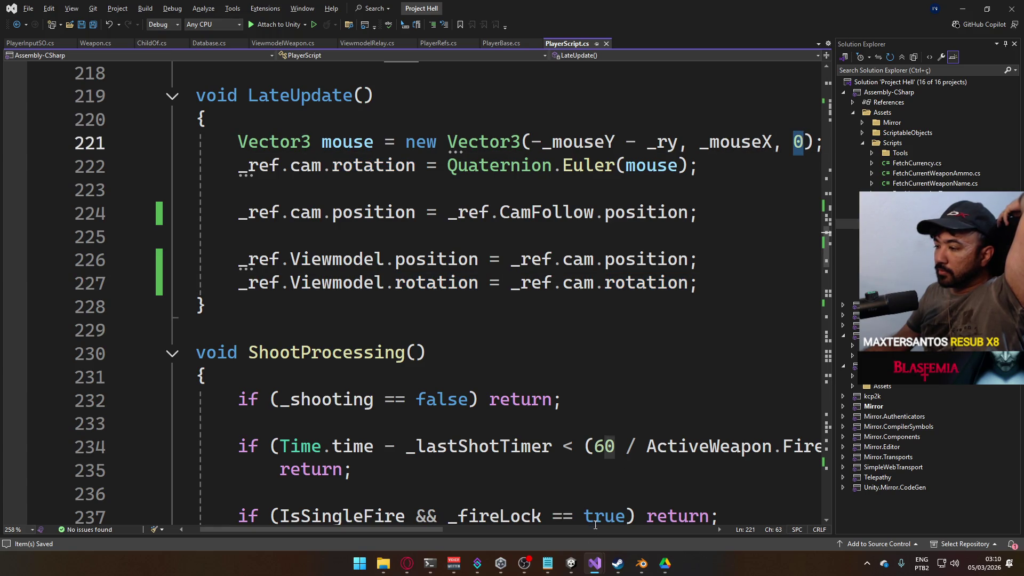
{"action": "mouse_move", "coordinate": [571, 563]}
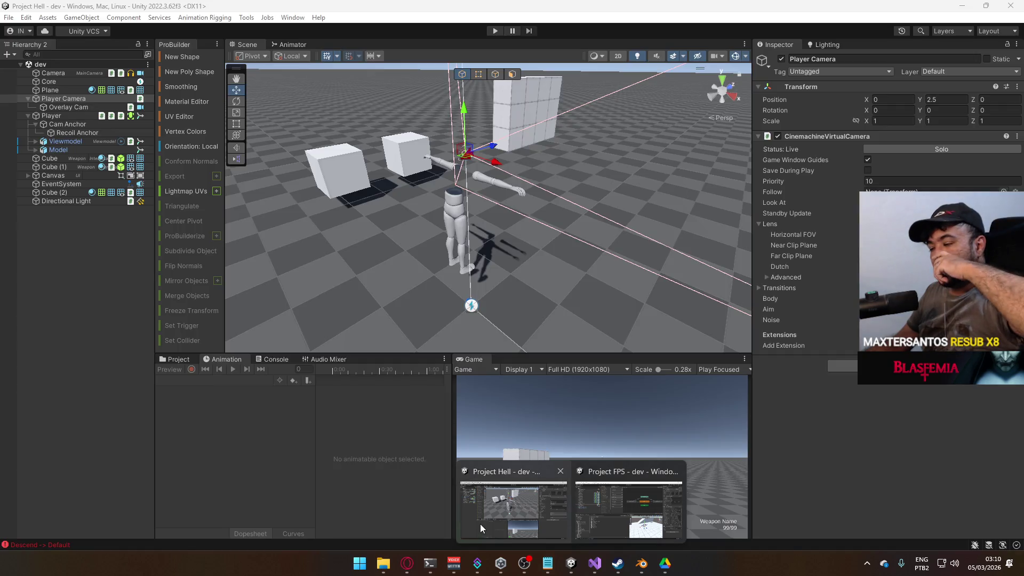
{"action": "left_click", "coordinate": [480, 524]}
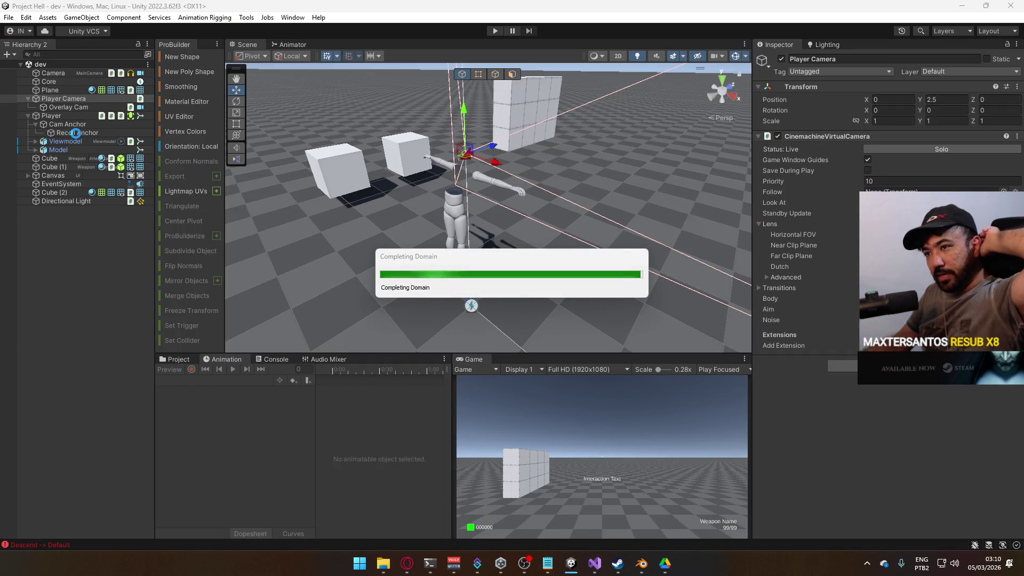
Inspect Player and Cam Anchor, and locate the object Player Refs' Cam Follow points to
{"action": "left_click", "coordinate": [81, 115]}
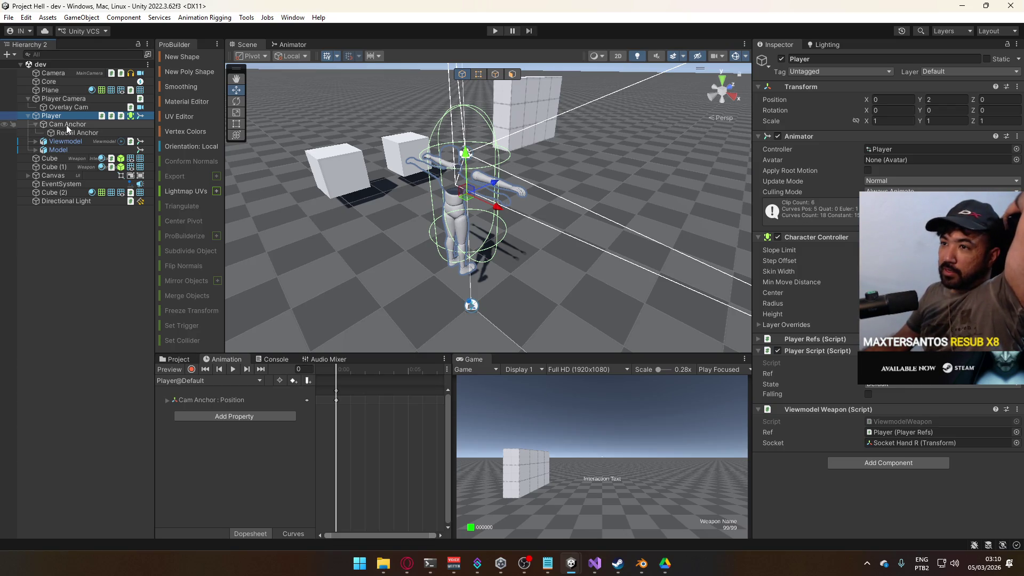
{"action": "left_click", "coordinate": [28, 99]}
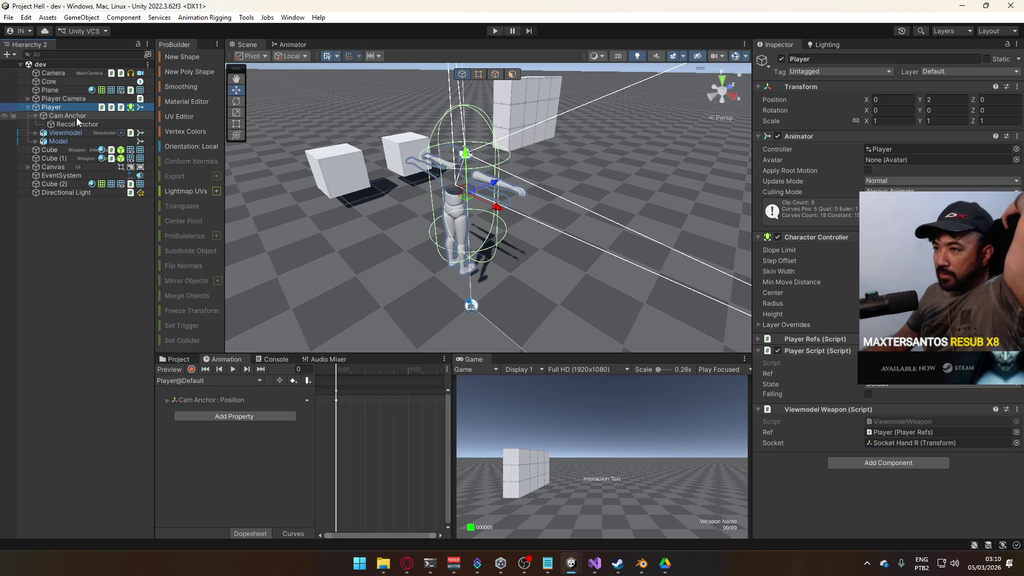
{"action": "left_click", "coordinate": [75, 117]}
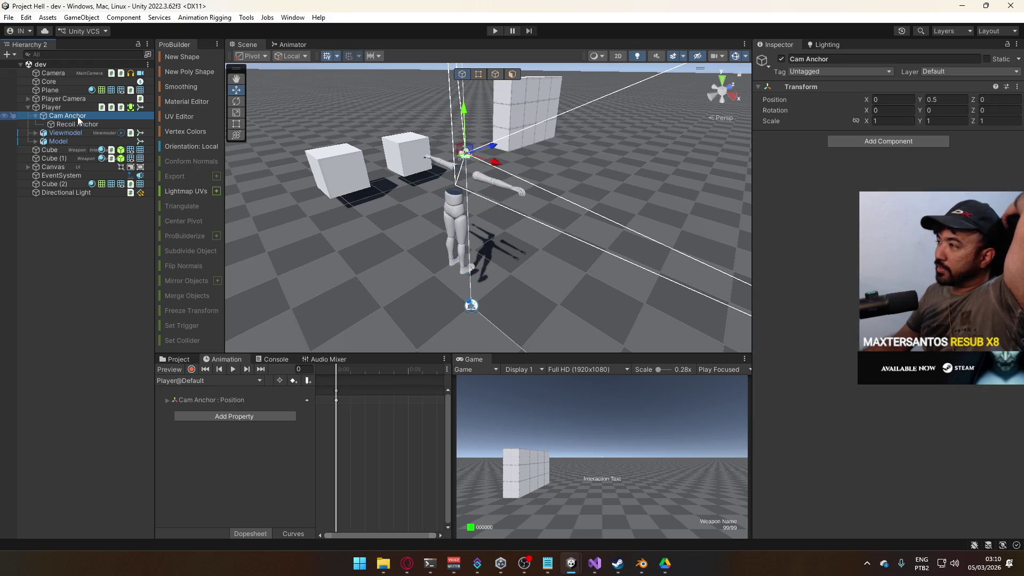
{"action": "left_click", "coordinate": [78, 108]}
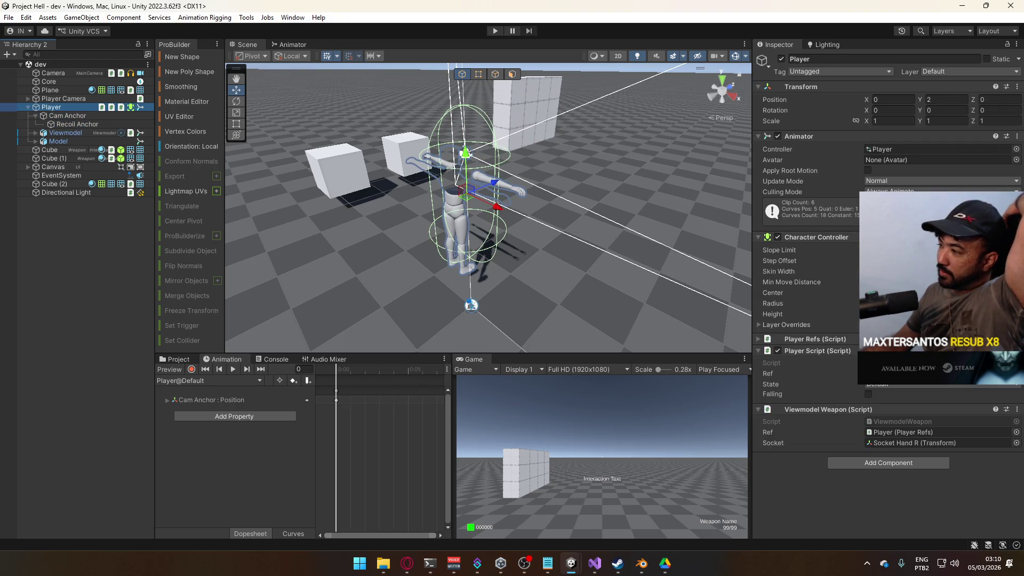
{"action": "left_click", "coordinate": [852, 342]}
{"action": "left_click", "coordinate": [852, 342]}
{"action": "scroll", "coordinate": [852, 342], "scroll_direction": "down", "scroll_amount": 3}
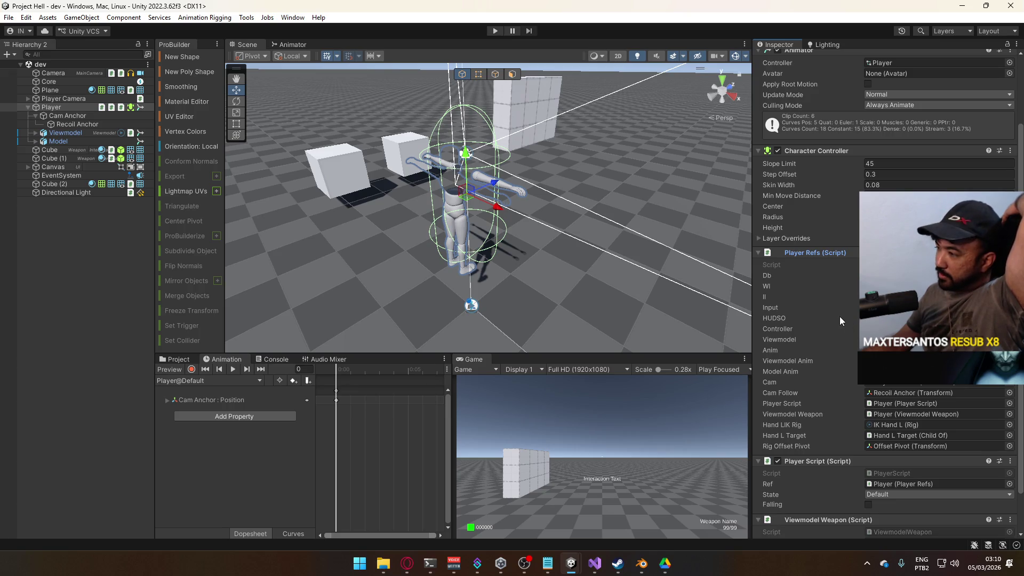
{"action": "left_click", "coordinate": [900, 392]}
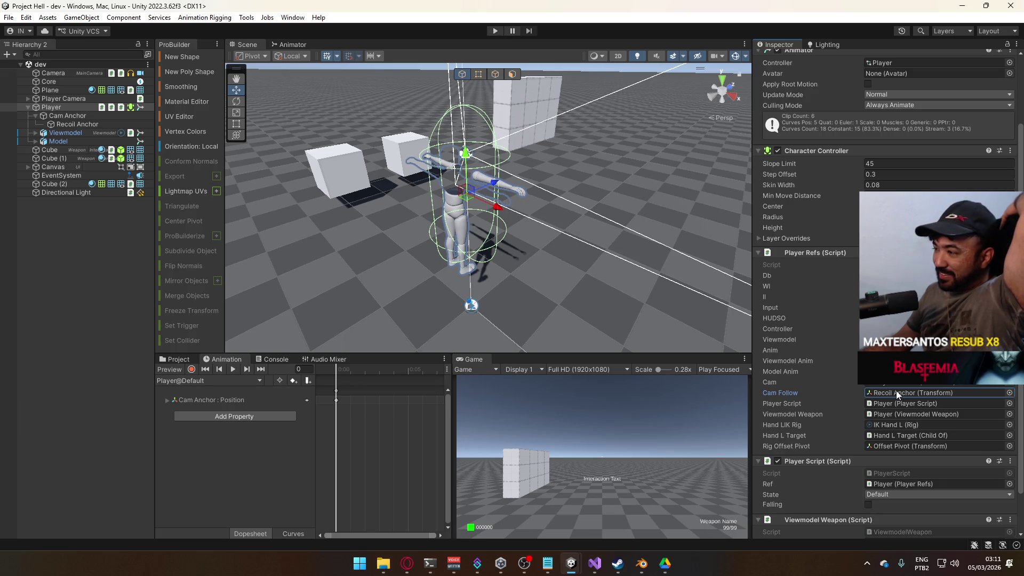
Delete Recoil Anchor, reselect Player, and drag a hierarchy object into the Cam Follow field
{"action": "left_click", "coordinate": [79, 126]}
{"action": "key", "text": "Delete"}
{"action": "left_click", "coordinate": [66, 108]}
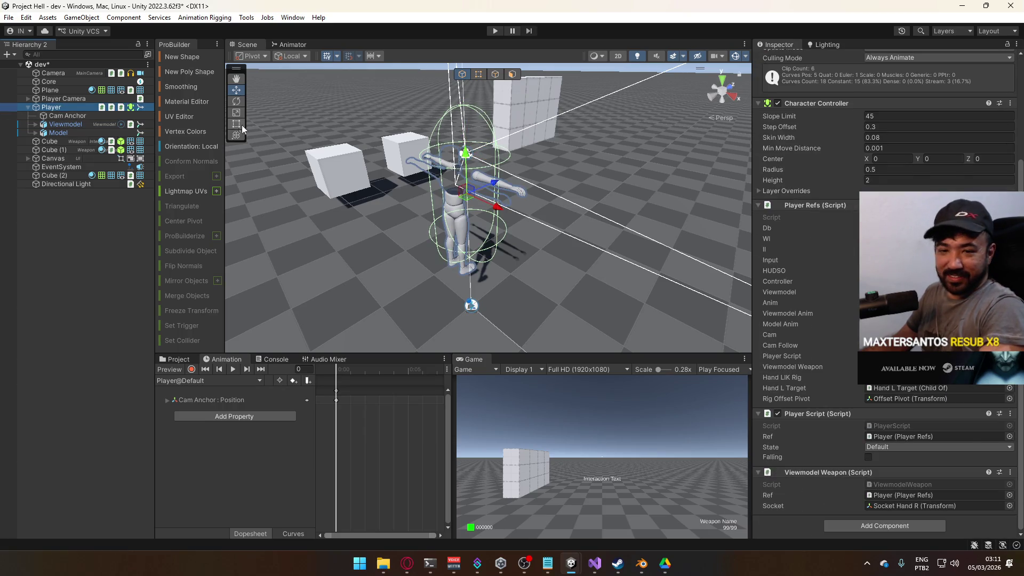
{"action": "left_click_drag", "start_coordinate": [75, 115], "coordinate": [875, 393]}
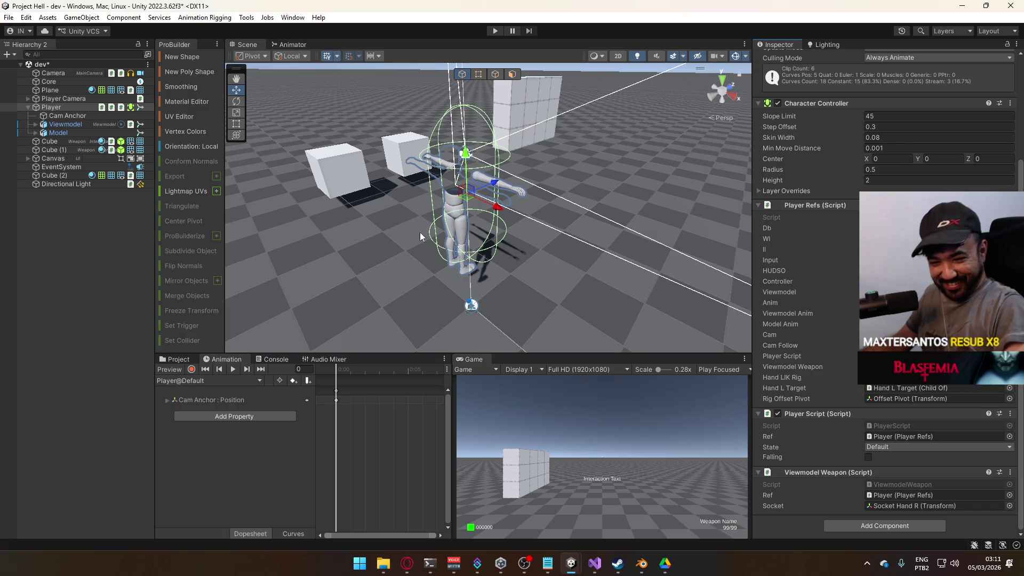
{"action": "key", "text": "alt+Tab"}
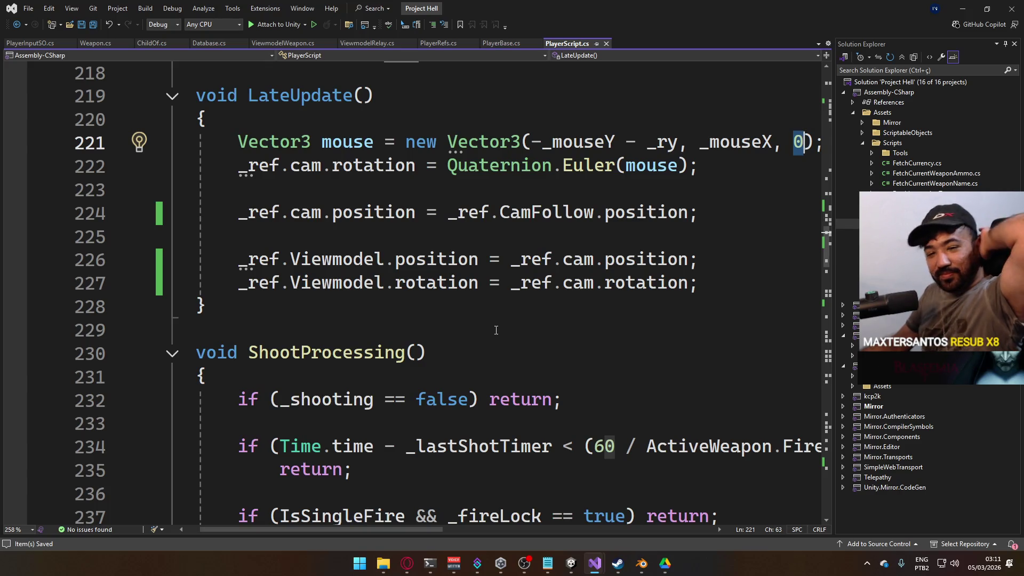
Restore the 0 in line 221's Vector3, removing the stray underscore
{"action": "scroll", "coordinate": [578, 267], "scroll_direction": "down", "scroll_amount": 4}
{"action": "scroll", "coordinate": [585, 275], "scroll_direction": "up", "scroll_amount": 6}
{"action": "scroll", "coordinate": [592, 283], "scroll_direction": "down", "scroll_amount": 2}
{"action": "scroll", "coordinate": [593, 284], "scroll_direction": "down", "scroll_amount": 1}
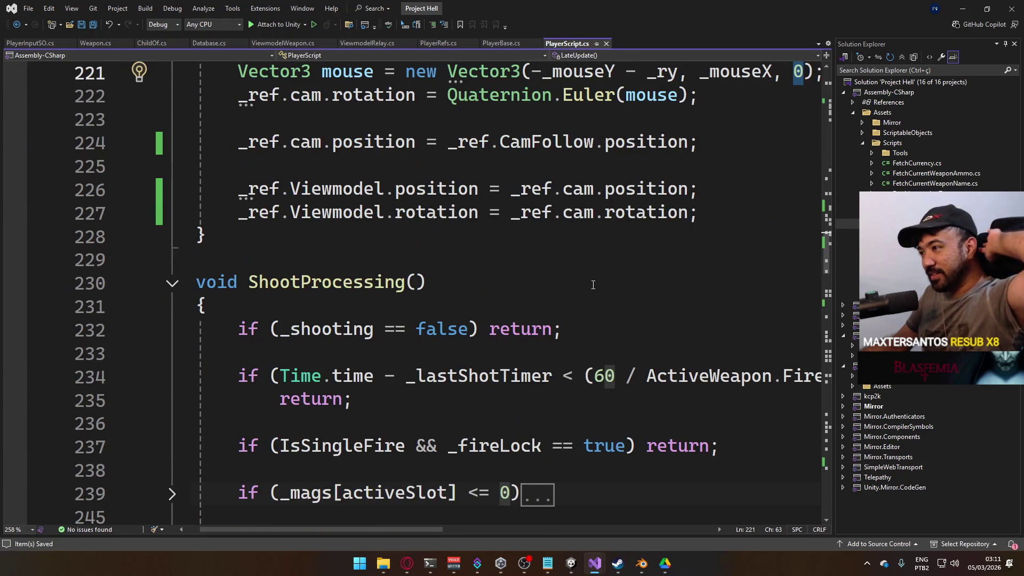
{"action": "scroll", "coordinate": [588, 278], "scroll_direction": "up", "scroll_amount": 1}
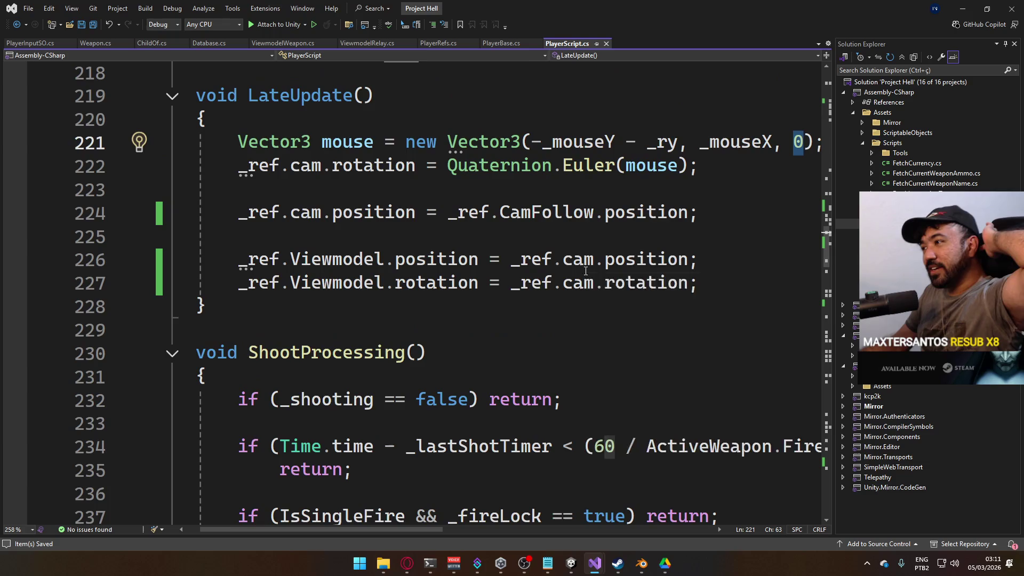
{"action": "scroll", "coordinate": [740, 290], "scroll_direction": "up", "scroll_amount": 2}
{"action": "scroll", "coordinate": [741, 291], "scroll_direction": "down", "scroll_amount": 2}
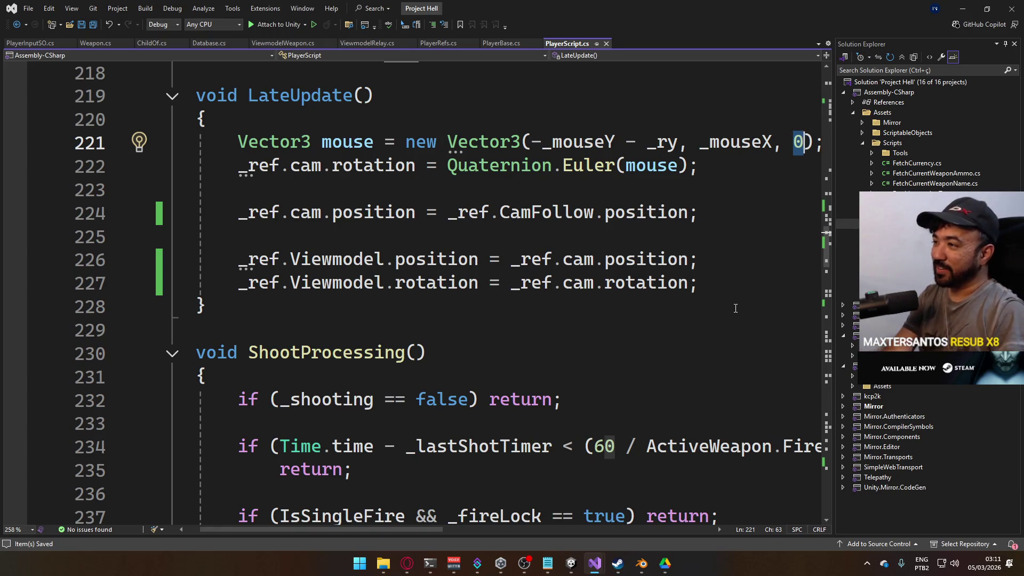
{"action": "type", "text": "_"}
{"action": "key", "text": "BackSpace"}
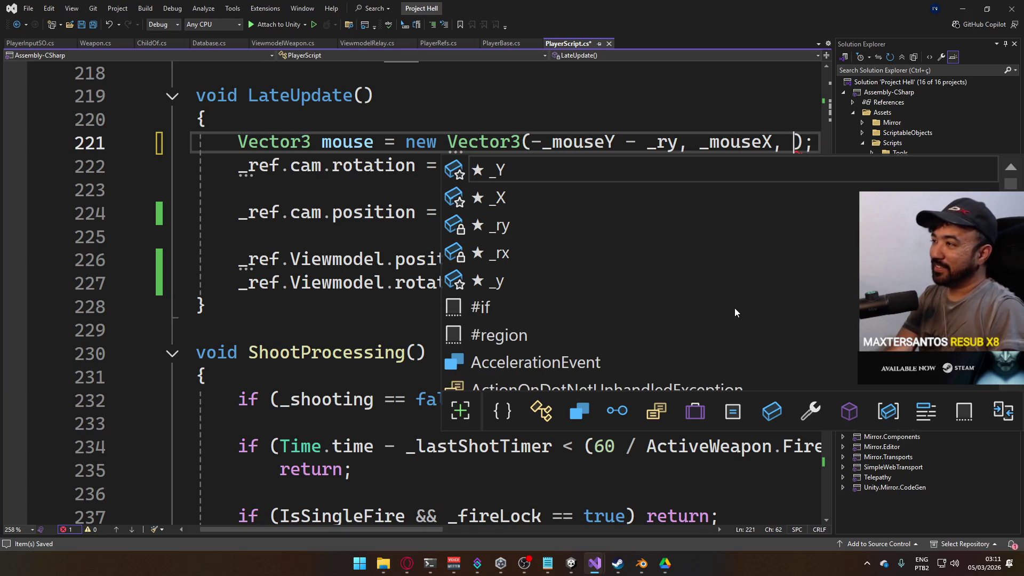
{"action": "type", "text": "0"}
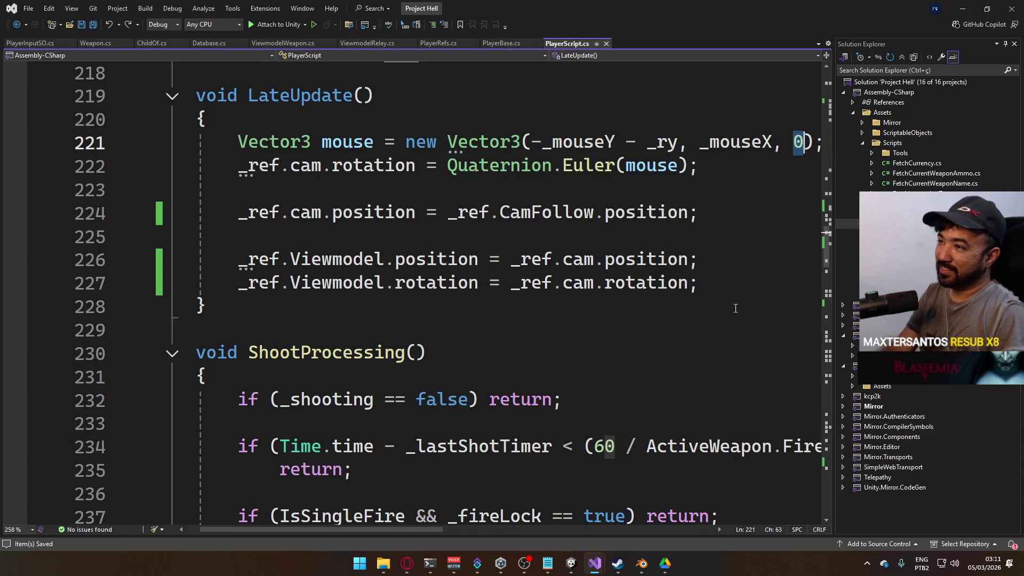
Begin a 'float ca' declaration on a new line at the top of LateUpdate
{"action": "key", "text": "Up"}
{"action": "key", "text": "Return"}
{"action": "type", "text": "float ca"}
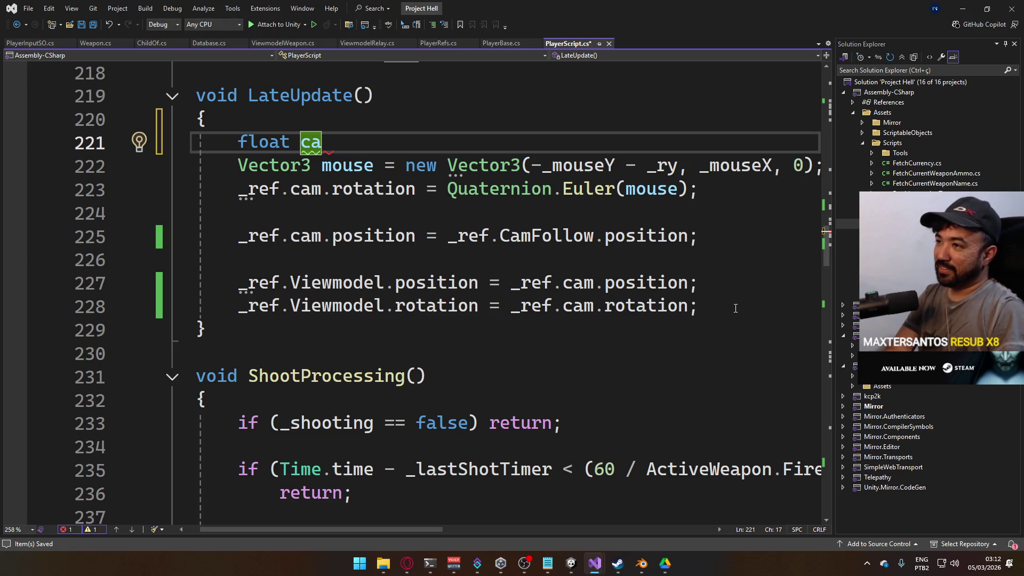
Declare camX = -_mouseY - _ry and camY = _mouseX
{"action": "type", "text": "m"}
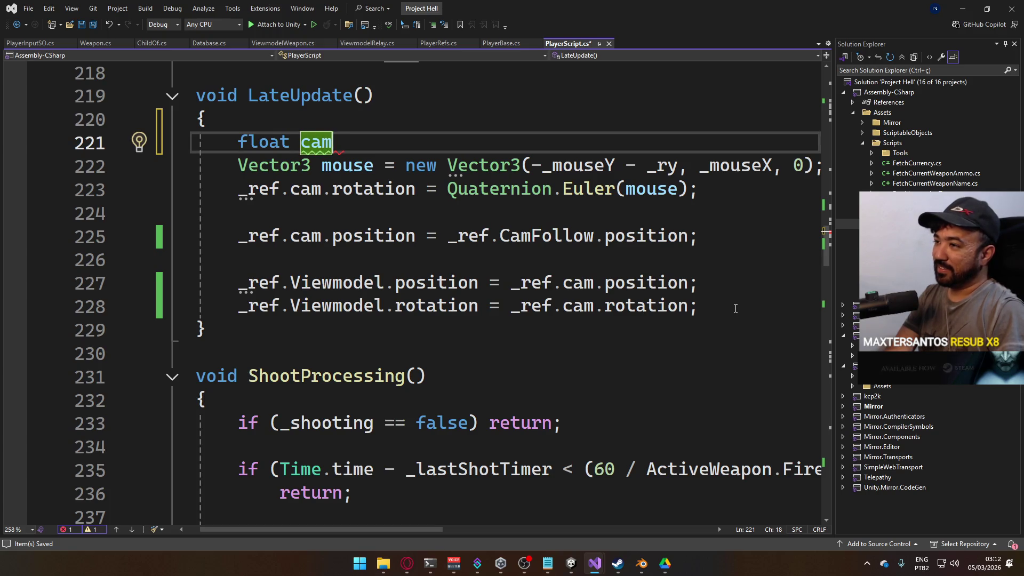
{"action": "type", "text": "X = -_mou"}
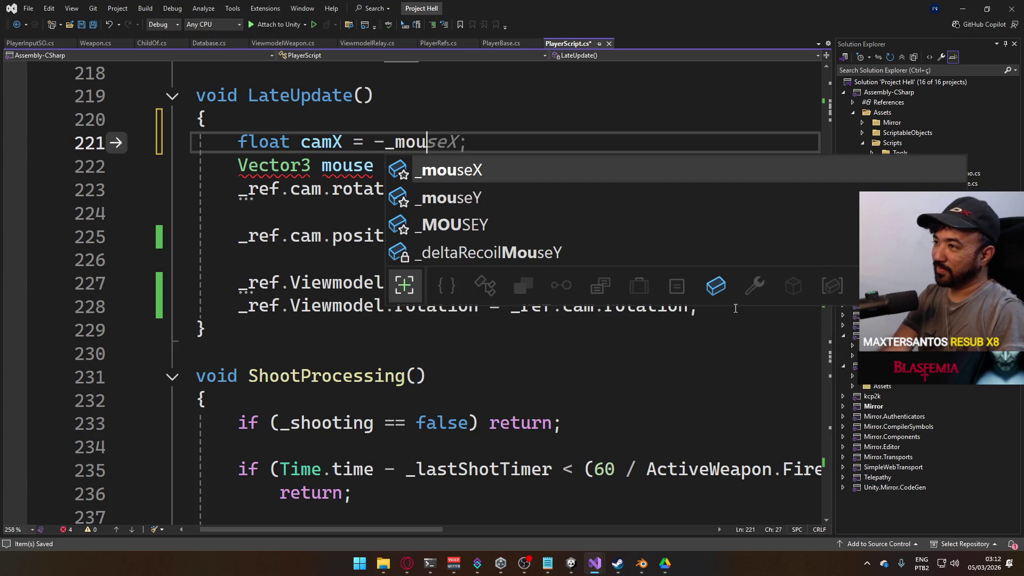
{"action": "key", "text": "Tab"}
{"action": "type", "text": "-"}
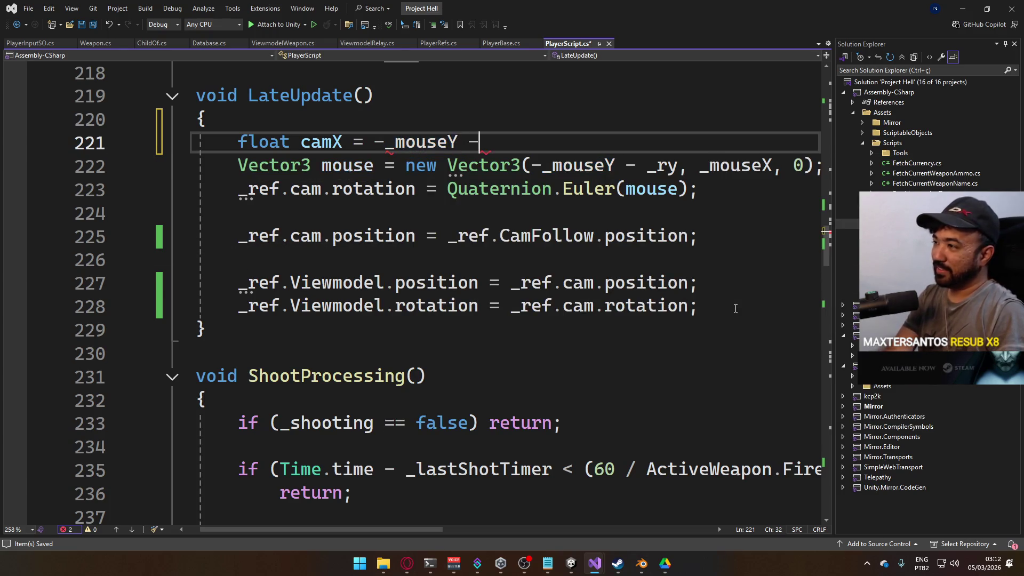
{"action": "type", "text": " _ry;"}
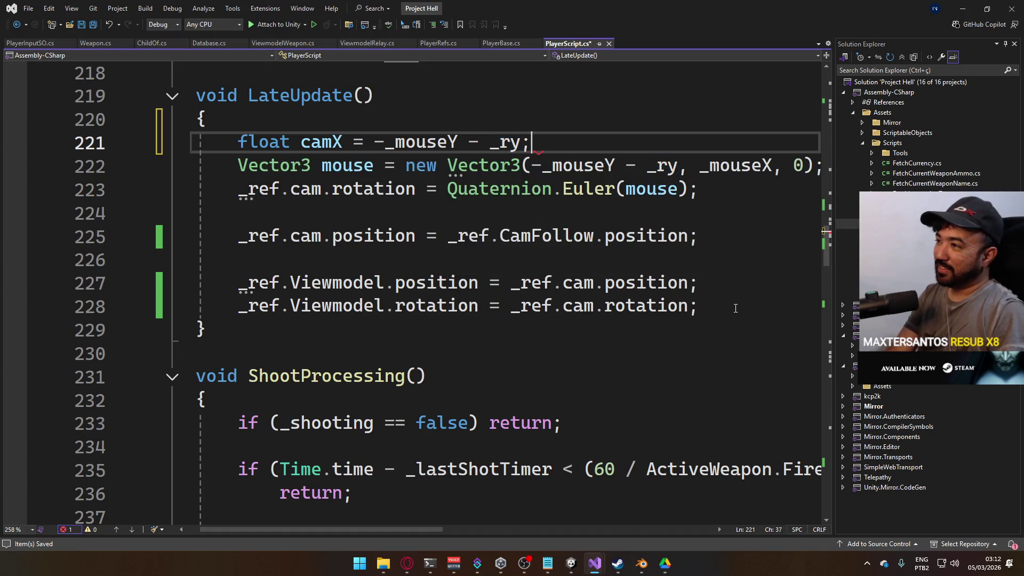
{"action": "key", "text": "Return"}
{"action": "type", "text": "float "}
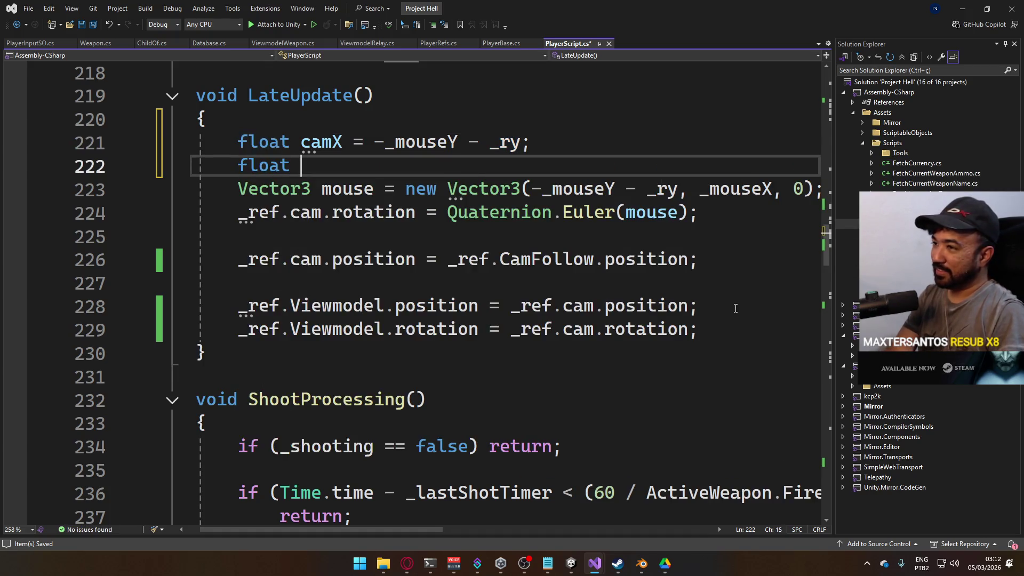
{"action": "type", "text": "c"}
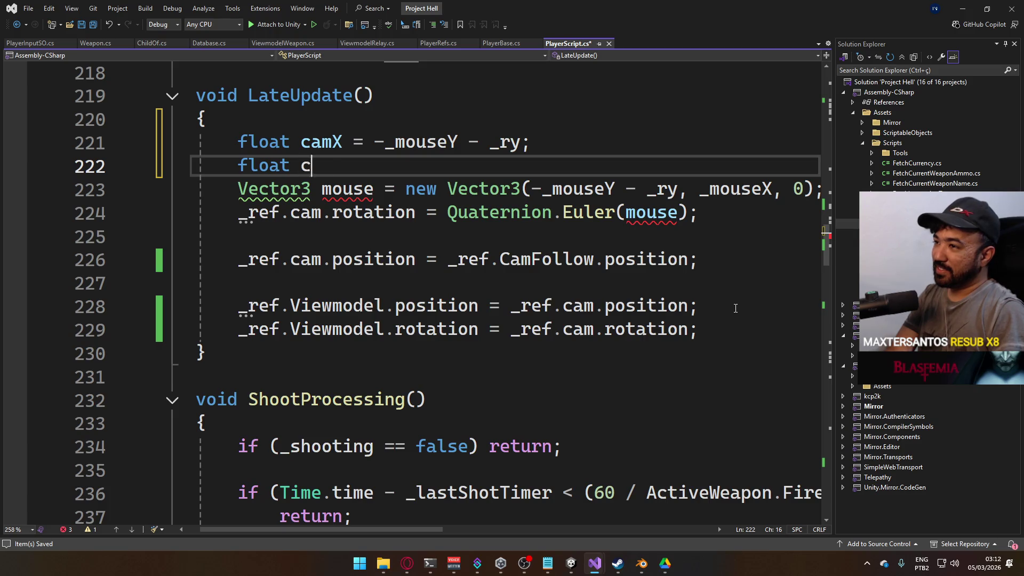
{"action": "type", "text": "amY = _mouseX;"}
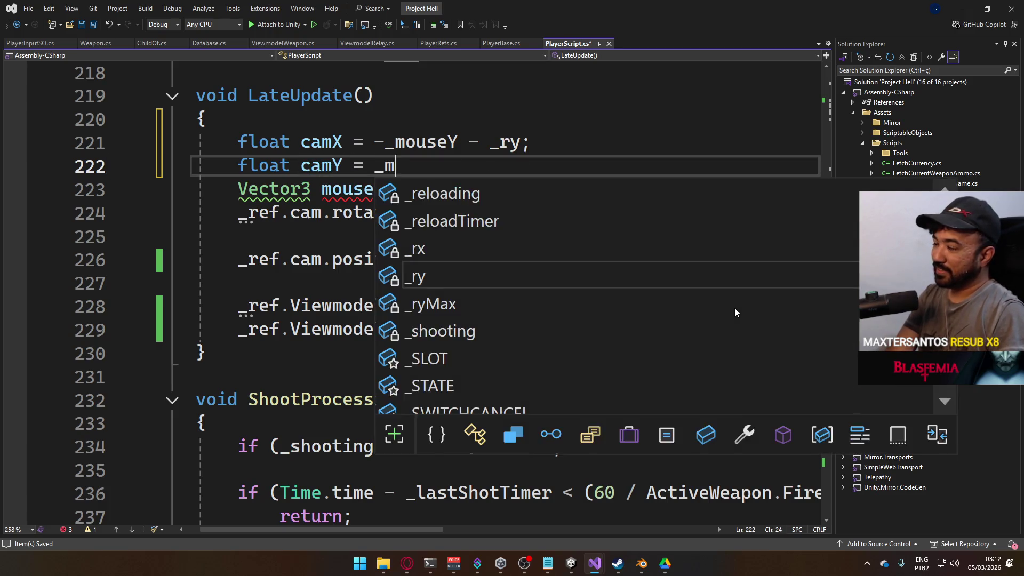
{"action": "key", "text": "Return"}
Declare camZ from CamFollow's rotation.eulerAngles.z and save the script
{"action": "type", "text": "float camZ = _re"}
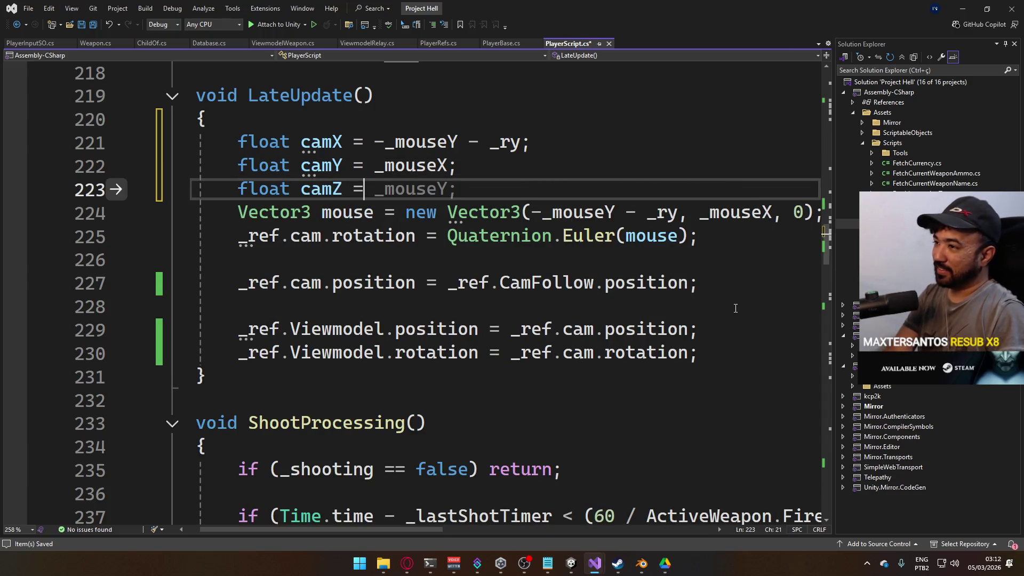
{"action": "type", "text": "f.anchor"}
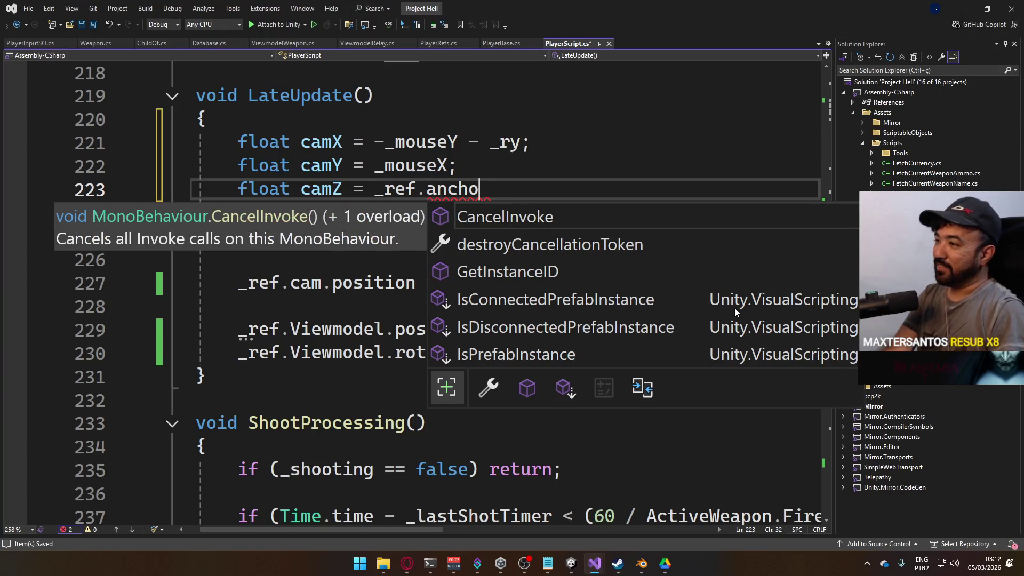
{"action": "key", "text": "BackSpace"}
{"action": "key", "text": "BackSpace"}
{"action": "key", "text": "BackSpace"}
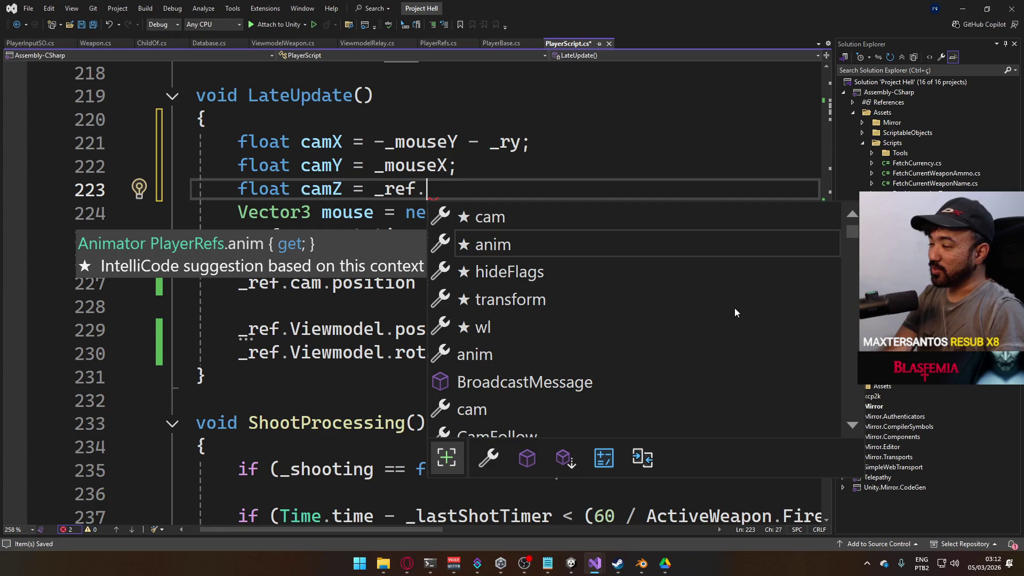
{"action": "type", "text": "camf"}
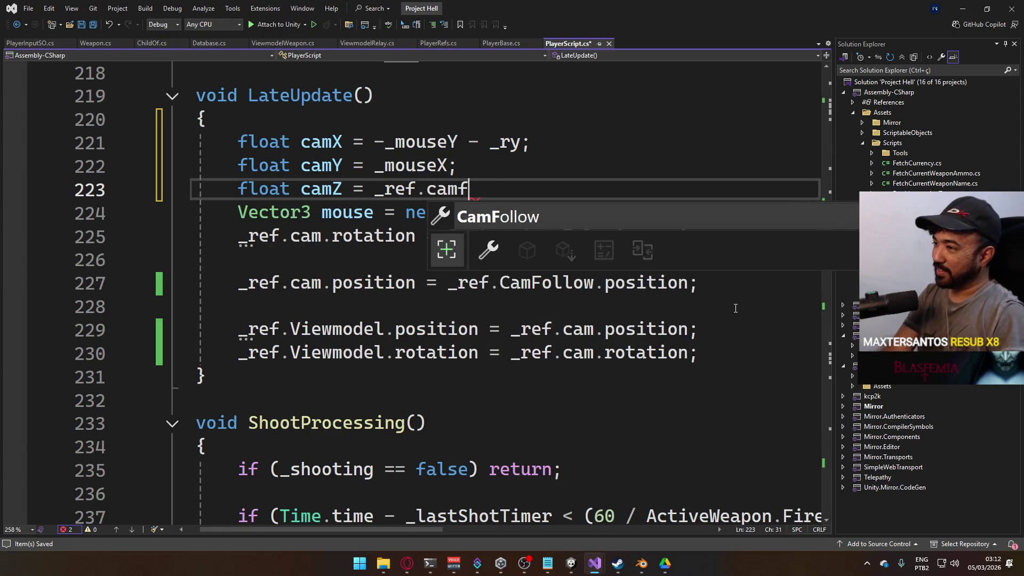
{"action": "key", "text": "Tab"}
{"action": "type", "text": "."}
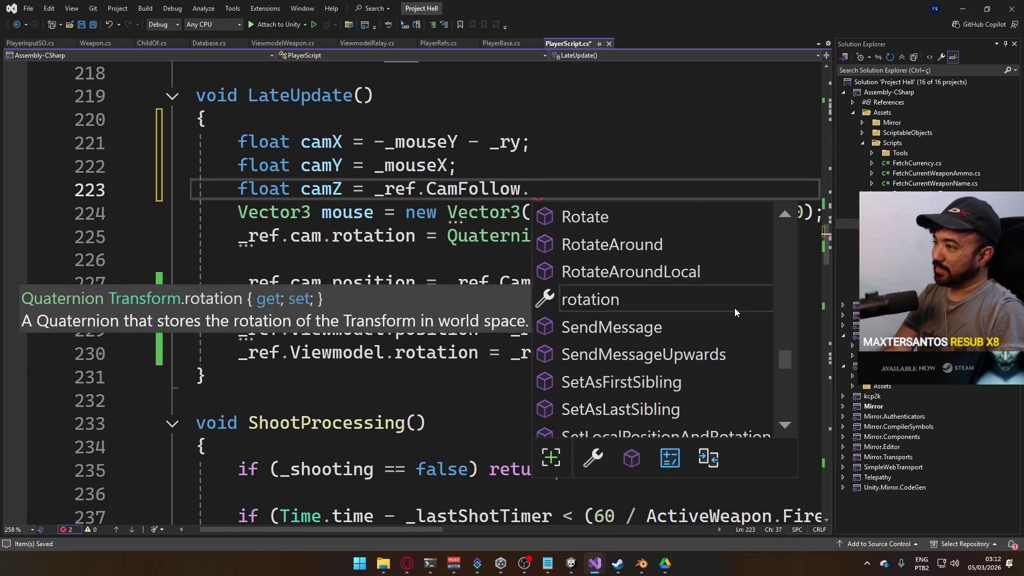
{"action": "type", "text": "rota"}
{"action": "key", "text": "Tab"}
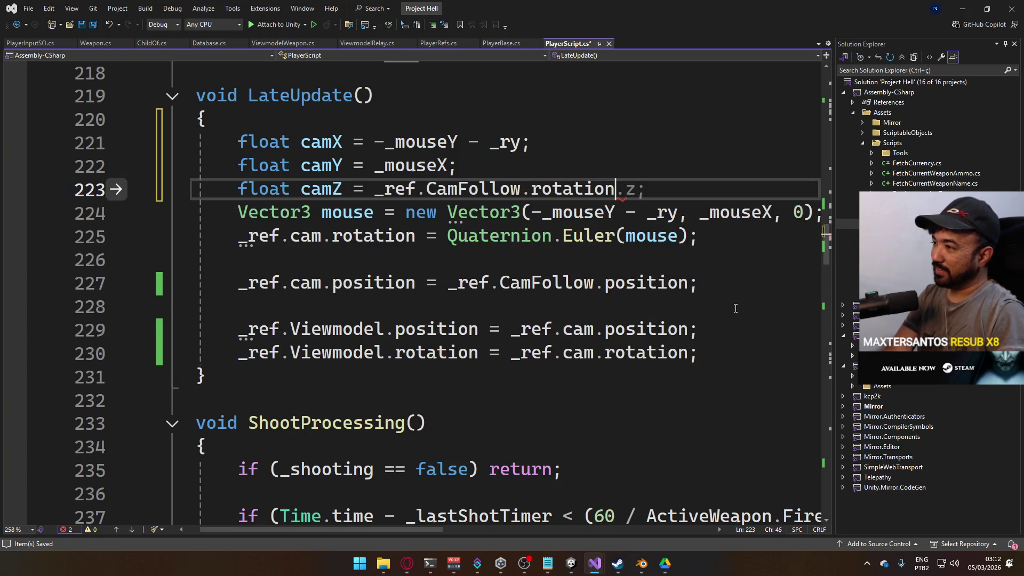
{"action": "type", "text": ".eulerAngles.z;"}
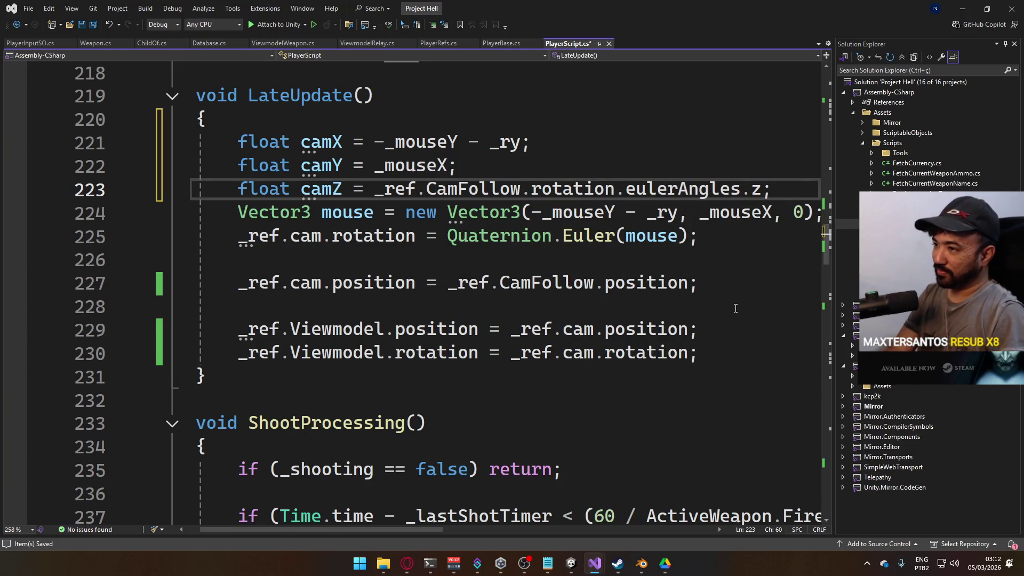
{"action": "key", "text": "ctrl+s"}
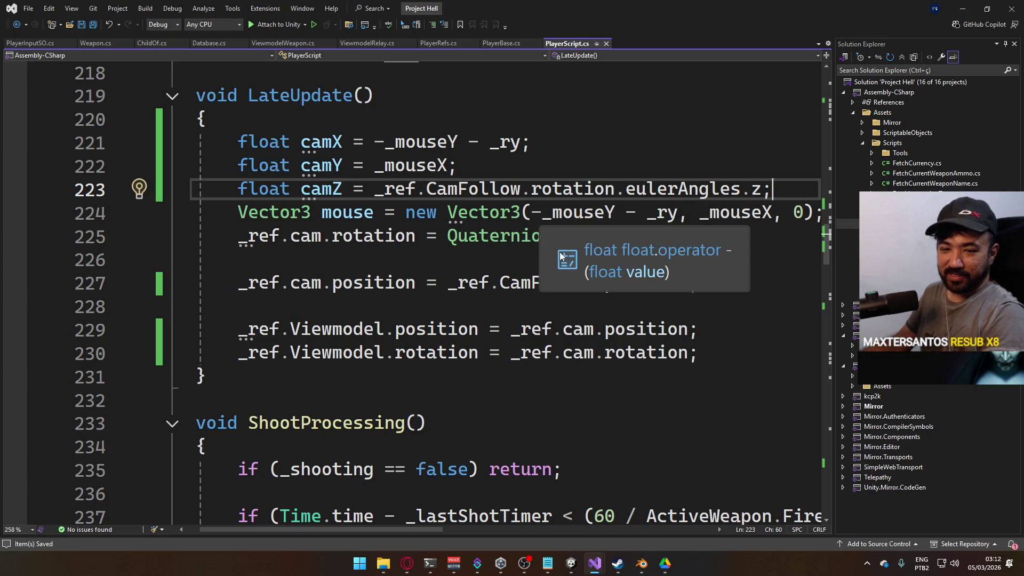
{"action": "key", "text": "Return"}
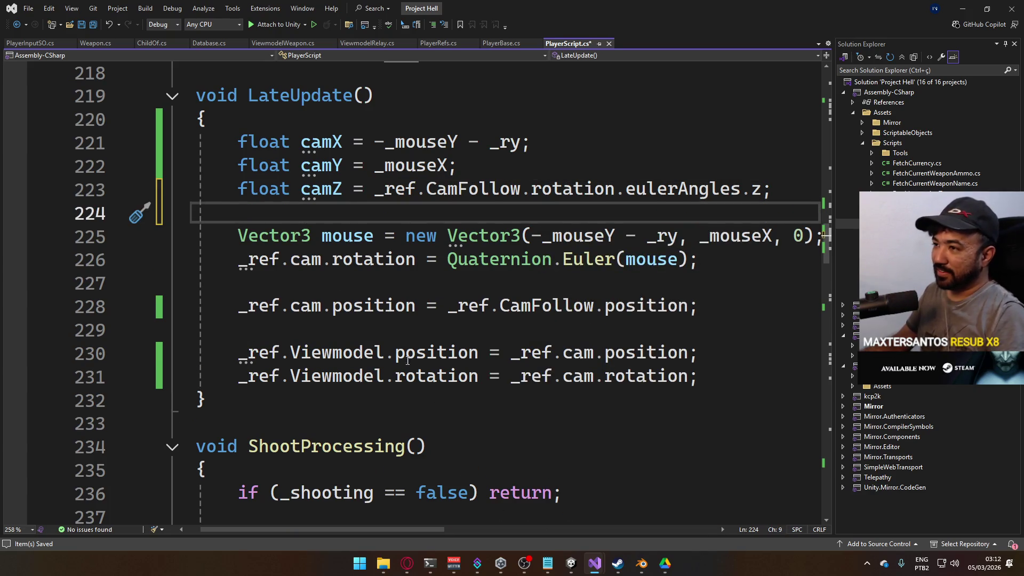
Replace line 225's Vector3 arguments with camX, camY, camZ, save, and return to Unity
{"action": "left_click_drag", "start_coordinate": [532, 235], "coordinate": [680, 235]}
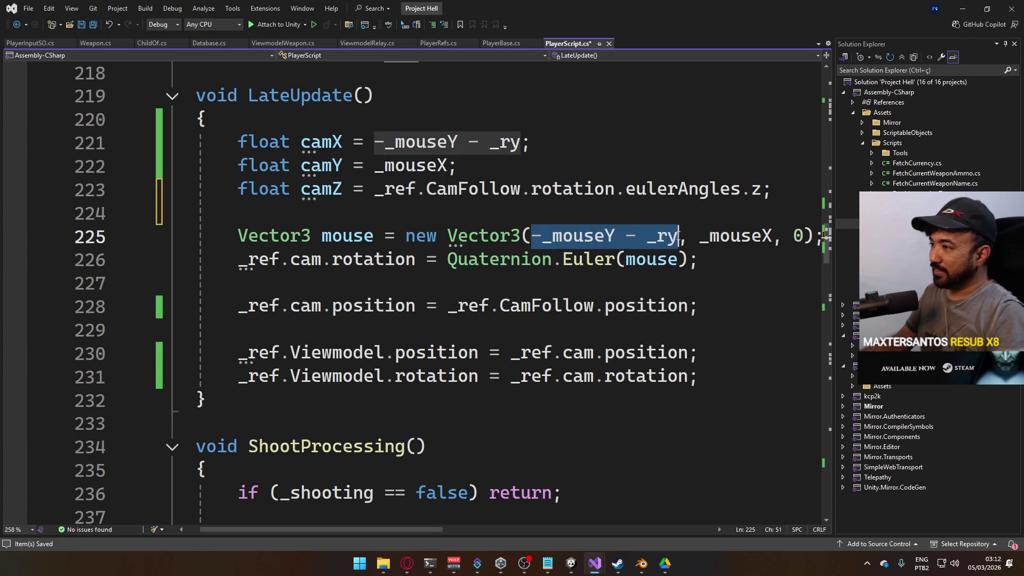
{"action": "type", "text": "camX"}
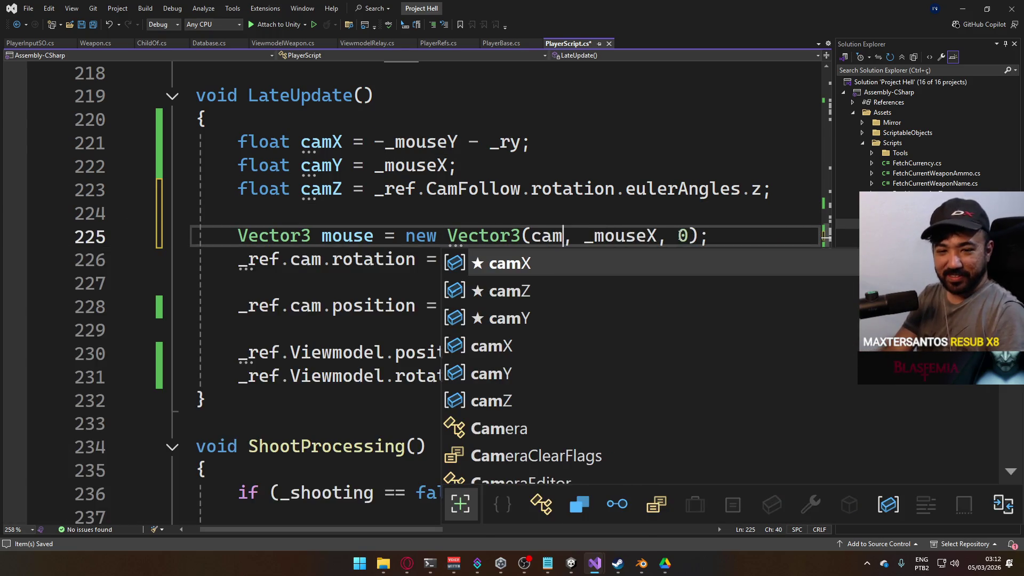
{"action": "key", "text": "Escape"}
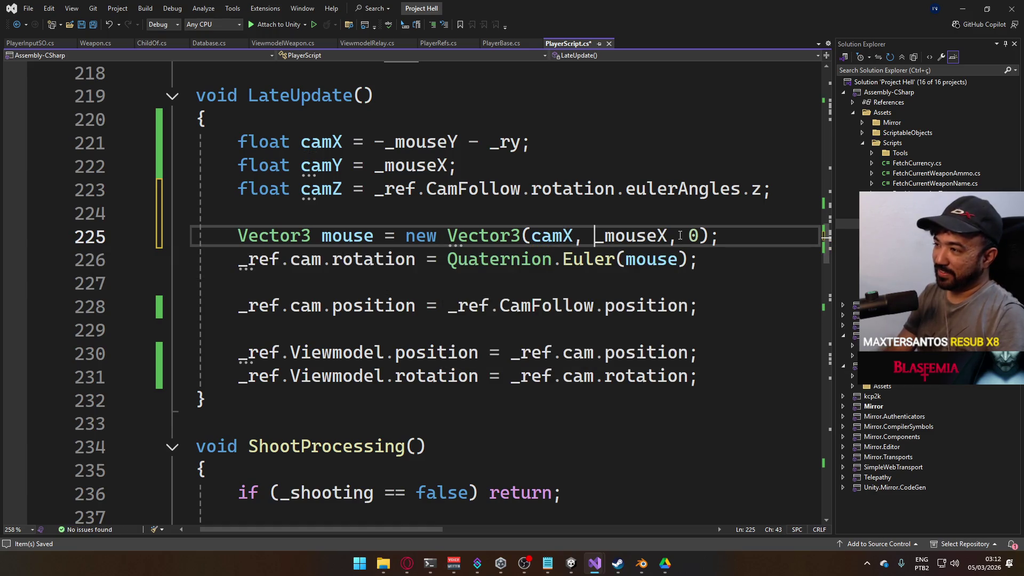
{"action": "key", "text": "ctrl+shift+Right"}
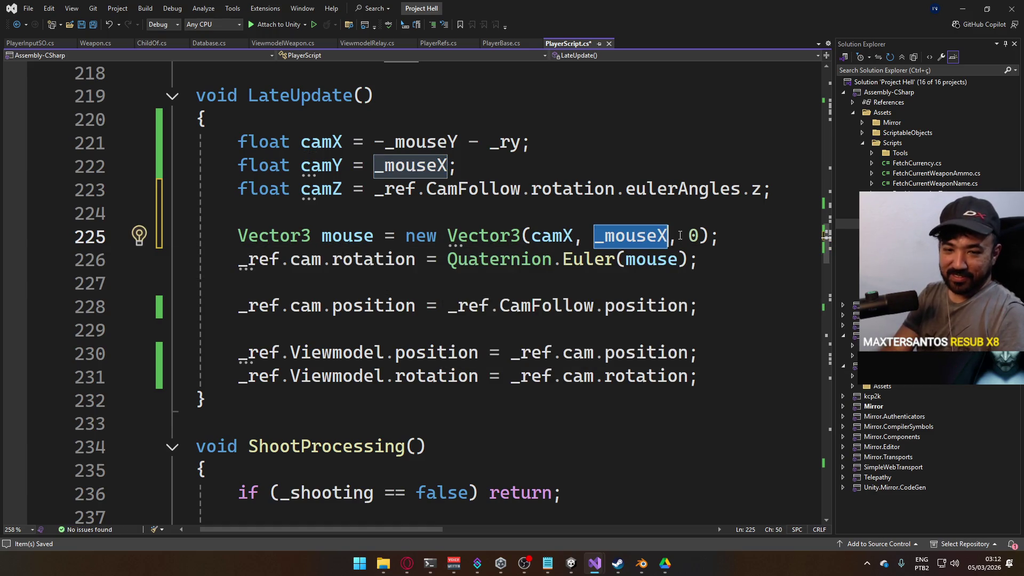
{"action": "type", "text": "camY"}
{"action": "key", "text": "Right"}
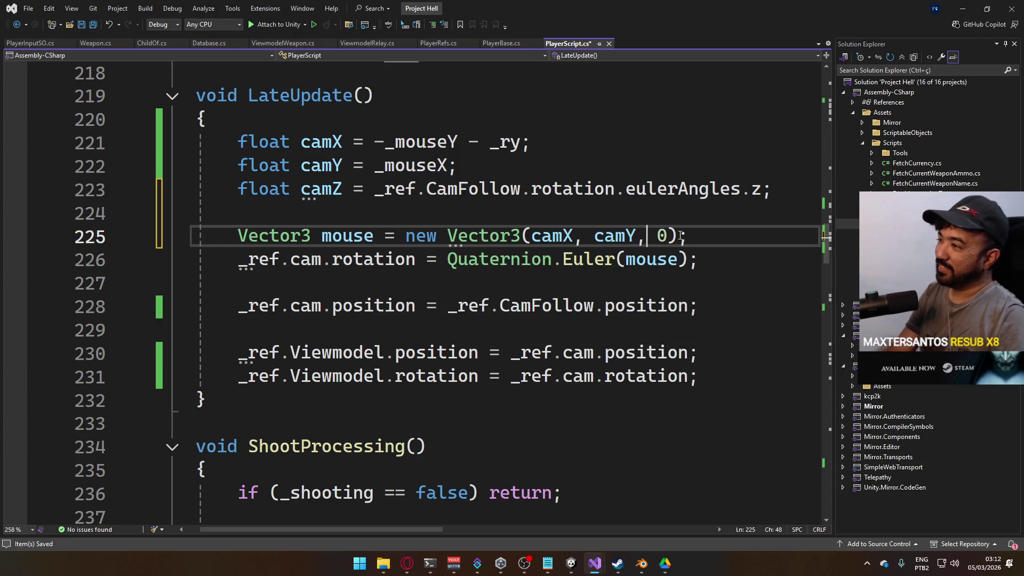
{"action": "key", "text": "Delete"}
{"action": "type", "text": "camZ"}
{"action": "key", "text": "Escape"}
{"action": "key", "text": "ctrl+s"}
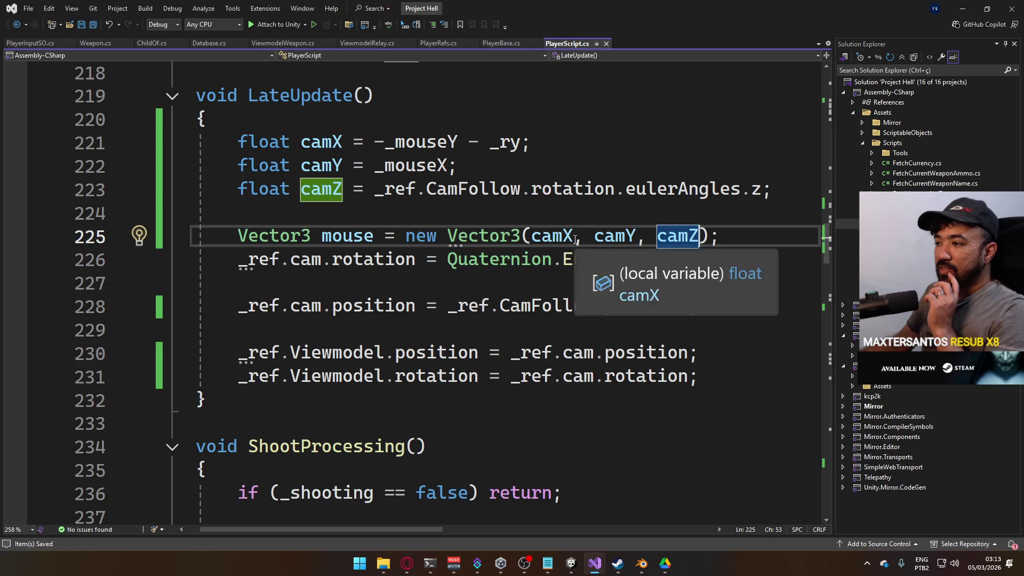
{"action": "mouse_move", "coordinate": [571, 563]}
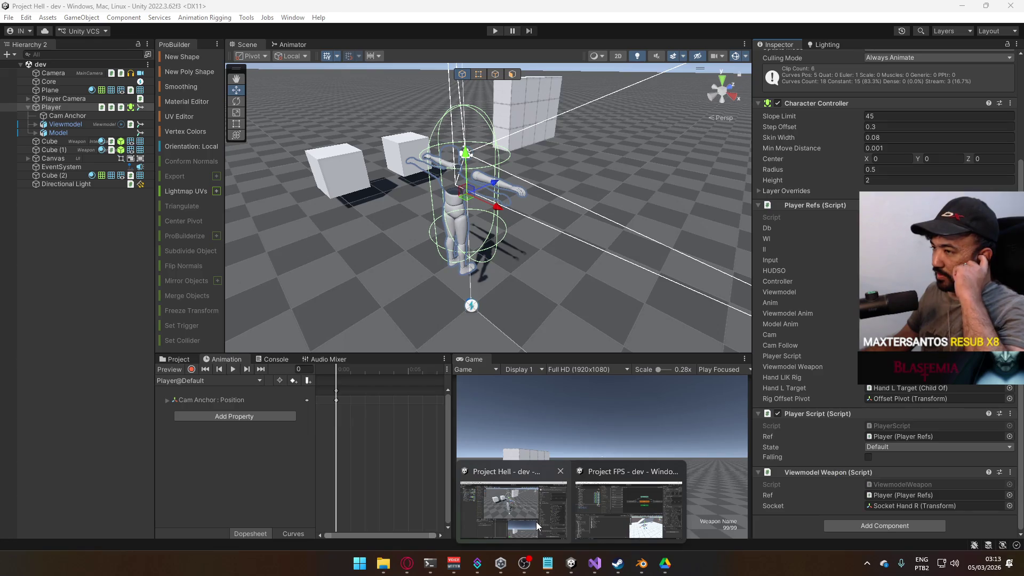
{"action": "left_click", "coordinate": [536, 522]}
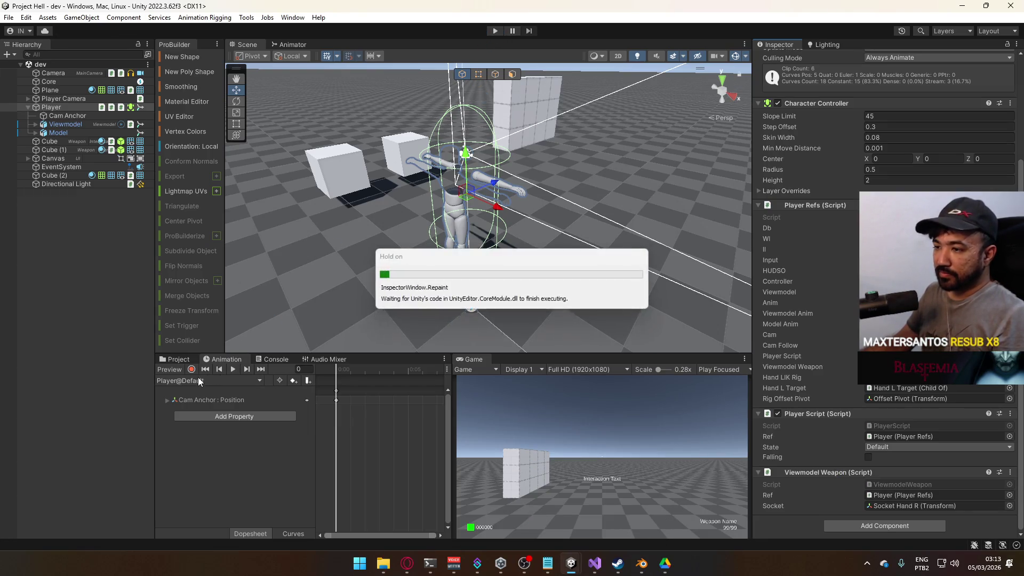
Select the Player@Recoil clip and play-test walking with W and S, then return to Visual Studio
{"action": "left_click", "coordinate": [191, 380]}
{"action": "left_click", "coordinate": [196, 415]}
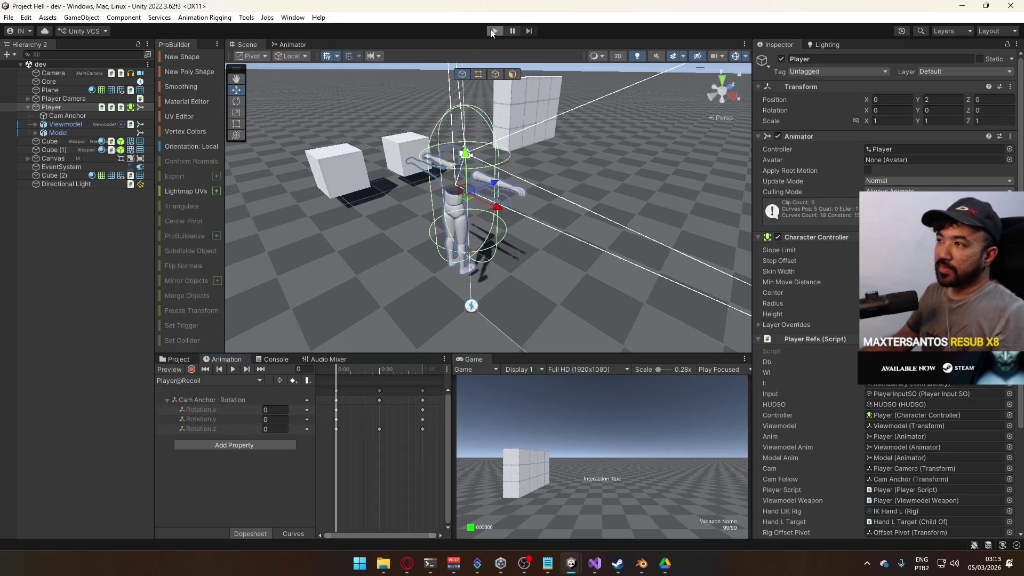
{"action": "left_click", "coordinate": [494, 31]}
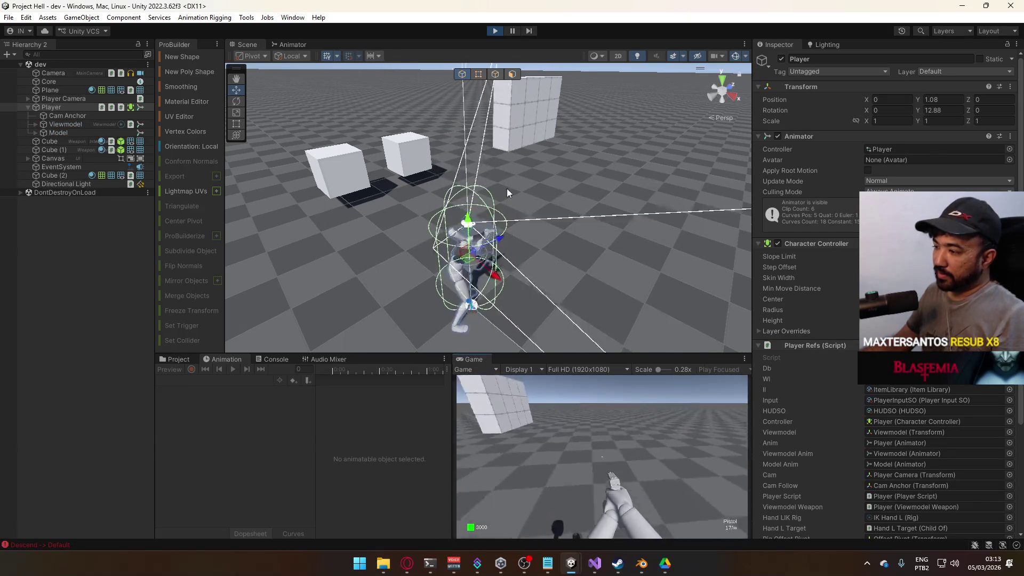
{"action": "key", "text": "super"}
{"action": "left_click", "coordinate": [652, 447]}
{"action": "key", "text": "w"}
{"action": "key", "text": "s"}
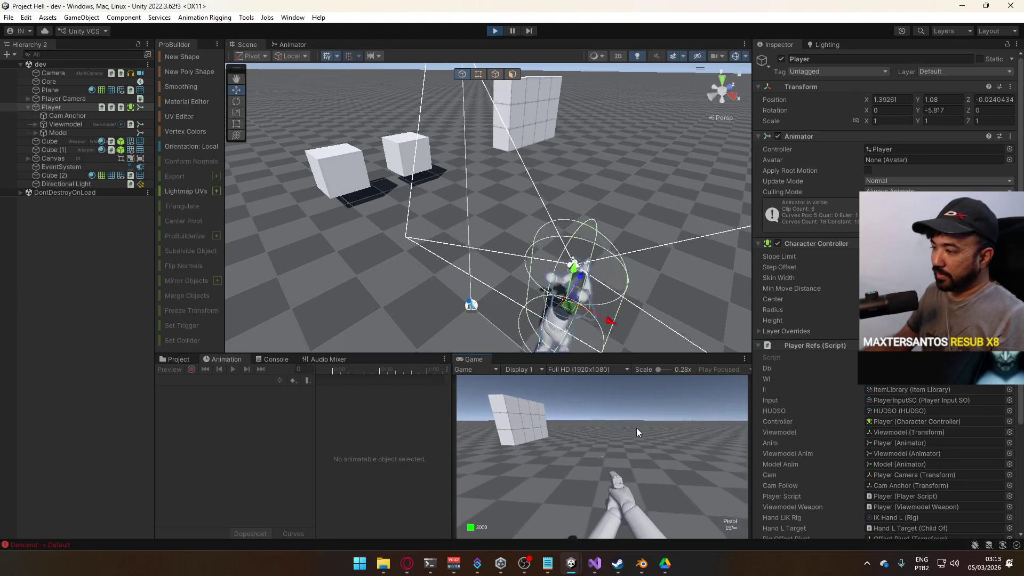
{"action": "key", "text": "alt+Tab"}
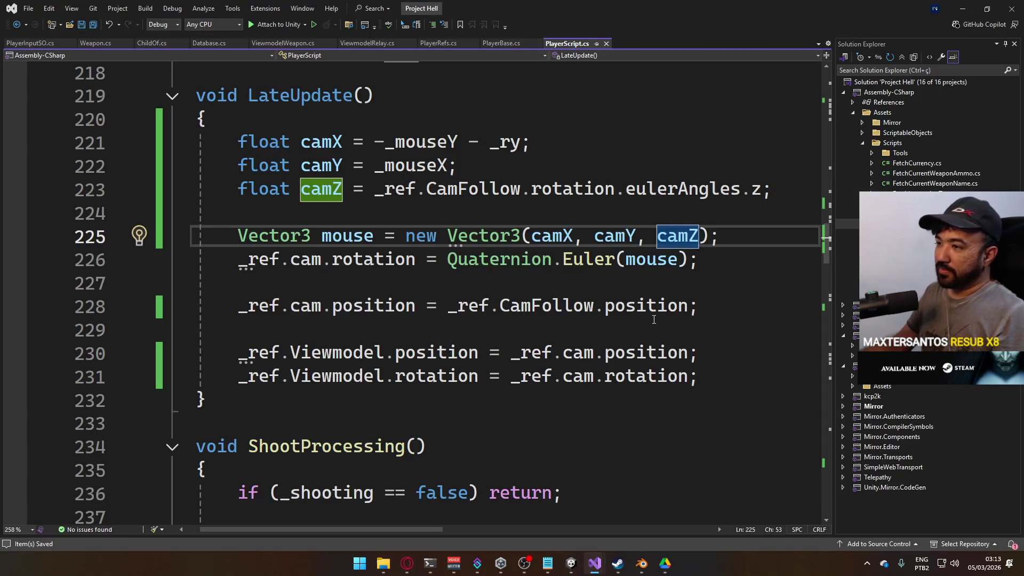
Replace _ref.cam.rotation on line 231 with Quaternion.Euler(new Vector3(camX, 0, 0)), then stop the running game
{"action": "mouse_move", "coordinate": [667, 259]}
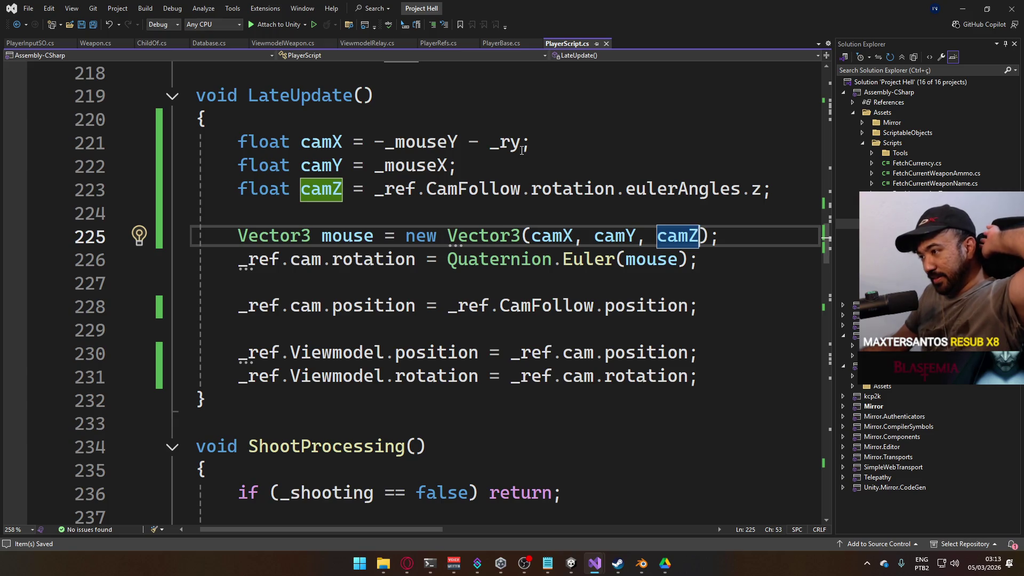
{"action": "mouse_move", "coordinate": [520, 150]}
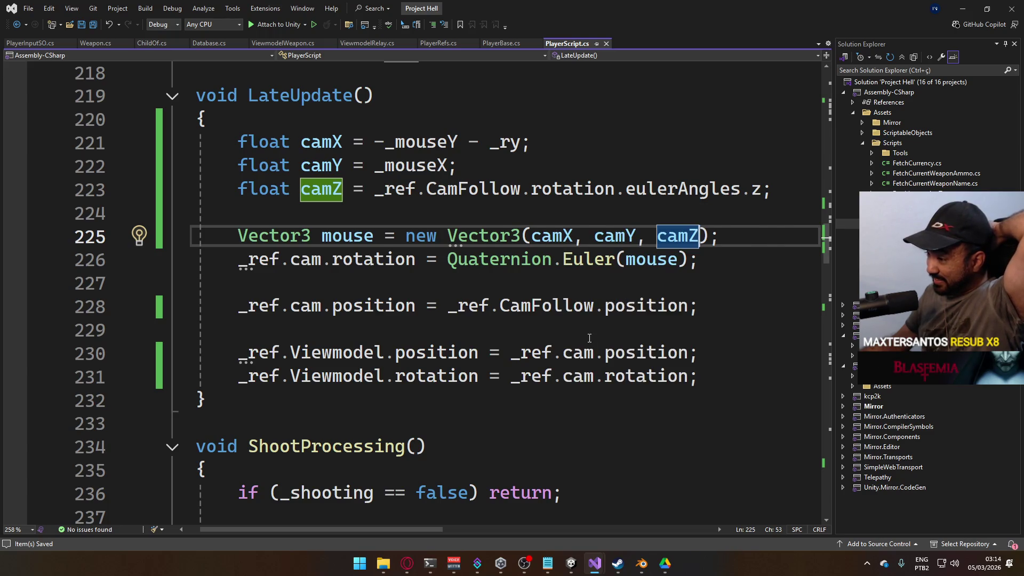
{"action": "left_click_drag", "start_coordinate": [511, 376], "coordinate": [686, 379]}
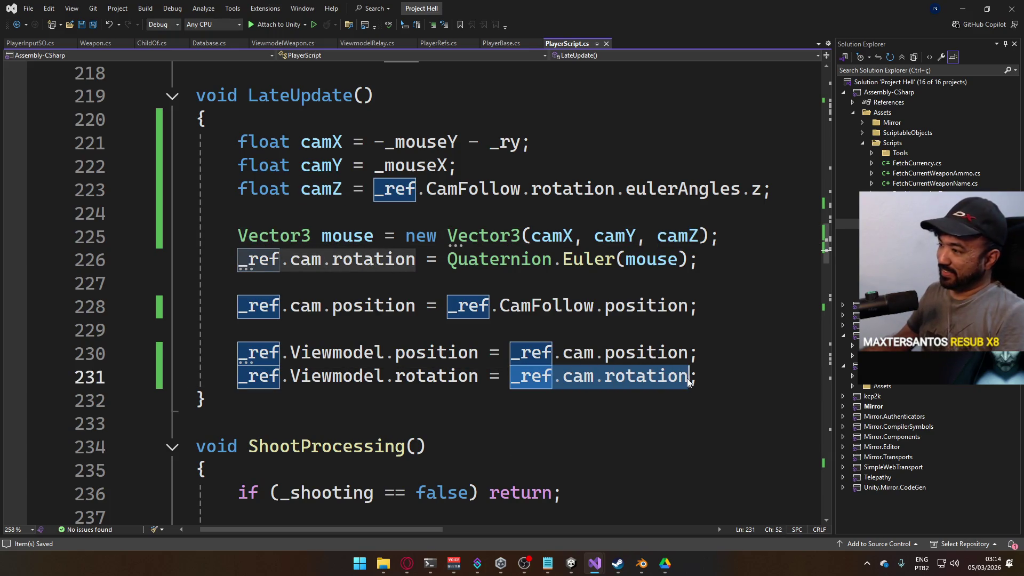
{"action": "type", "text": "Qua"}
{"action": "key", "text": "Tab"}
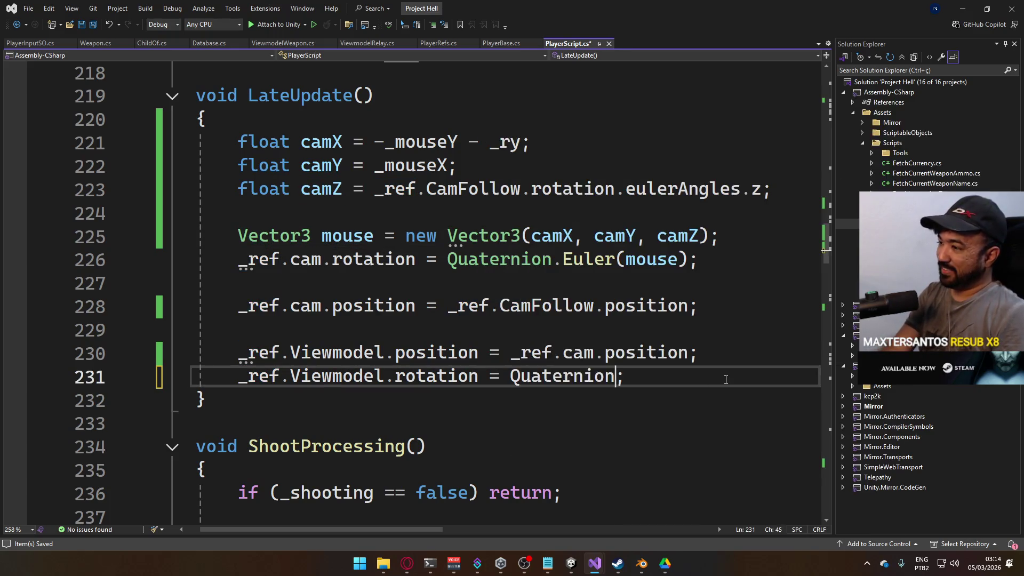
{"action": "type", "text": ".rotation = Quaternion.Euler(new Vector3"}
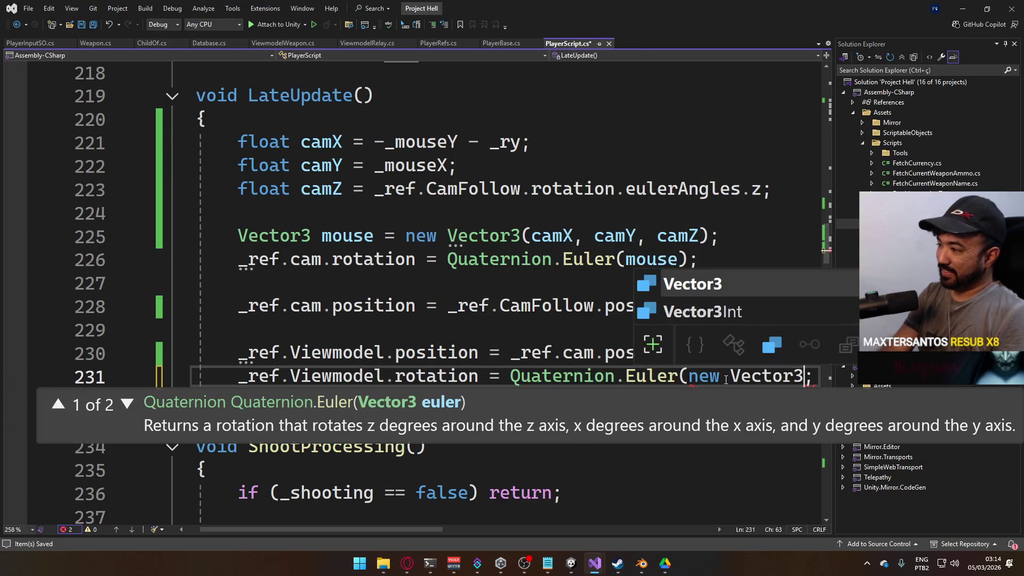
{"action": "type", "text": "(ca"}
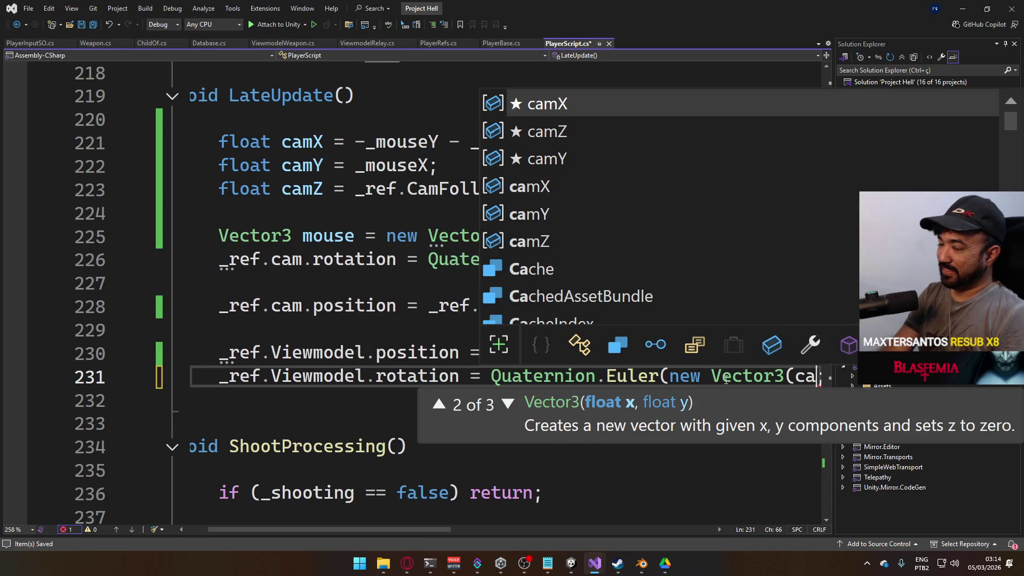
{"action": "type", "text": "mX, 0, 0"}
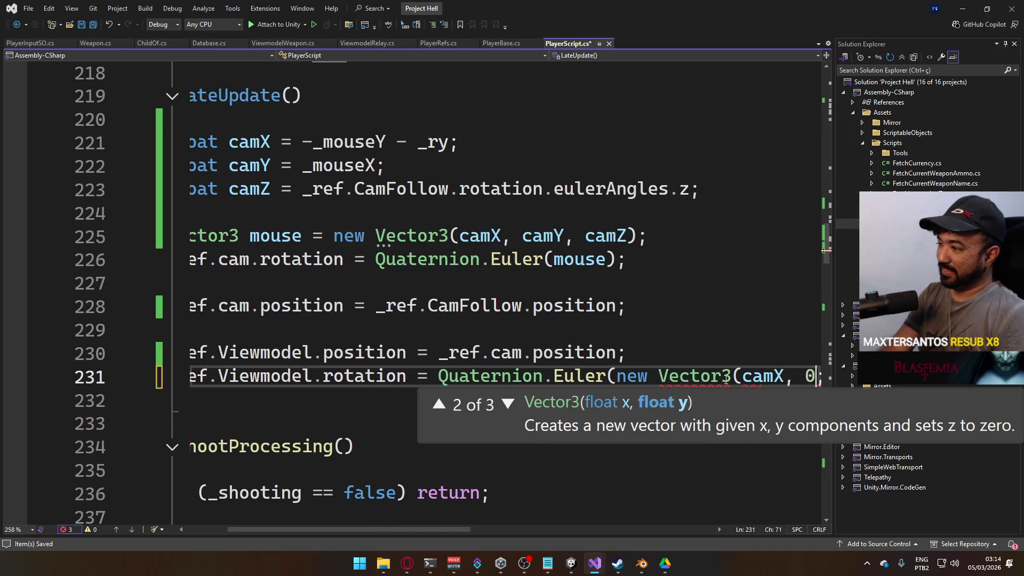
{"action": "type", "text": "));"}
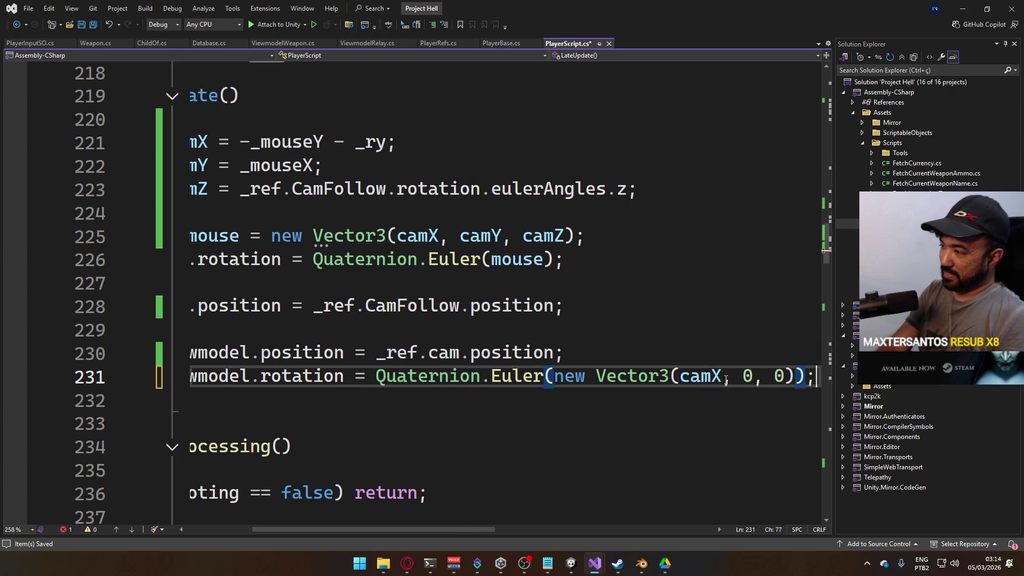
{"action": "key", "text": "alt+Tab"}
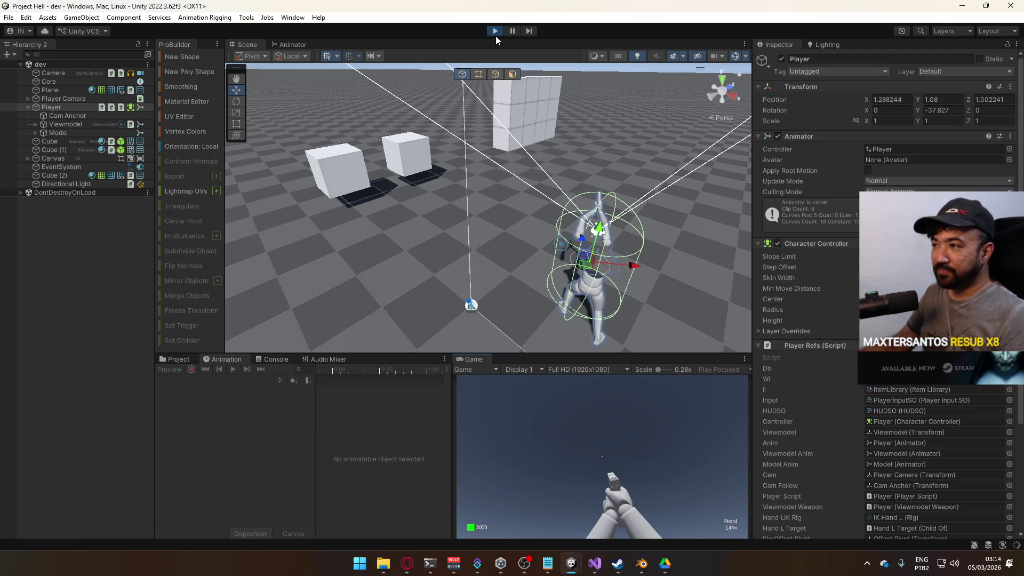
{"action": "left_click", "coordinate": [495, 33]}
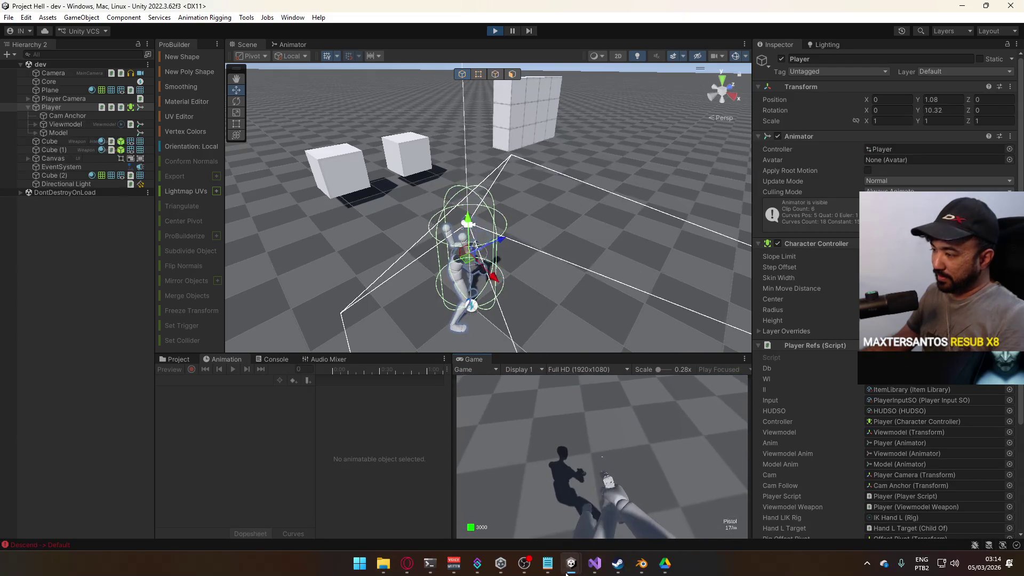
Fire a test shot in play mode, stop the game, and switch to Visual Studio
{"action": "mouse_move", "coordinate": [571, 563]}
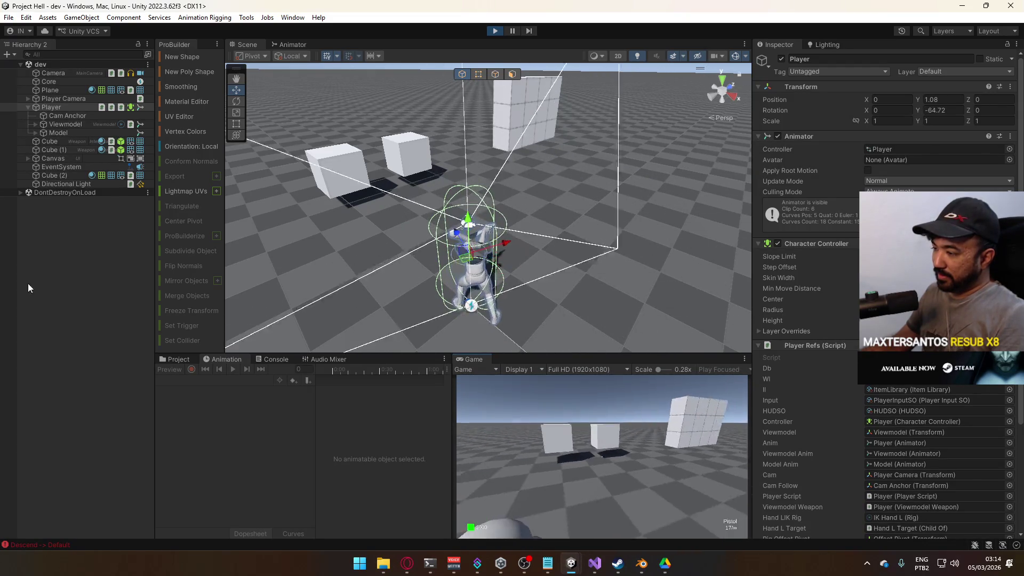
{"action": "left_click", "coordinate": [584, 405]}
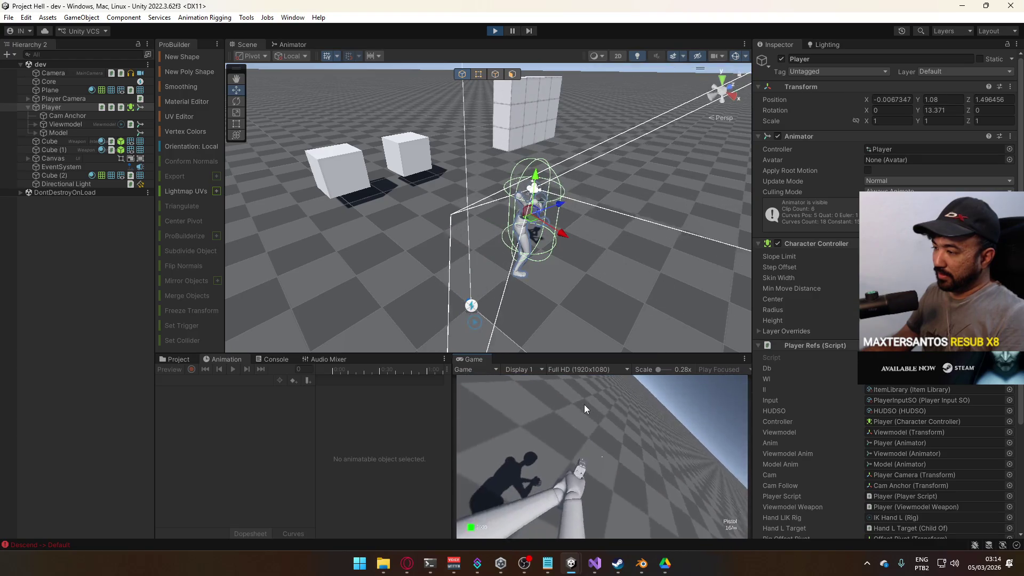
{"action": "left_click", "coordinate": [495, 30]}
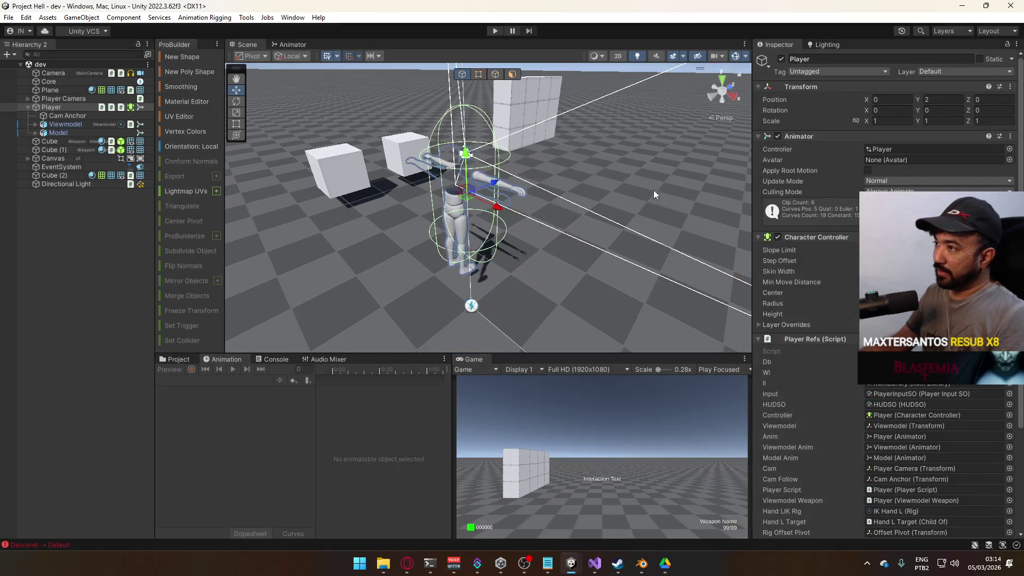
{"action": "key", "text": "alt+Tab"}
Change line 231 to Vector3(camX, camY, 0), save, and return to Unity
{"action": "double_click", "coordinate": [747, 376]}
{"action": "type", "text": "camY"}
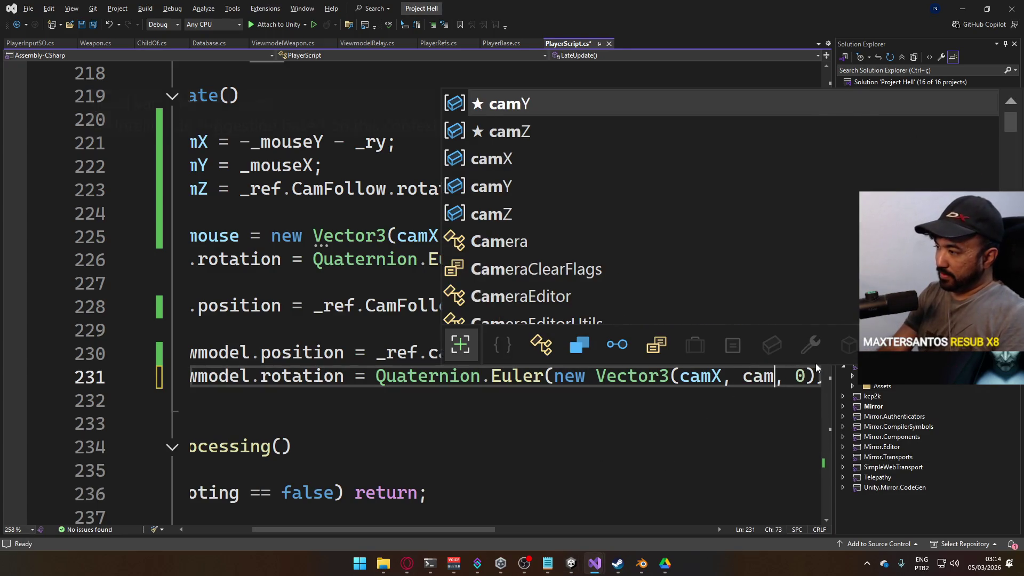
{"action": "key", "text": "Escape"}
{"action": "key", "text": "ctrl+s"}
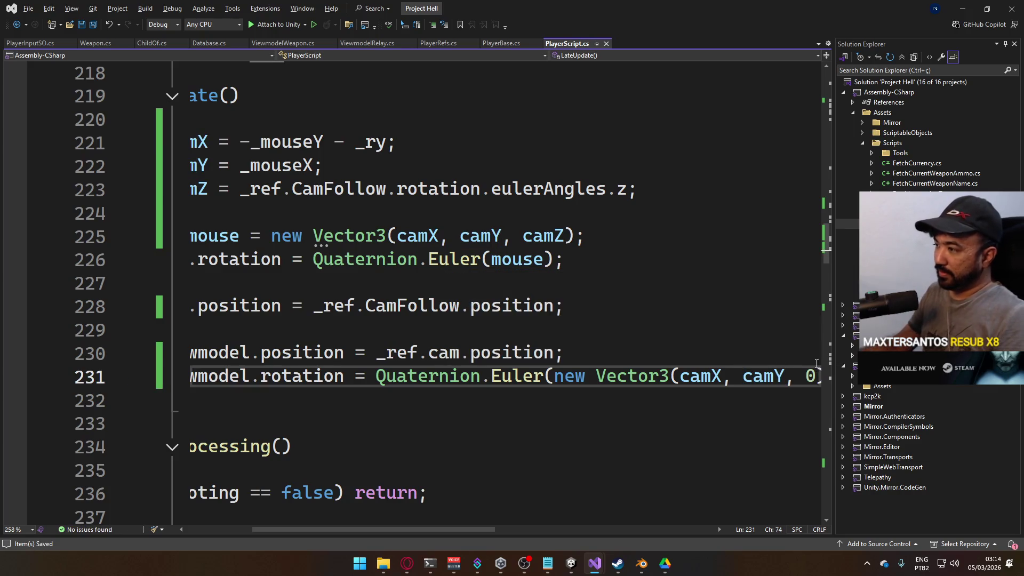
{"action": "key", "text": "alt+Tab"}
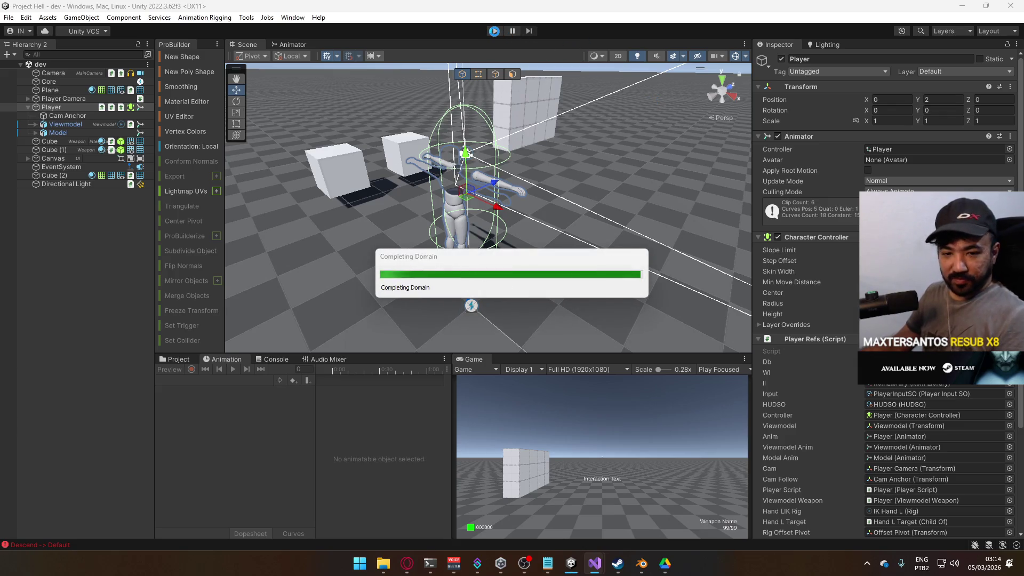
{"action": "left_click", "coordinate": [495, 31]}
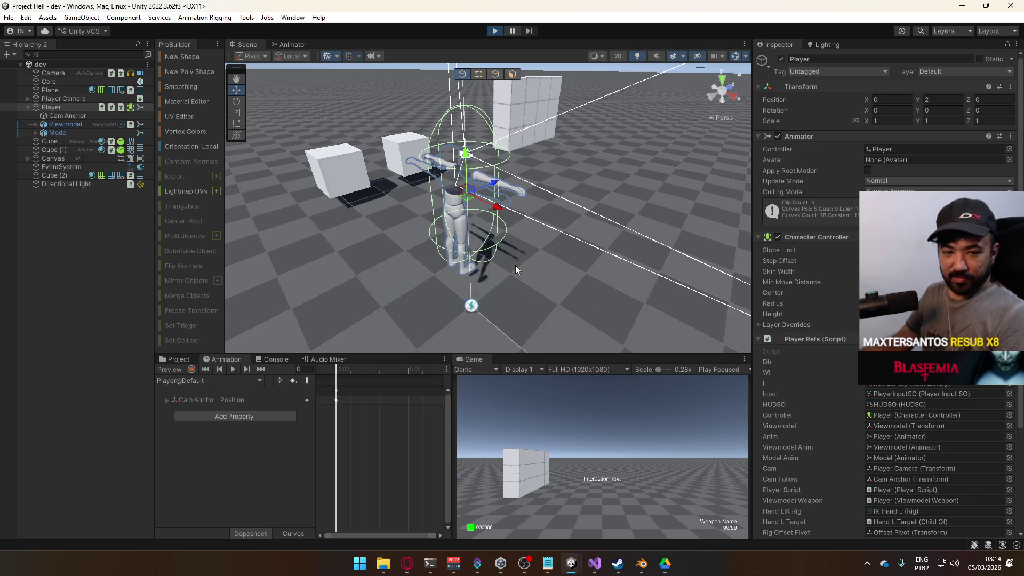
{"action": "left_click", "coordinate": [541, 396]}
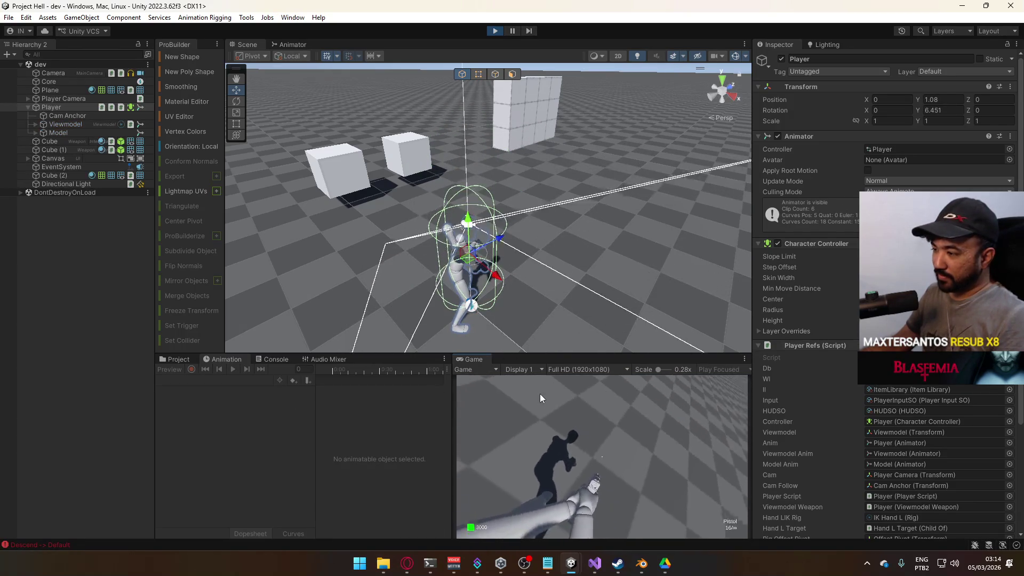
{"action": "key", "text": "s"}
{"action": "right_click", "coordinate": [482, 360]}
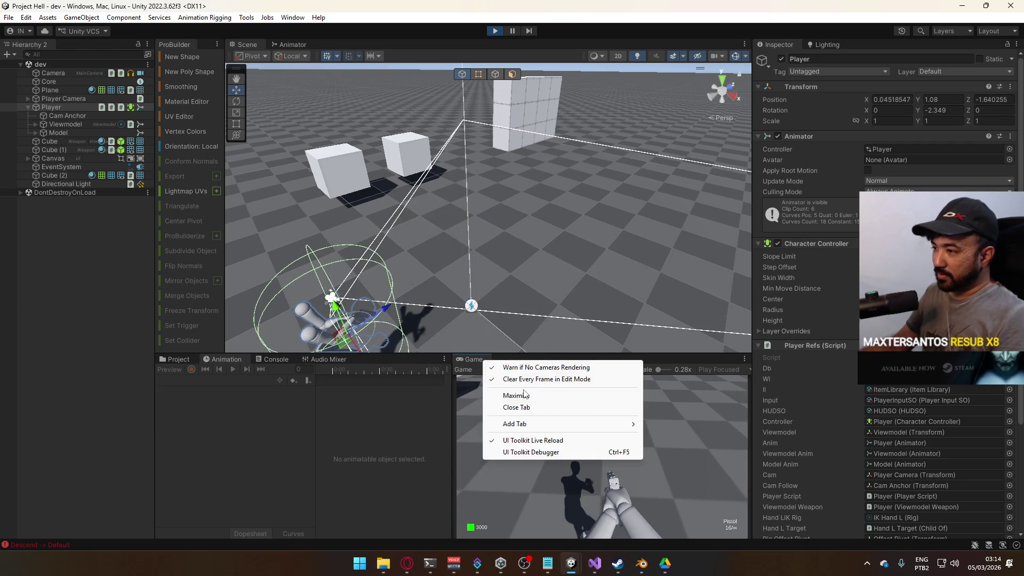
{"action": "left_click", "coordinate": [507, 395]}
{"action": "left_click", "coordinate": [540, 321]}
{"action": "left_click", "coordinate": [477, 50]}
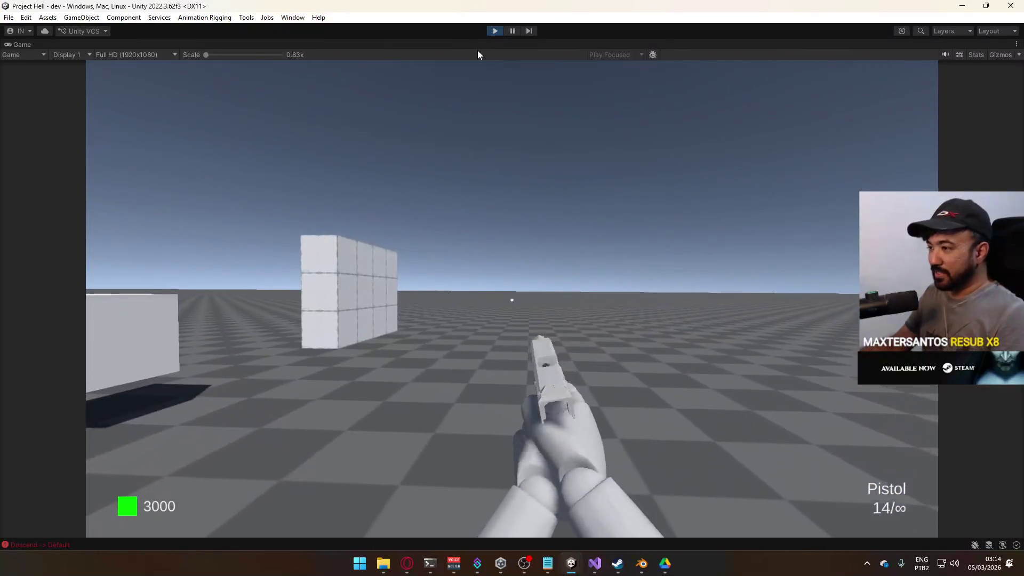
{"action": "left_click", "coordinate": [478, 46]}
{"action": "left_click", "coordinate": [477, 46]}
{"action": "key", "text": "shift+space"}
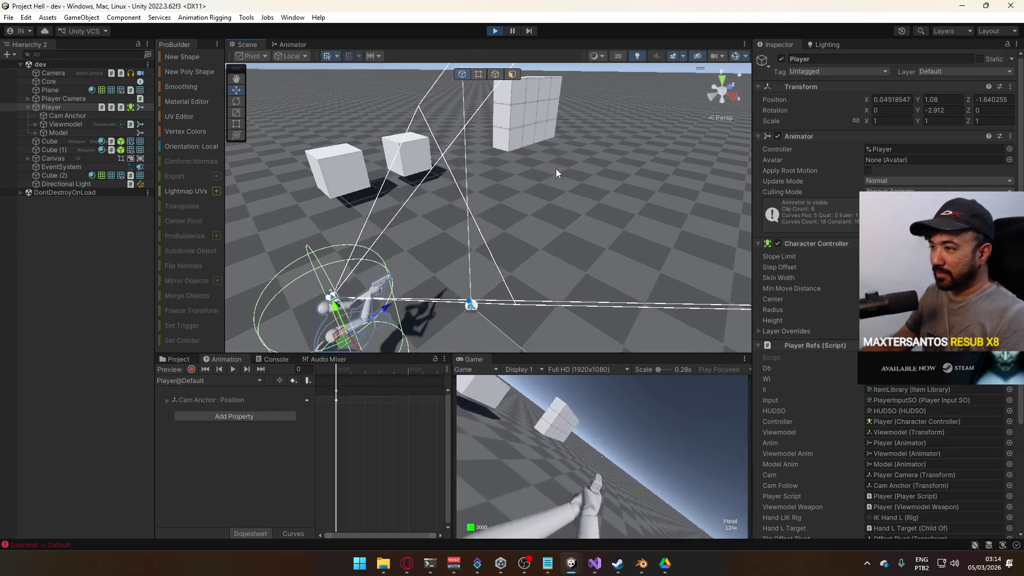
{"action": "right_click", "coordinate": [488, 358]}
{"action": "left_click", "coordinate": [532, 389]}
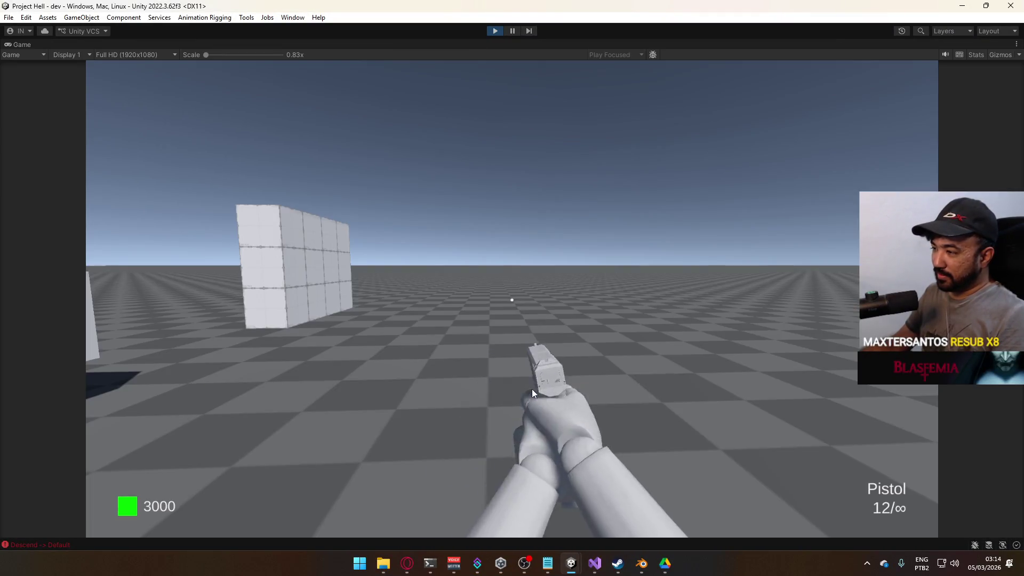
{"action": "left_click", "coordinate": [532, 389]}
{"action": "left_click", "coordinate": [532, 389]}
{"action": "left_click", "coordinate": [532, 389]}
{"action": "left_click", "coordinate": [532, 388]}
{"action": "left_click", "coordinate": [533, 389]}
{"action": "left_click", "coordinate": [532, 389]}
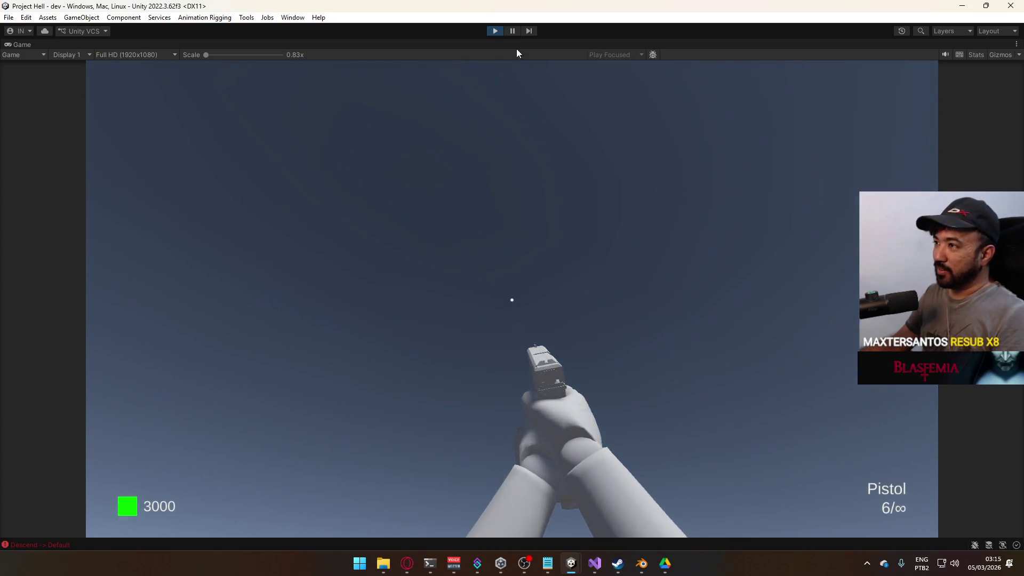
{"action": "right_click", "coordinate": [520, 45]}
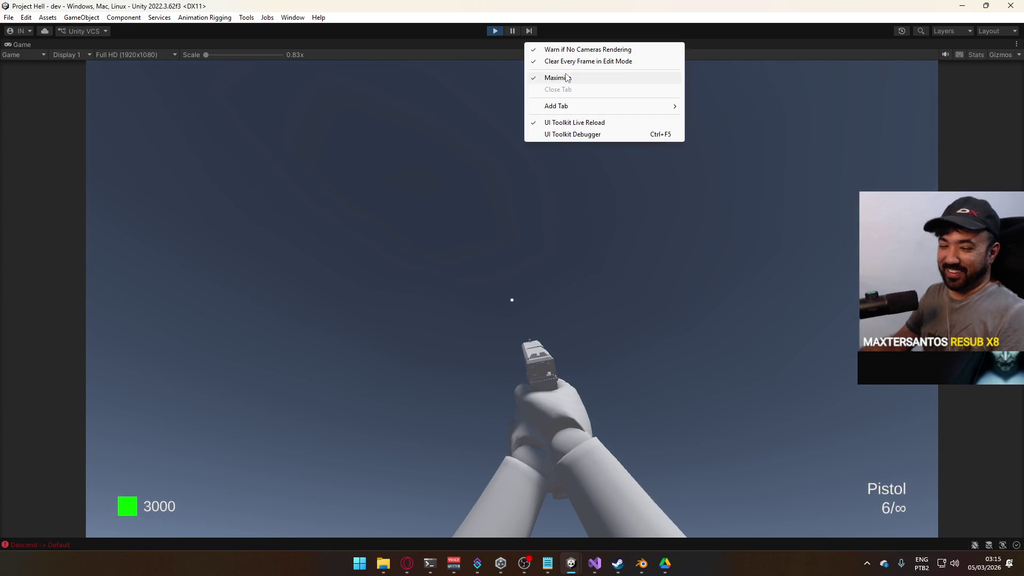
{"action": "left_click", "coordinate": [565, 74]}
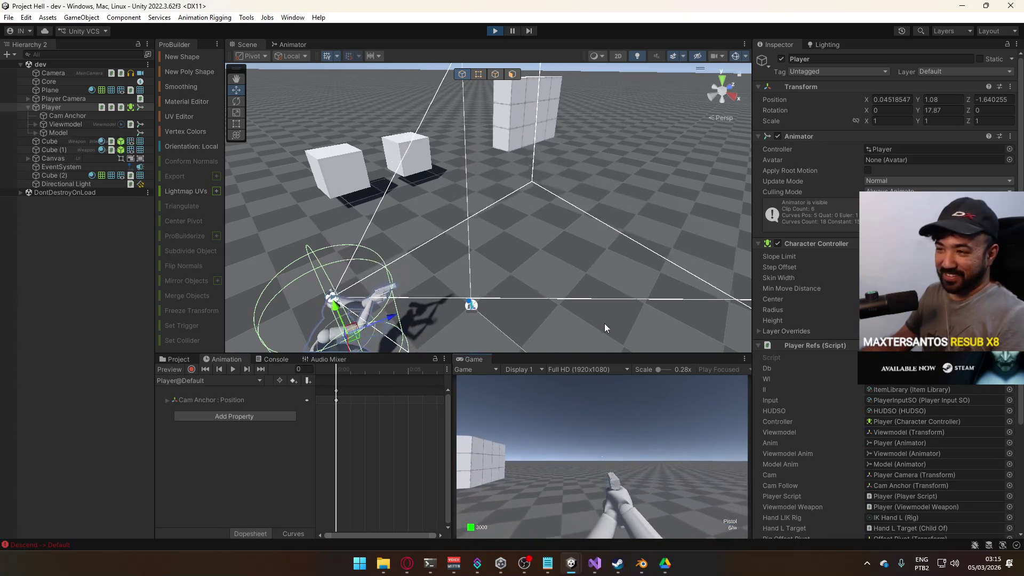
{"action": "key", "text": "super"}
{"action": "left_click", "coordinate": [56, 107]}
Show the Player@Recoil clip's Cam Anchor Rotation.z curve in Curves view, fitted to the graph
{"action": "left_click", "coordinate": [188, 381]}
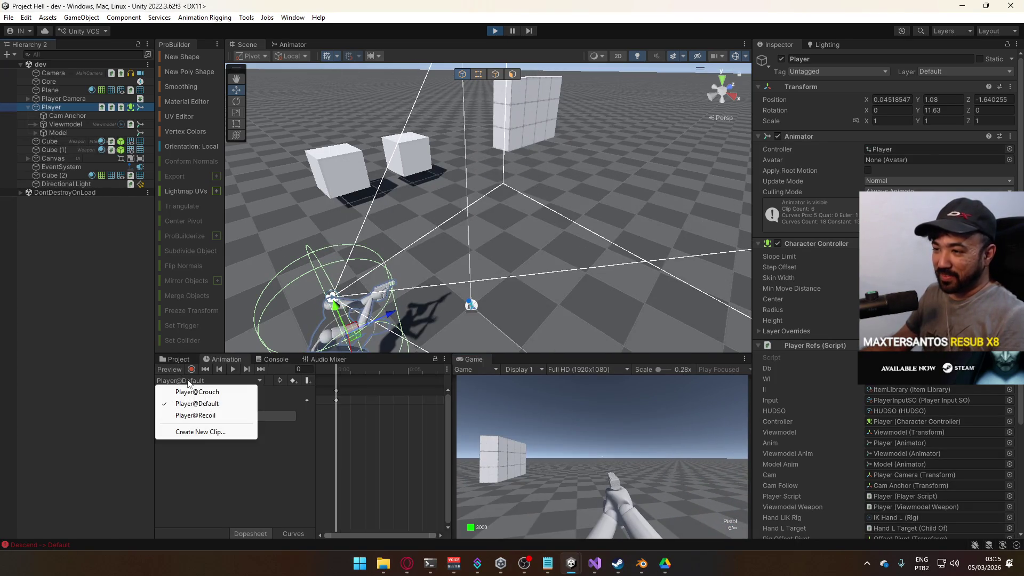
{"action": "left_click", "coordinate": [195, 415]}
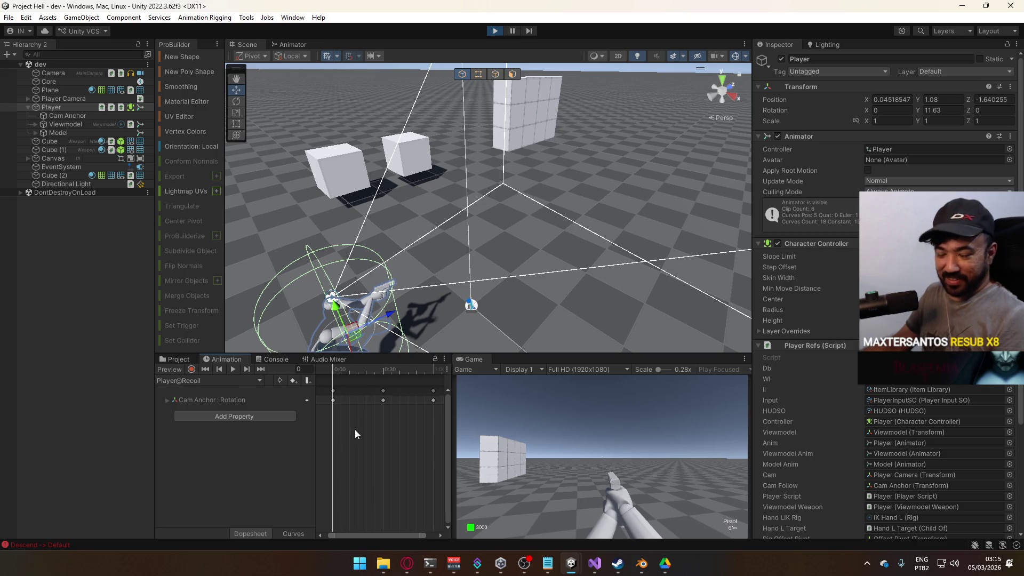
{"action": "left_click", "coordinate": [167, 400]}
{"action": "left_click", "coordinate": [216, 427]}
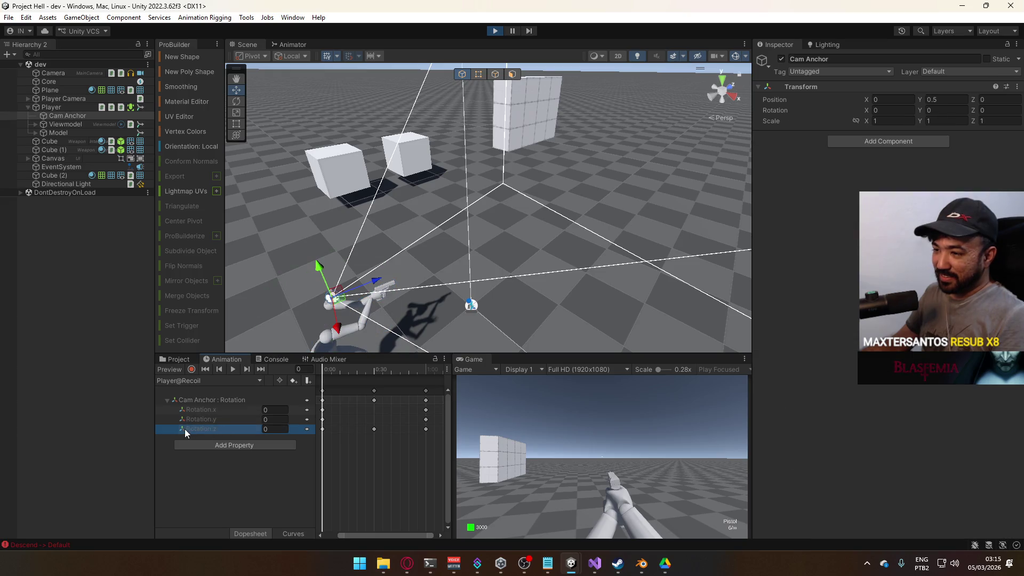
{"action": "left_click", "coordinate": [285, 533]}
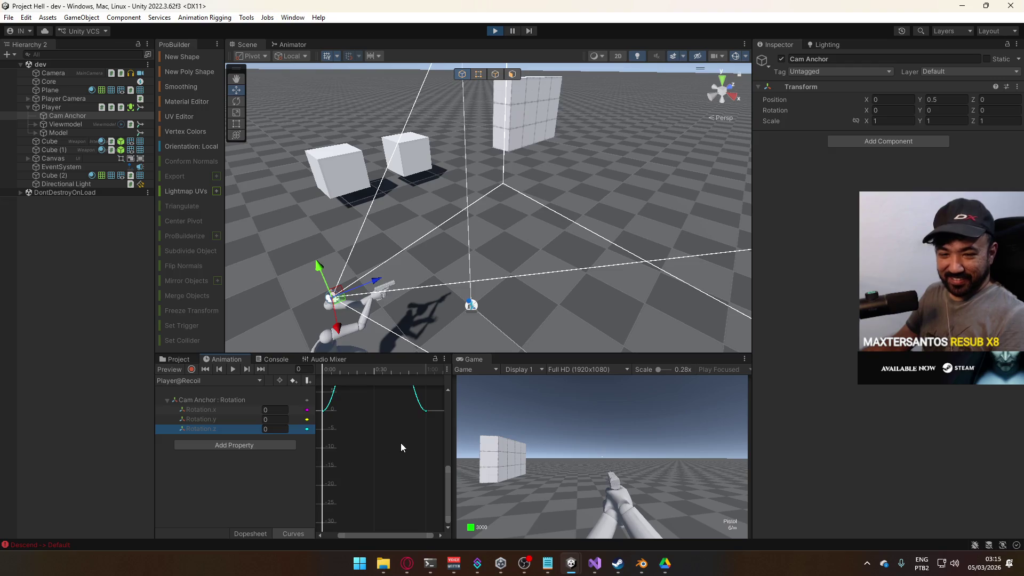
{"action": "left_click", "coordinate": [379, 430]}
{"action": "key", "text": "f"}
Move the peak key earlier, then with Record on lower it from about 44 to 5
{"action": "scroll", "coordinate": [396, 475], "scroll_direction": "down", "scroll_amount": 3}
{"action": "scroll", "coordinate": [367, 432], "scroll_direction": "down", "scroll_amount": 1}
{"action": "scroll", "coordinate": [342, 408], "scroll_direction": "down", "scroll_amount": 2}
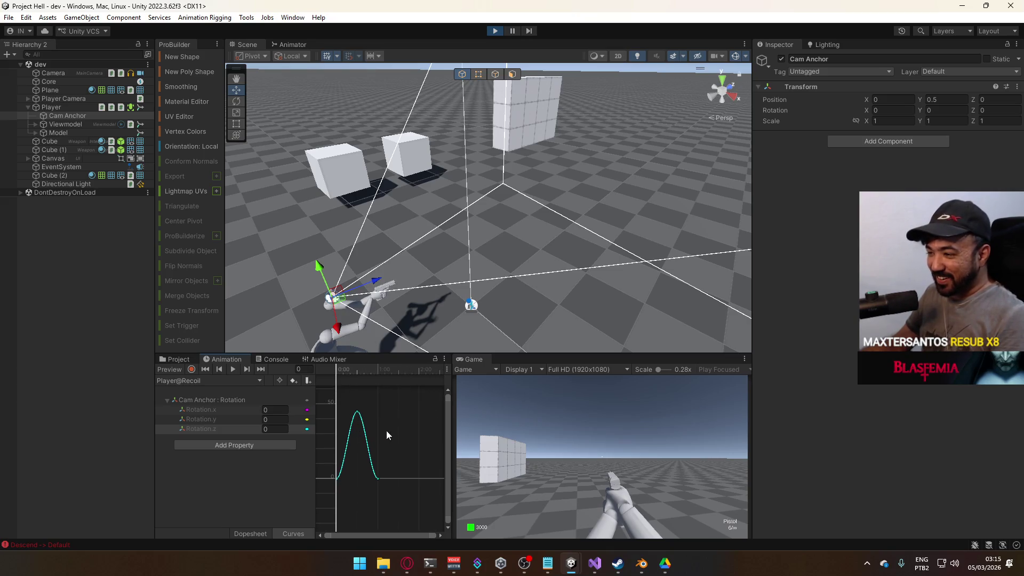
{"action": "left_click_drag", "start_coordinate": [356, 412], "coordinate": [347, 414]}
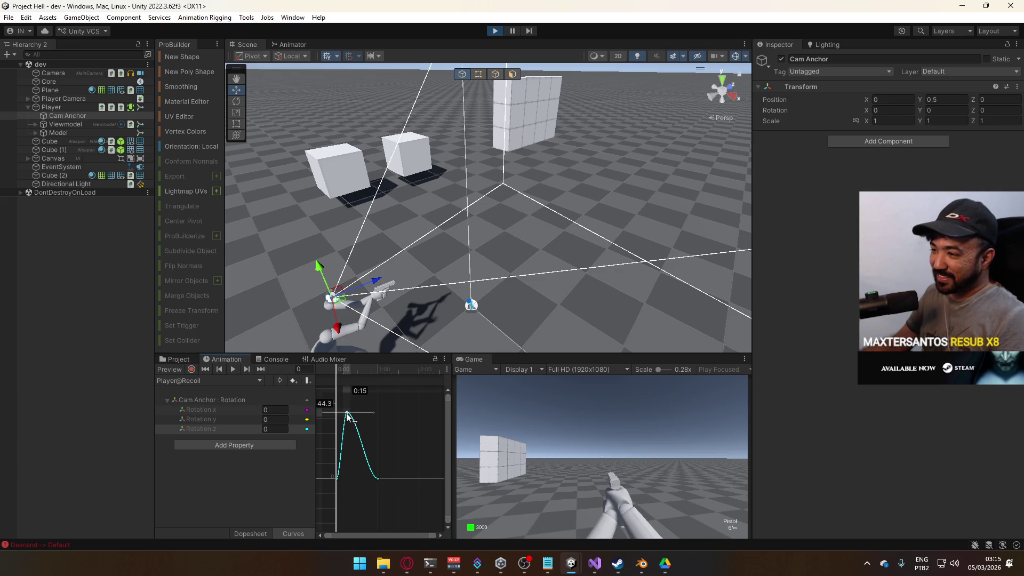
{"action": "scroll", "coordinate": [353, 438], "scroll_direction": "up", "scroll_amount": 3}
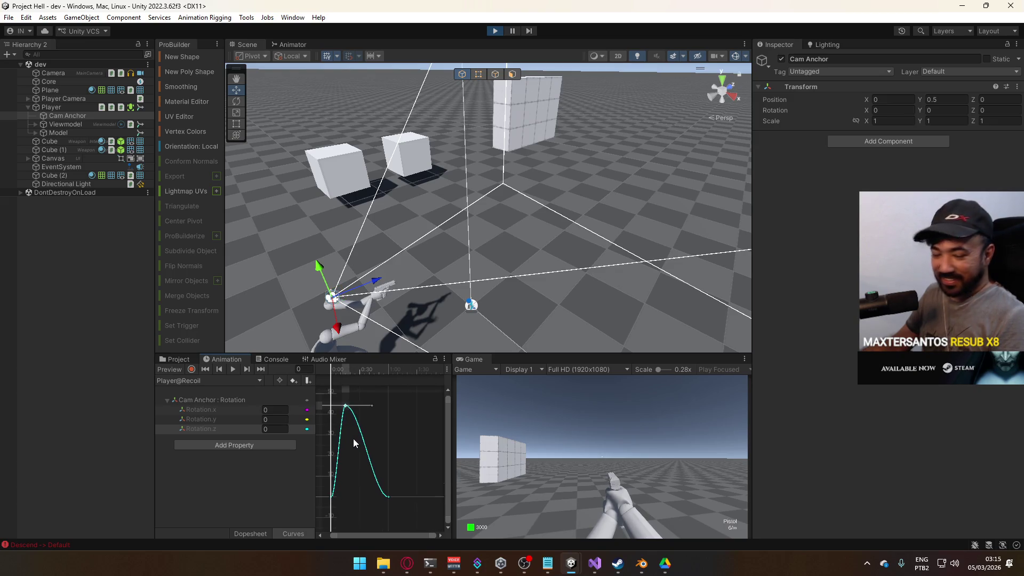
{"action": "left_click", "coordinate": [352, 370]}
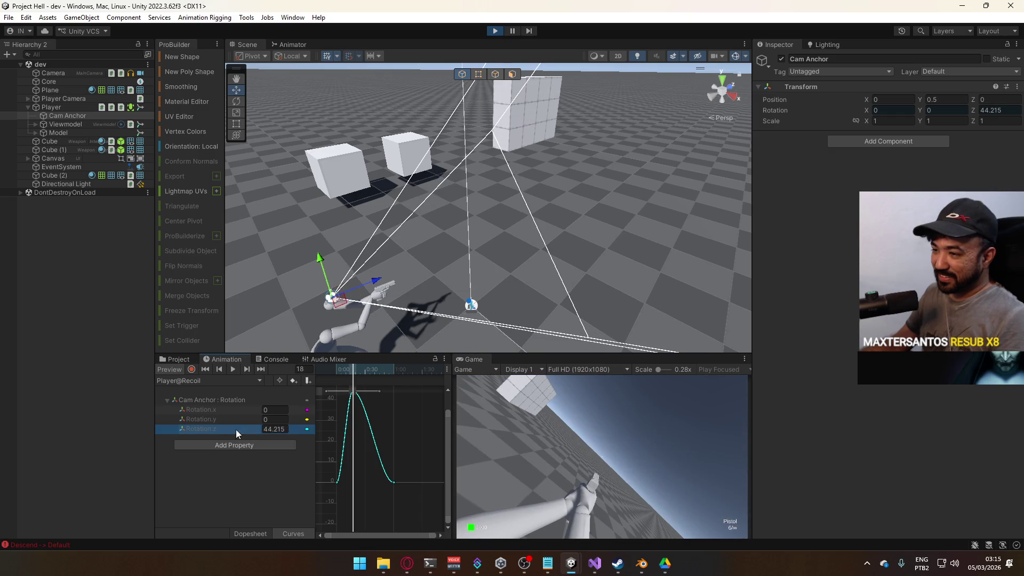
{"action": "scroll", "coordinate": [369, 426], "scroll_direction": "up", "scroll_amount": 2}
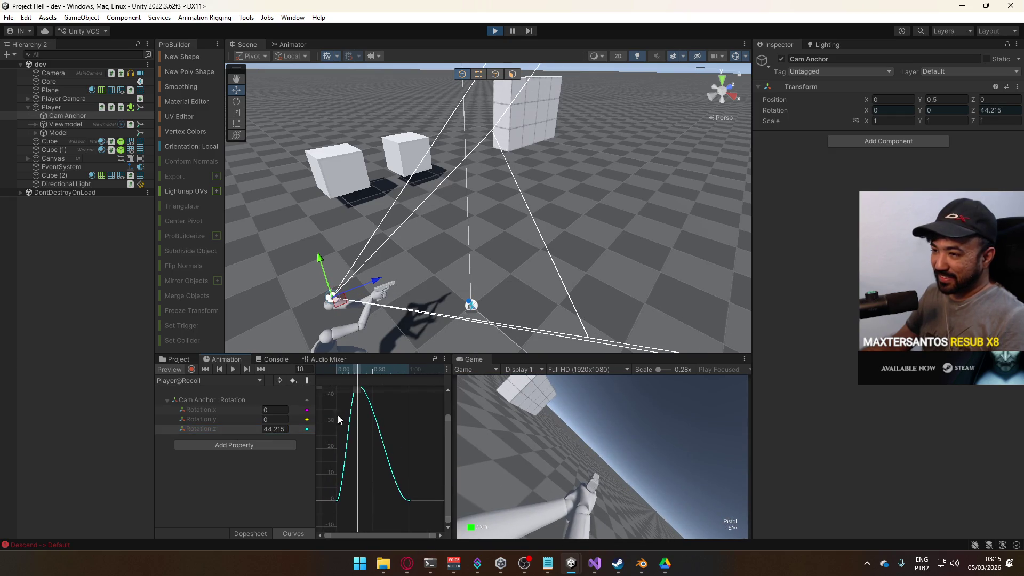
{"action": "left_click", "coordinate": [191, 369]}
{"action": "left_click", "coordinate": [354, 409]}
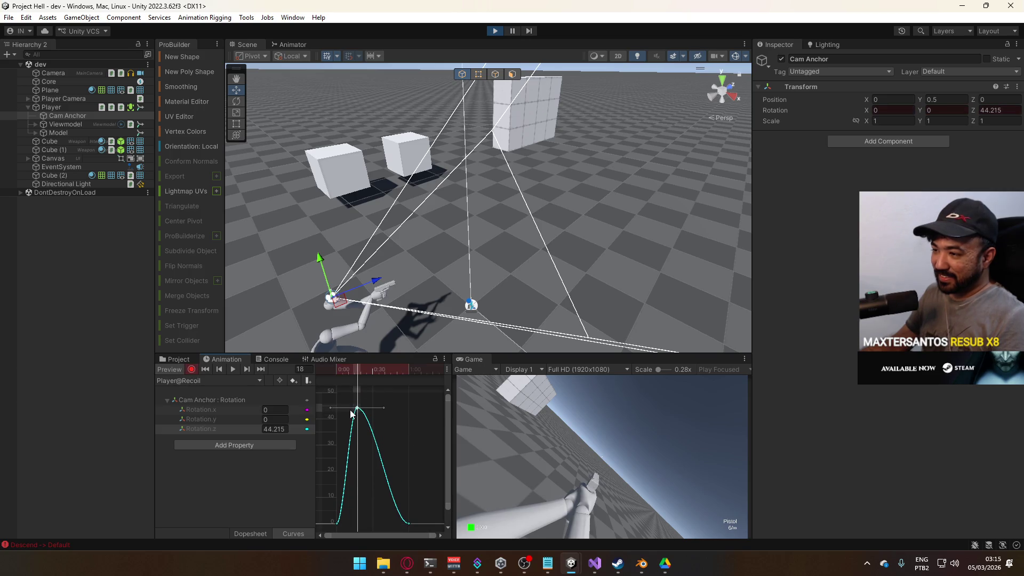
{"action": "left_click_drag", "start_coordinate": [357, 409], "coordinate": [362, 513]}
Set the Rotation.z peak key value to exactly 5 and frame the curve
{"action": "left_click", "coordinate": [275, 429]}
{"action": "type", "text": "5"}
{"action": "key", "text": "Return"}
{"action": "key", "text": "a"}
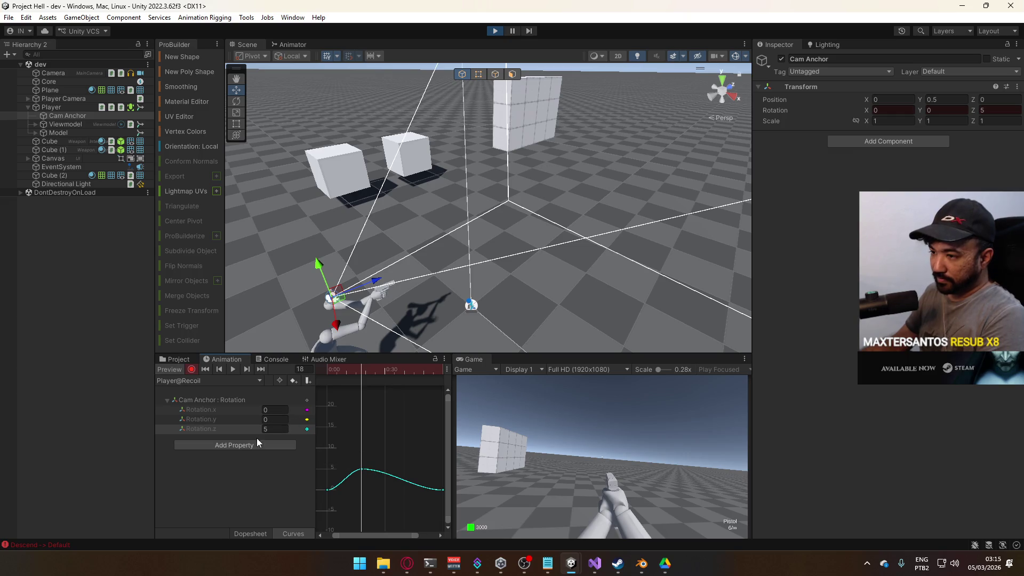
{"action": "left_click_drag", "start_coordinate": [392, 487], "coordinate": [385, 433]}
Add a Rotation.z key at frame 29 and raise it to about 2.5
{"action": "left_click_drag", "start_coordinate": [369, 369], "coordinate": [382, 377]}
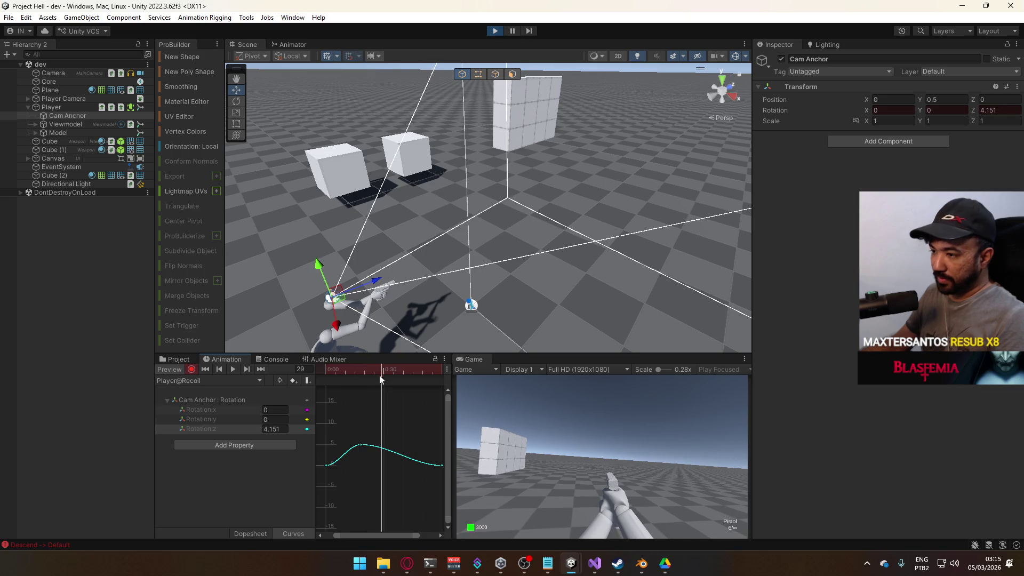
{"action": "right_click", "coordinate": [307, 430]}
{"action": "left_click", "coordinate": [343, 455]}
{"action": "left_click_drag", "start_coordinate": [382, 447], "coordinate": [389, 477]}
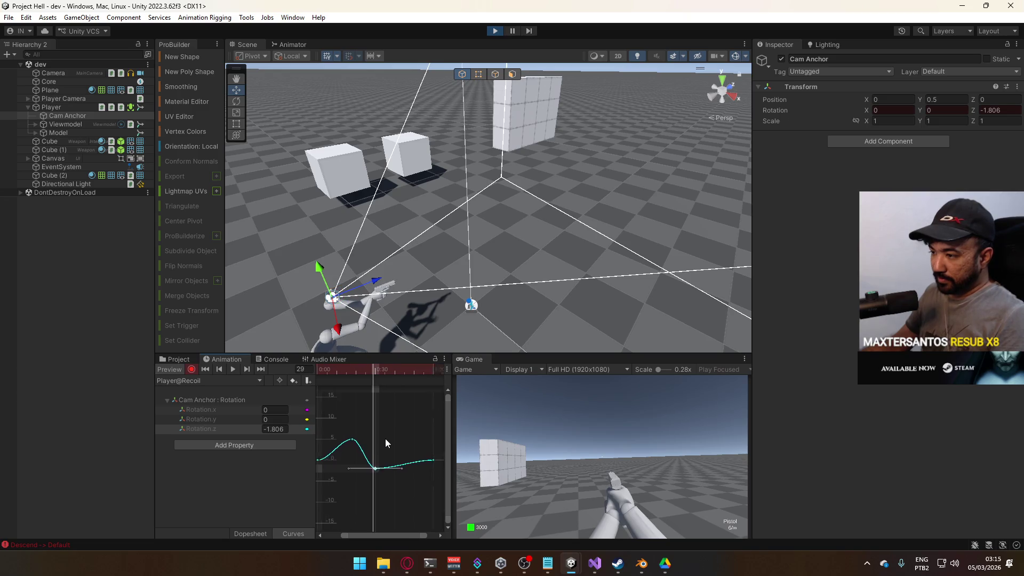
{"action": "mouse_move", "coordinate": [360, 380]}
{"action": "left_mouse_down"}
{"action": "mouse_move", "coordinate": [345, 388]}
{"action": "mouse_move", "coordinate": [359, 388]}
{"action": "left_mouse_up"}
{"action": "left_click_drag", "start_coordinate": [357, 484], "coordinate": [363, 469]}
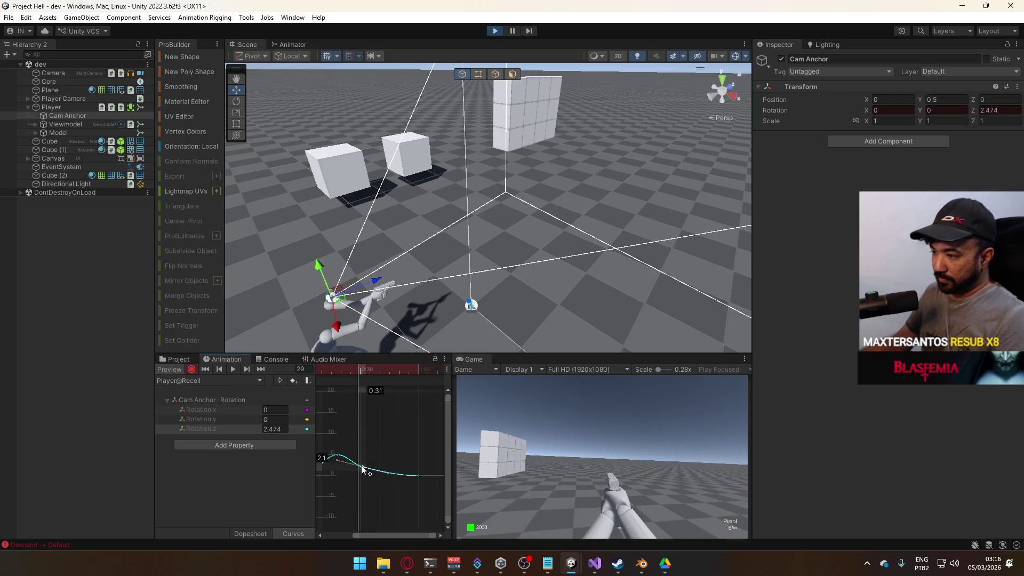
Add a Rotation.z key at frame 43 at about 1.7, previewing the settle to frame 58
{"action": "left_click", "coordinate": [384, 373]}
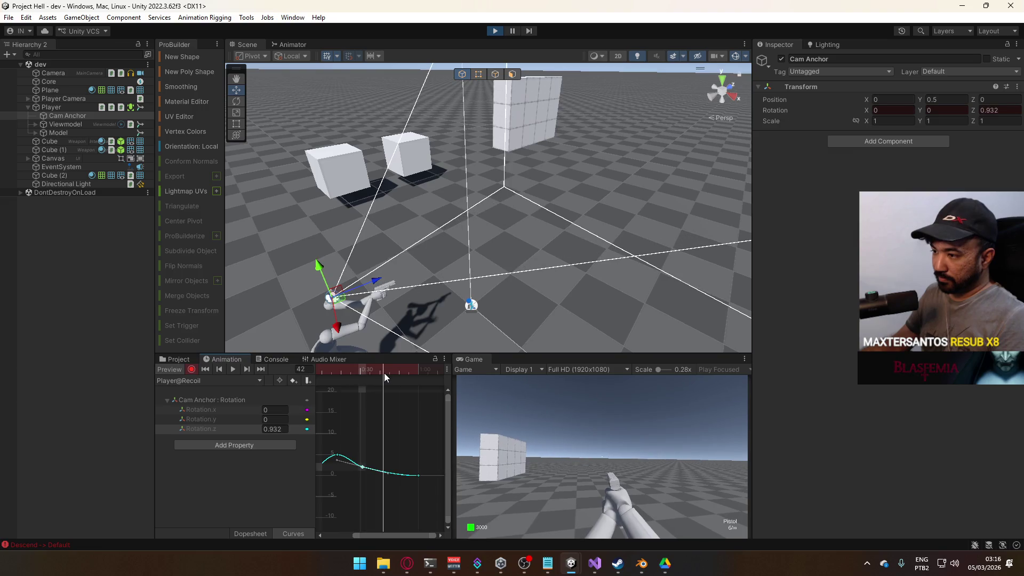
{"action": "right_click", "coordinate": [306, 430]}
{"action": "left_click", "coordinate": [366, 460]}
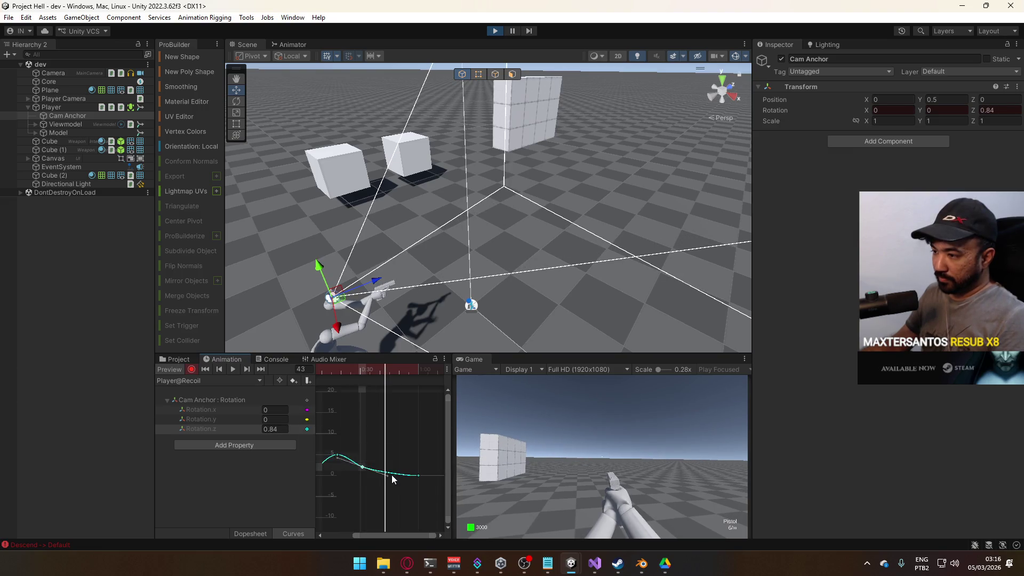
{"action": "left_click_drag", "start_coordinate": [385, 471], "coordinate": [388, 470]}
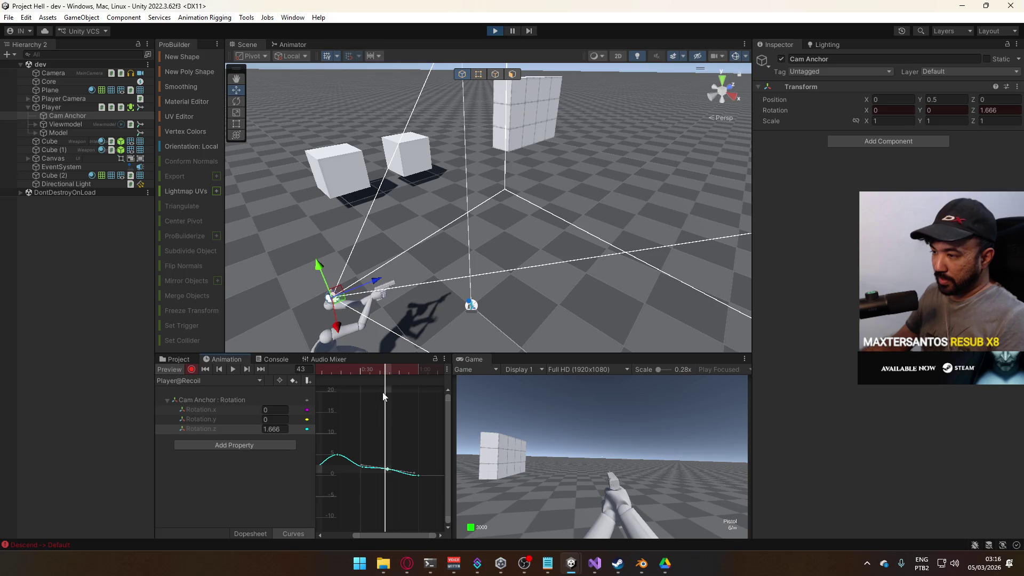
{"action": "mouse_move", "coordinate": [386, 368]}
{"action": "left_mouse_down"}
{"action": "mouse_move", "coordinate": [298, 369]}
{"action": "mouse_move", "coordinate": [418, 389]}
{"action": "left_mouse_up"}
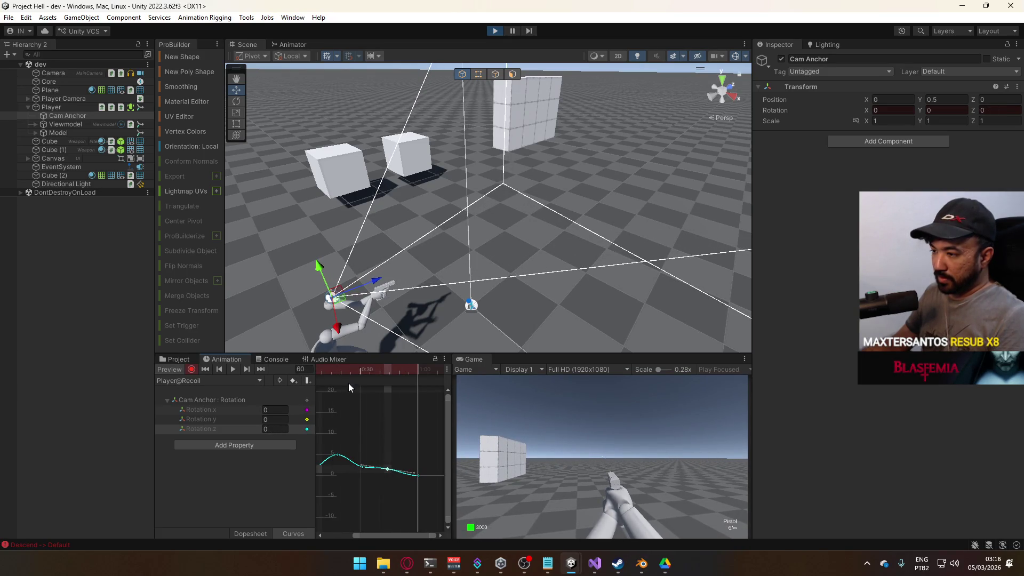
Fit the curve, preview the recoil, and nudge the 0:44 key to about 1.4
{"action": "key", "text": "f"}
{"action": "mouse_move", "coordinate": [350, 379]}
{"action": "left_mouse_down"}
{"action": "mouse_move", "coordinate": [337, 376]}
{"action": "mouse_move", "coordinate": [452, 386]}
{"action": "mouse_move", "coordinate": [412, 388]}
{"action": "mouse_move", "coordinate": [440, 389]}
{"action": "left_mouse_up"}
{"action": "left_click", "coordinate": [427, 371]}
{"action": "scroll", "coordinate": [394, 464], "scroll_direction": "up", "scroll_amount": 2}
{"action": "left_click_drag", "start_coordinate": [398, 470], "coordinate": [401, 469]}
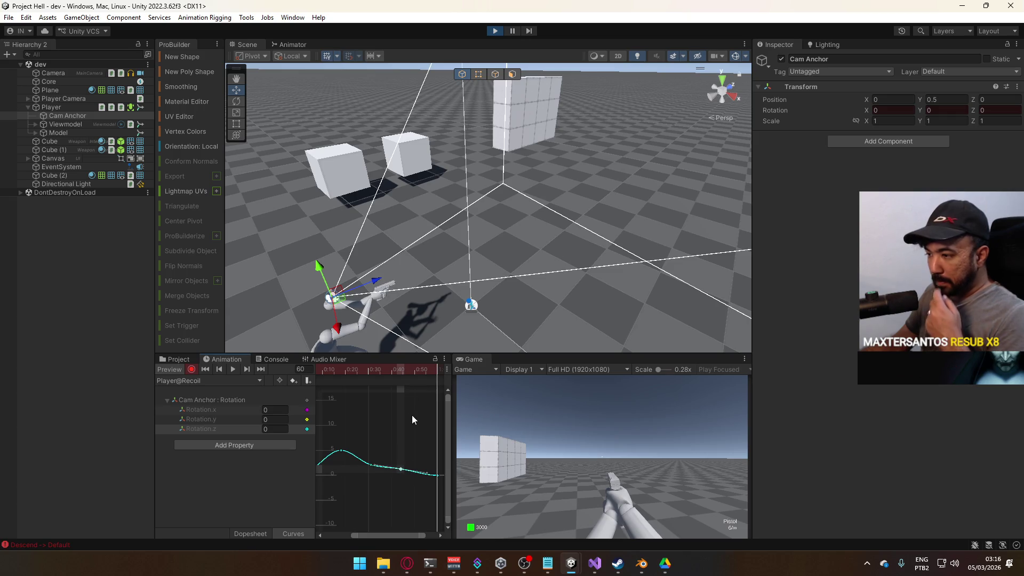
{"action": "left_click", "coordinate": [302, 370]}
{"action": "type", "text": "3"}
{"action": "mouse_move", "coordinate": [378, 390]}
{"action": "left_mouse_down"}
{"action": "mouse_move", "coordinate": [425, 389]}
{"action": "mouse_move", "coordinate": [362, 389]}
{"action": "mouse_move", "coordinate": [400, 406]}
{"action": "mouse_move", "coordinate": [335, 379]}
{"action": "mouse_move", "coordinate": [419, 385]}
{"action": "mouse_move", "coordinate": [367, 382]}
{"action": "left_mouse_up"}
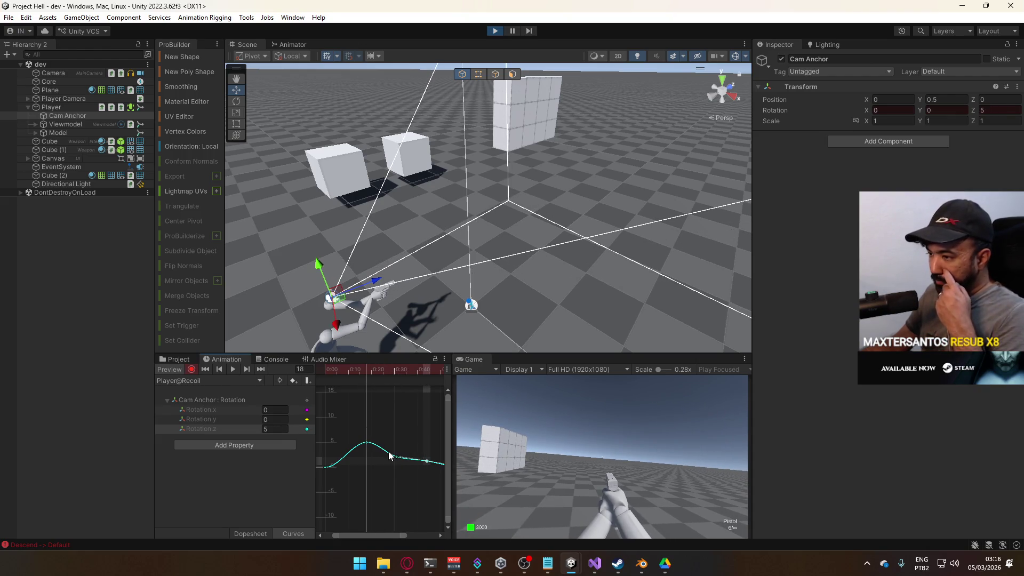
Remove the 0:31 dip key so the curve eases down smoothly from the peak
{"action": "scroll", "coordinate": [384, 456], "scroll_direction": "right", "scroll_amount": 3}
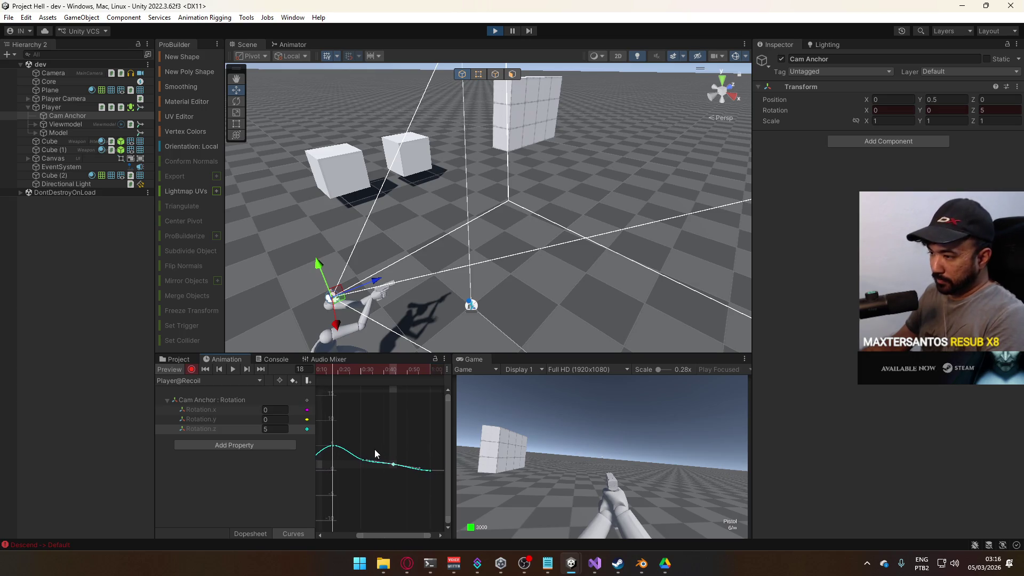
{"action": "mouse_move", "coordinate": [334, 369]}
{"action": "left_mouse_down"}
{"action": "mouse_move", "coordinate": [373, 368]}
{"action": "mouse_move", "coordinate": [362, 369]}
{"action": "left_mouse_up"}
{"action": "left_click_drag", "start_coordinate": [362, 462], "coordinate": [363, 484]}
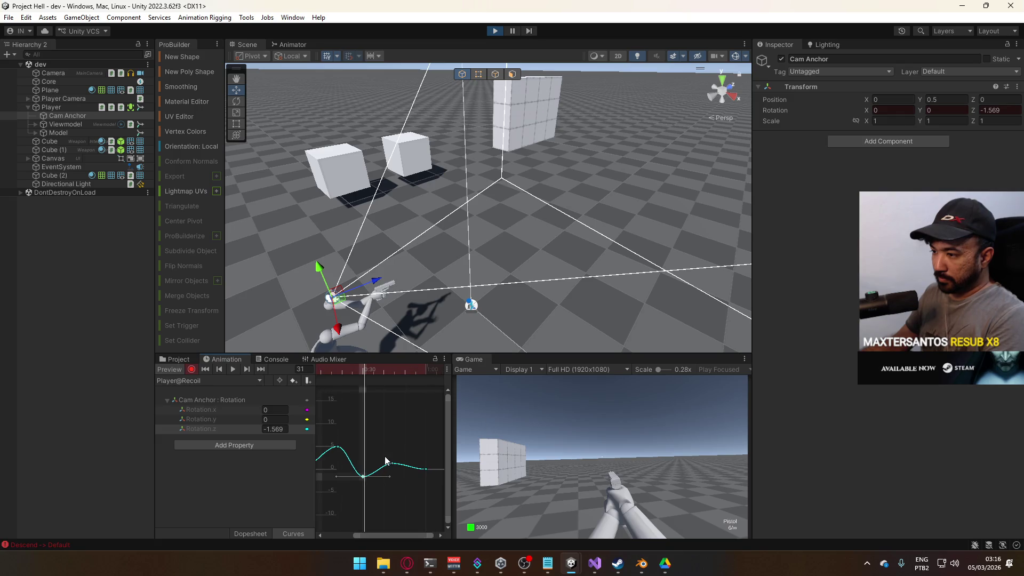
{"action": "mouse_move", "coordinate": [370, 376]}
{"action": "left_mouse_down"}
{"action": "mouse_move", "coordinate": [309, 374]}
{"action": "mouse_move", "coordinate": [403, 386]}
{"action": "mouse_move", "coordinate": [356, 382]}
{"action": "mouse_move", "coordinate": [389, 384]}
{"action": "mouse_move", "coordinate": [361, 389]}
{"action": "mouse_move", "coordinate": [438, 425]}
{"action": "left_mouse_up"}
{"action": "key", "text": "Delete"}
{"action": "mouse_move", "coordinate": [366, 369]}
{"action": "left_mouse_down"}
{"action": "mouse_move", "coordinate": [334, 371]}
{"action": "mouse_move", "coordinate": [357, 379]}
{"action": "left_mouse_up"}
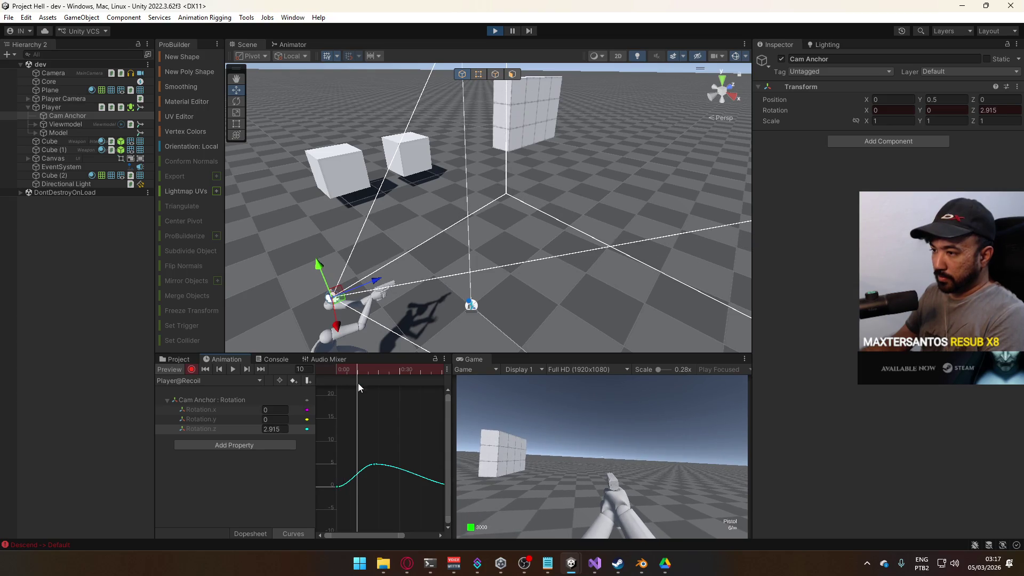
{"action": "left_click", "coordinate": [375, 464]}
In the Dopesheet, shift the Z-rotation peak keys to frame 5 and the end keys to frame 10
{"action": "left_click", "coordinate": [268, 533]}
{"action": "left_click", "coordinate": [293, 533]}
{"action": "key", "text": "c"}
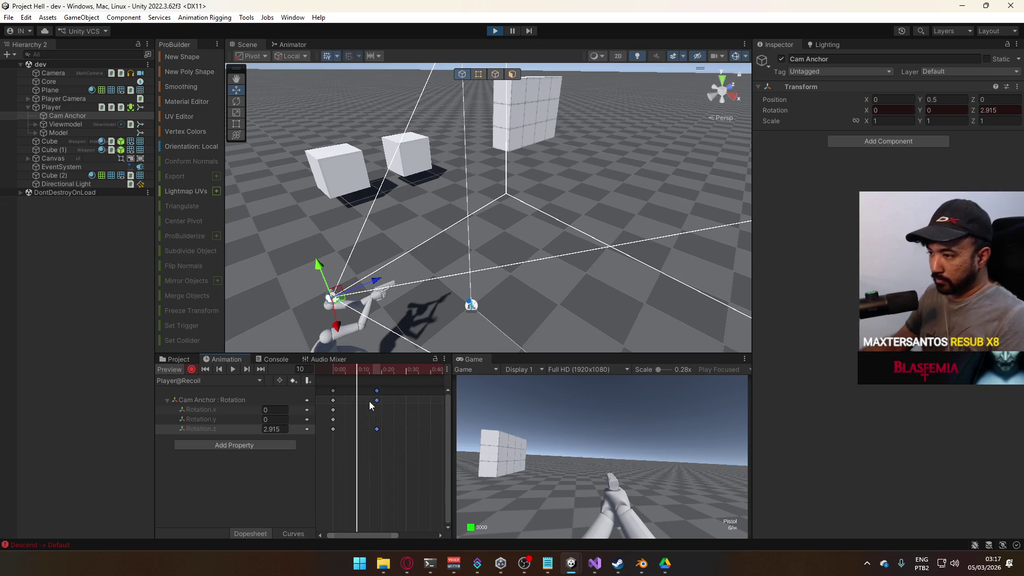
{"action": "left_click_drag", "start_coordinate": [376, 392], "coordinate": [357, 393]}
{"action": "scroll", "coordinate": [399, 410], "scroll_direction": "down", "scroll_amount": 2}
{"action": "scroll", "coordinate": [397, 409], "scroll_direction": "right", "scroll_amount": 2}
{"action": "left_click_drag", "start_coordinate": [427, 391], "coordinate": [361, 398]}
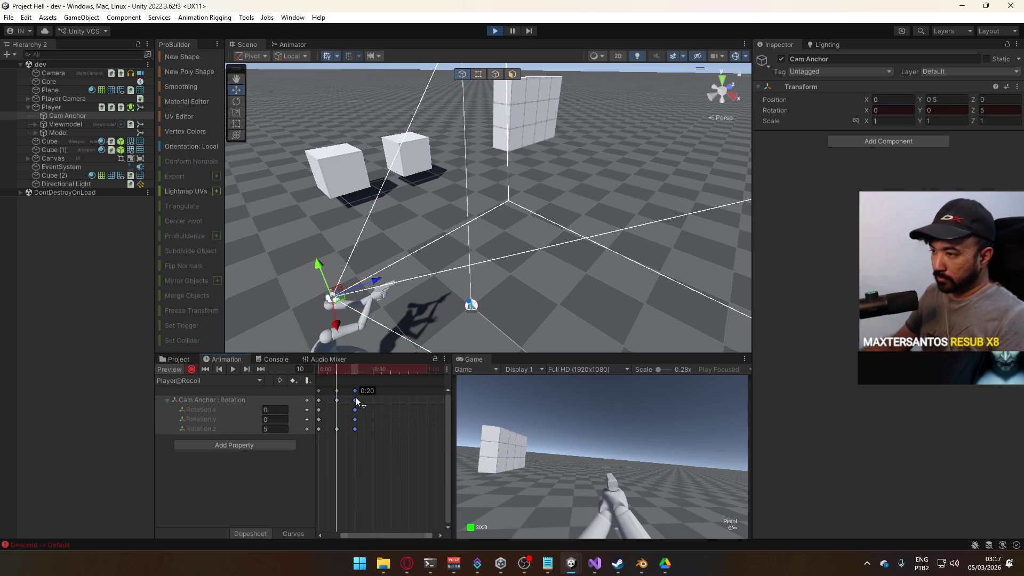
{"action": "scroll", "coordinate": [360, 401], "scroll_direction": "up", "scroll_amount": 3}
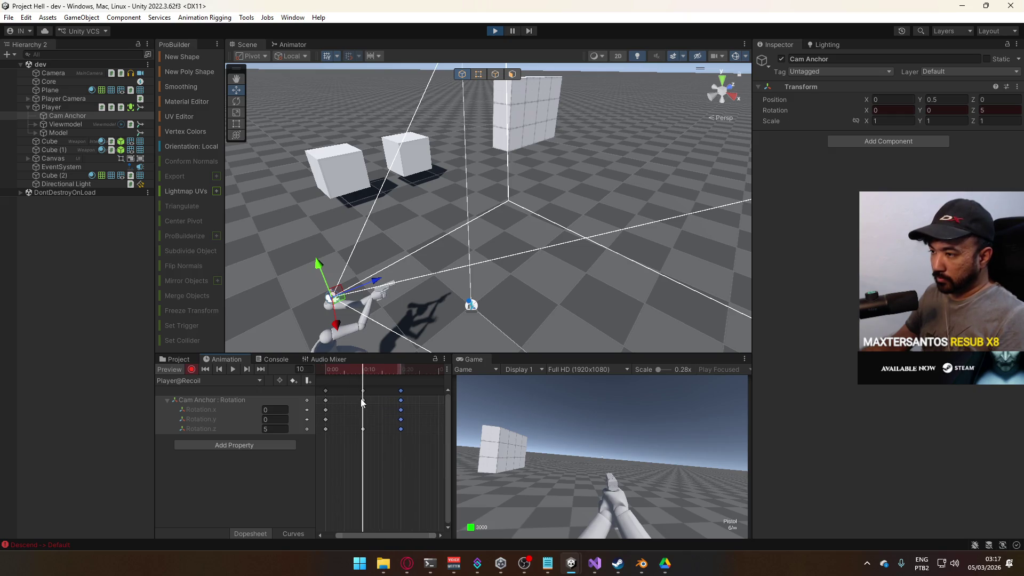
{"action": "left_click_drag", "start_coordinate": [364, 390], "coordinate": [337, 394]}
{"action": "mouse_move", "coordinate": [404, 391]}
{"action": "left_mouse_down"}
{"action": "mouse_move", "coordinate": [365, 393]}
{"action": "mouse_move", "coordinate": [363, 434]}
{"action": "left_mouse_up"}
{"action": "scroll", "coordinate": [334, 399], "scroll_direction": "up", "scroll_amount": 1}
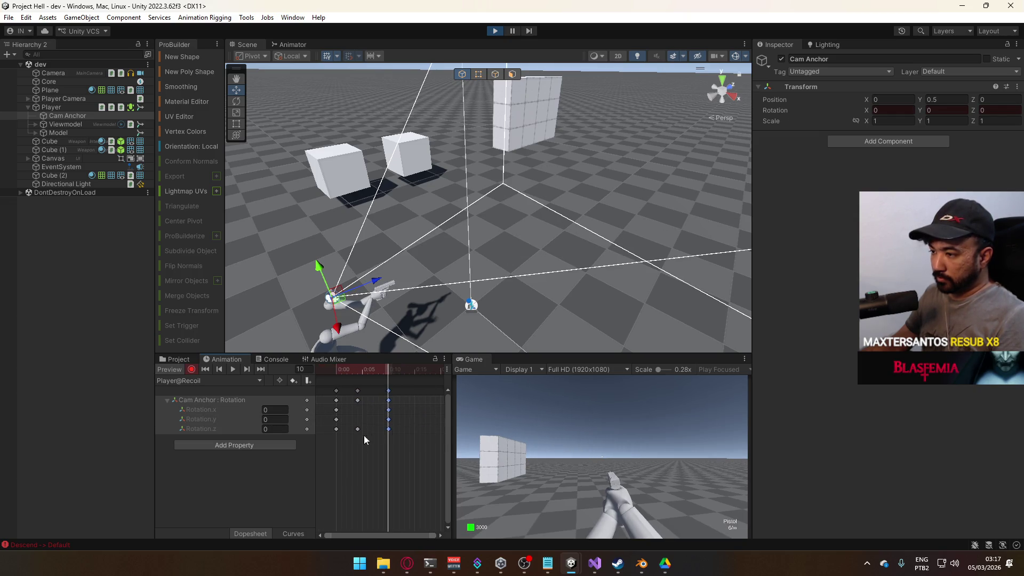
In Curves view, move the peak key to frame 3 and lower it to about 3.56
{"action": "left_click", "coordinate": [283, 535]}
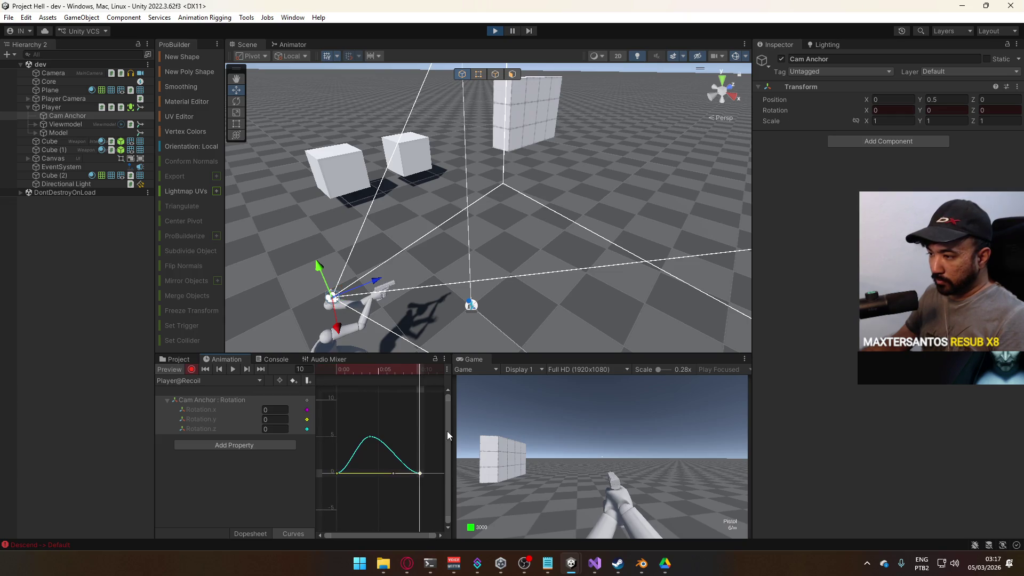
{"action": "left_click_drag", "start_coordinate": [370, 436], "coordinate": [360, 436]}
{"action": "left_click", "coordinate": [334, 475]}
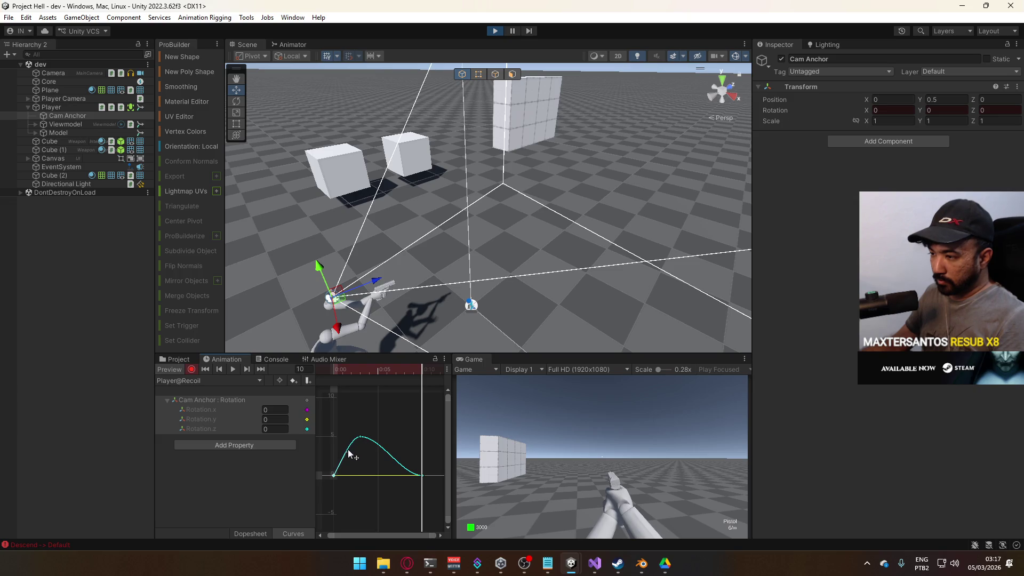
{"action": "left_click", "coordinate": [363, 439]}
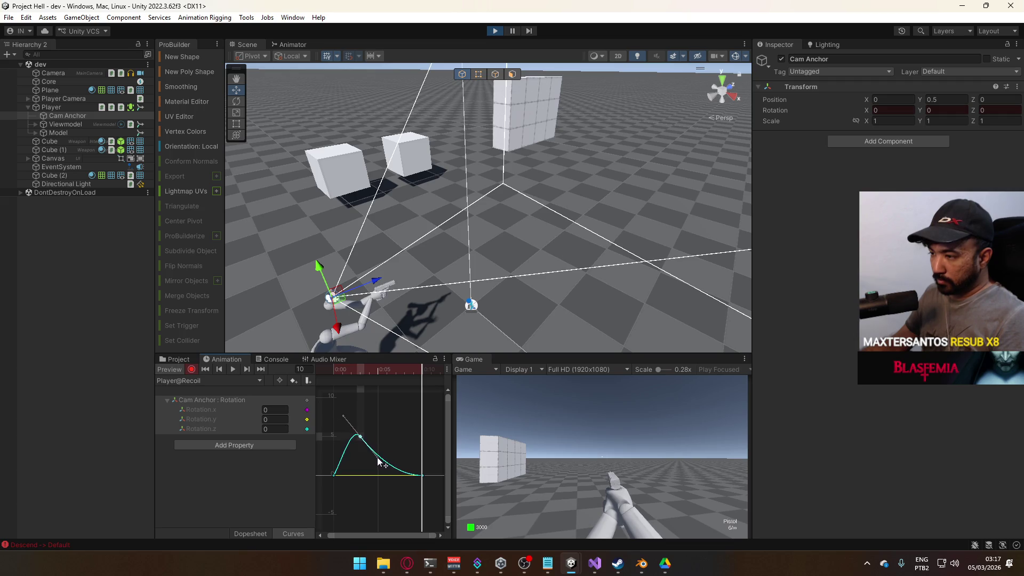
{"action": "left_click_drag", "start_coordinate": [359, 439], "coordinate": [358, 449]}
{"action": "mouse_move", "coordinate": [379, 365]}
{"action": "left_mouse_down"}
{"action": "mouse_move", "coordinate": [330, 374]}
{"action": "mouse_move", "coordinate": [419, 382]}
{"action": "left_mouse_up"}
{"action": "key", "text": "space"}
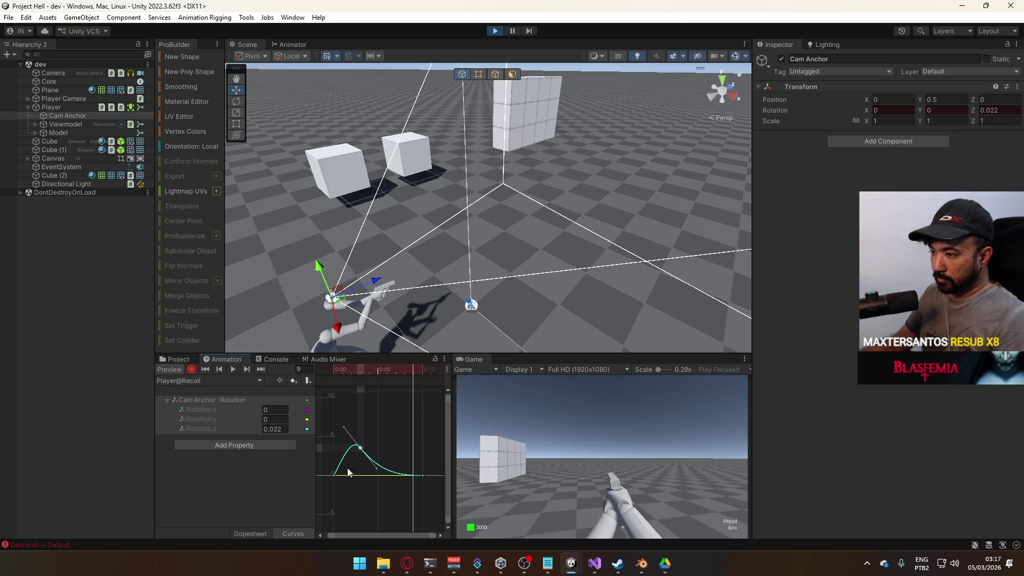
Set the frame-3 peak Rotation.z to 2 and flatten its tangent for a gentler settle
{"action": "left_click", "coordinate": [362, 367]}
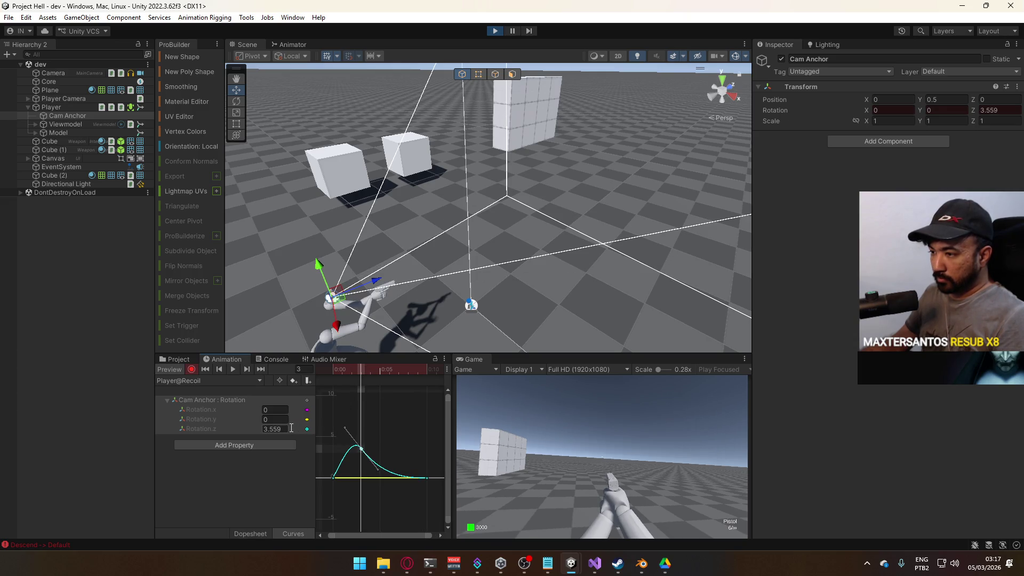
{"action": "type", "text": "2"}
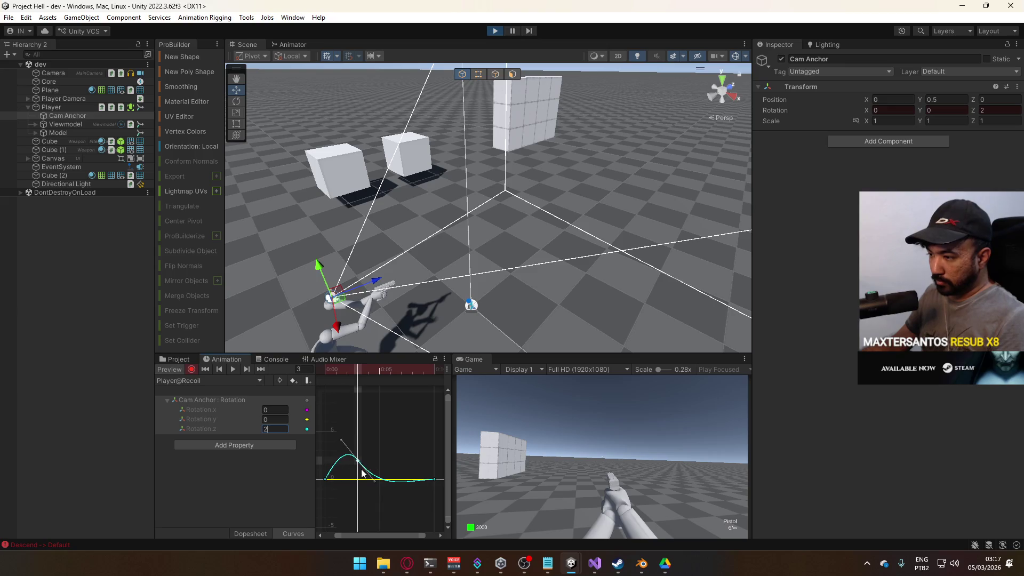
{"action": "left_click_drag", "start_coordinate": [374, 483], "coordinate": [380, 476]}
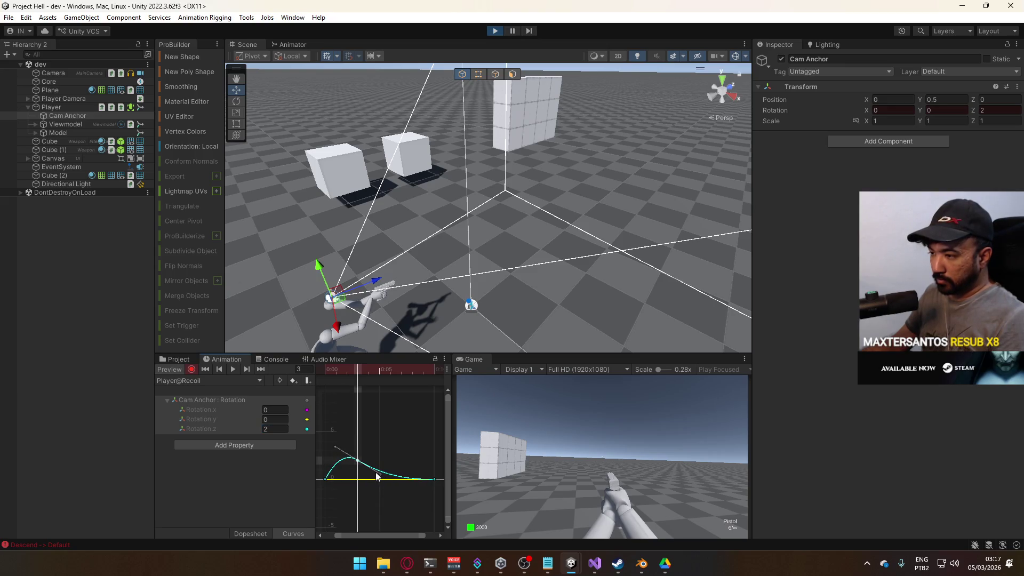
{"action": "left_click", "coordinate": [325, 478]}
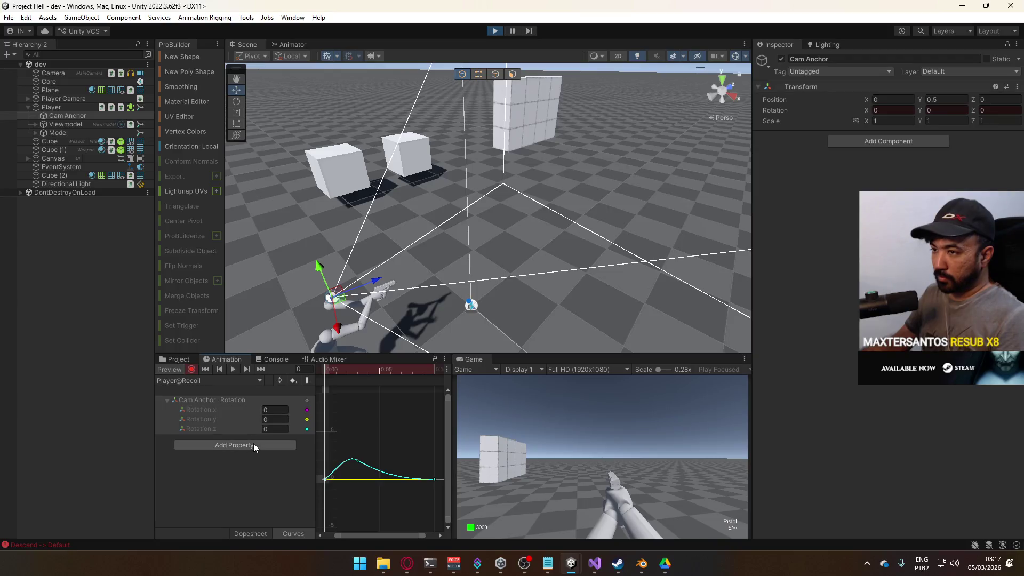
Add a Cam Anchor Transform Position track to the Recoil clip
{"action": "left_click", "coordinate": [254, 444]}
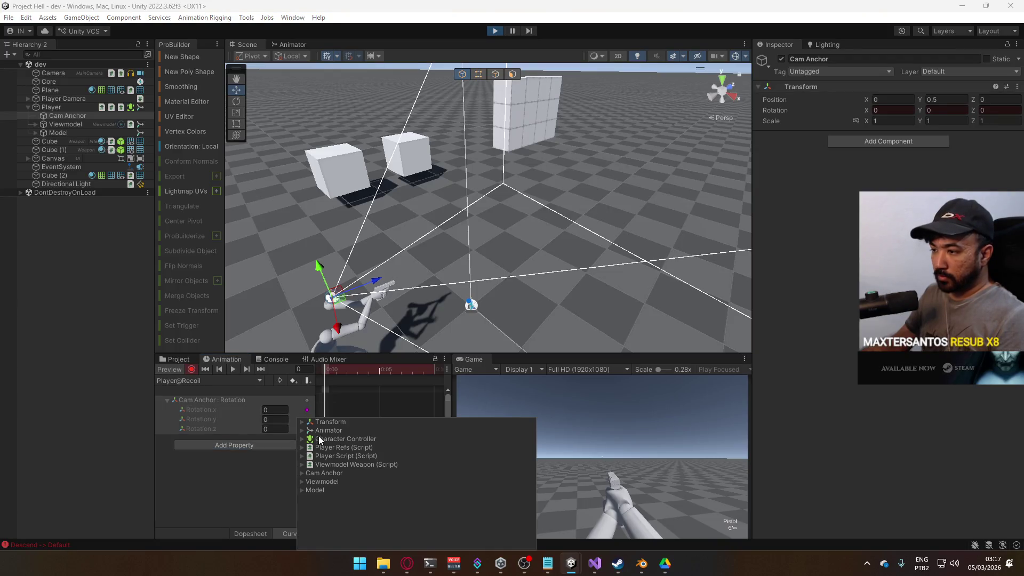
{"action": "left_click", "coordinate": [250, 459]}
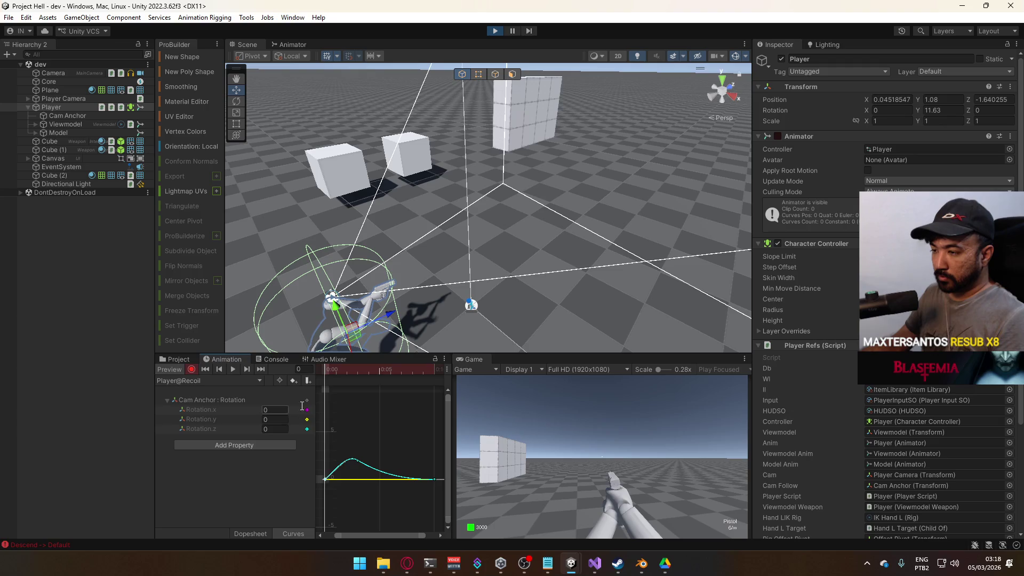
{"action": "left_click", "coordinate": [264, 447]}
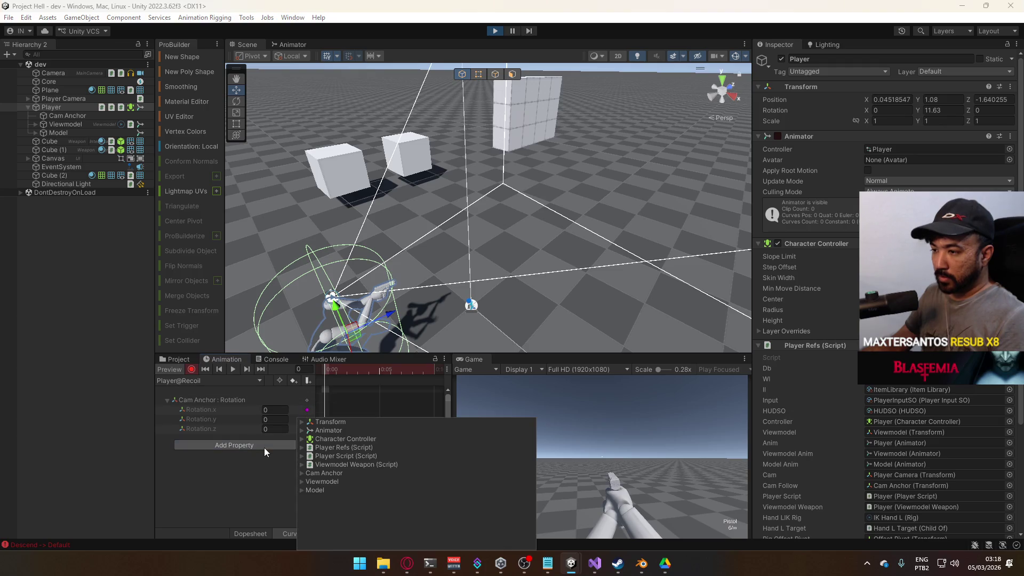
{"action": "left_click", "coordinate": [302, 474]}
{"action": "left_click", "coordinate": [330, 490]}
{"action": "left_click", "coordinate": [335, 499]}
{"action": "left_click", "coordinate": [531, 498]}
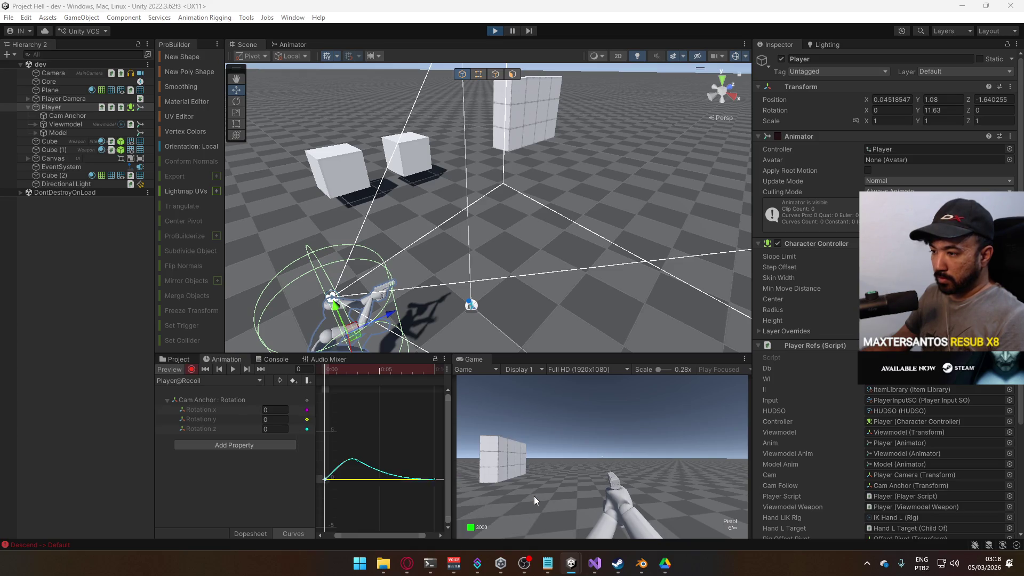
{"action": "left_click", "coordinate": [167, 400]}
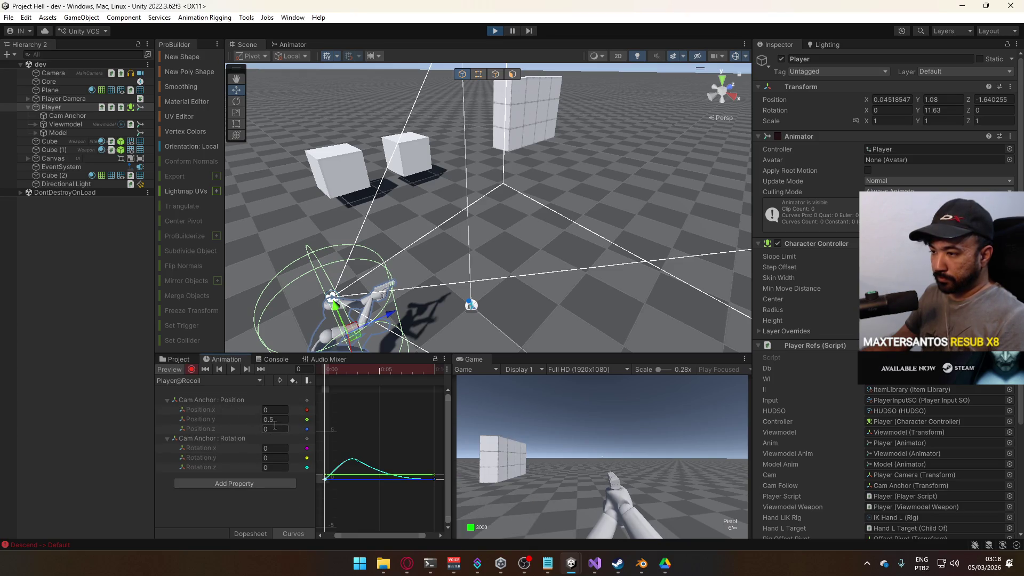
Delete the Position.x and Position.y keys, leaving Position.z at 0
{"action": "right_click", "coordinate": [309, 434]}
{"action": "left_click", "coordinate": [365, 417]}
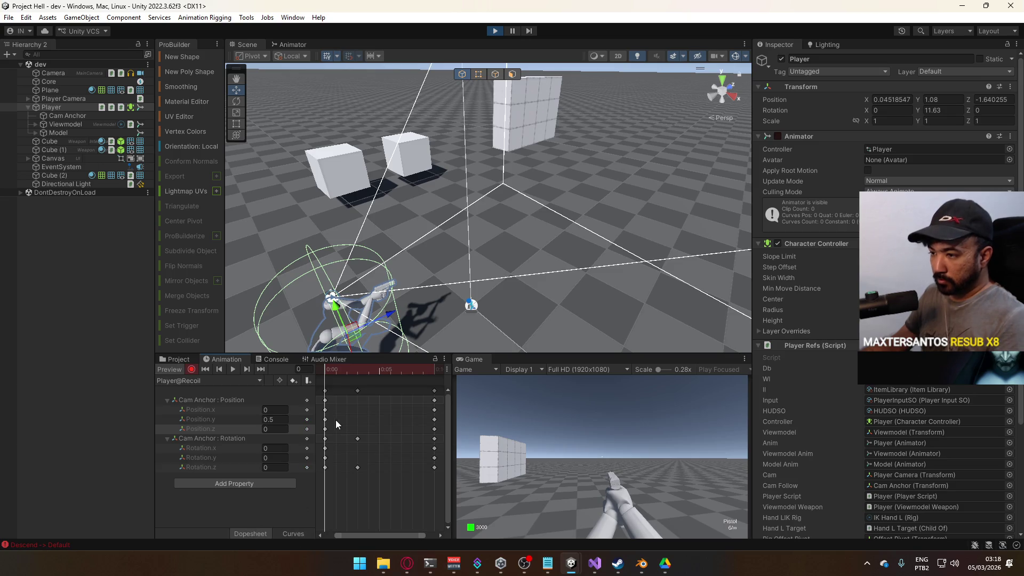
{"action": "left_click_drag", "start_coordinate": [438, 418], "coordinate": [340, 408]}
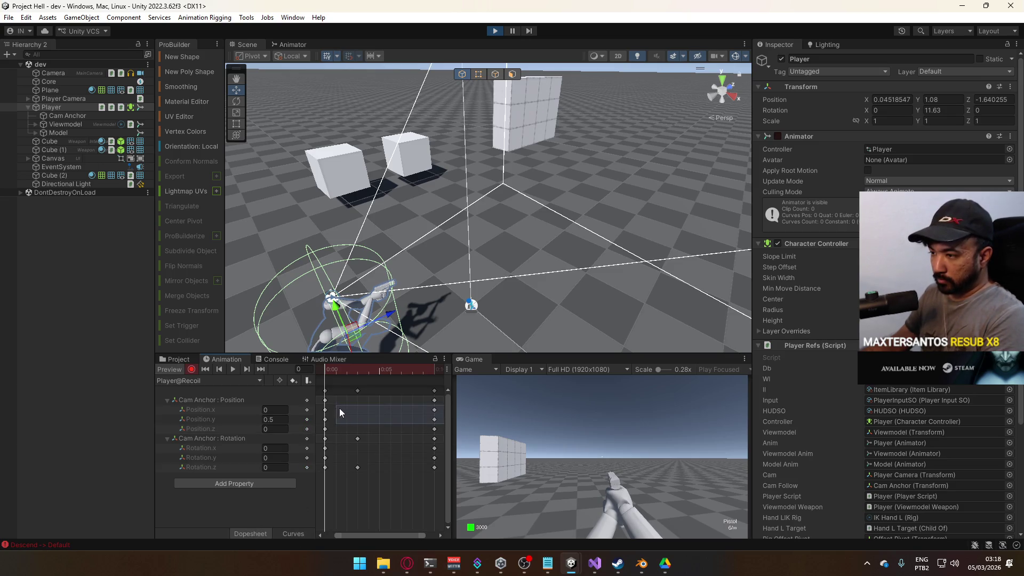
{"action": "key", "text": "Delete"}
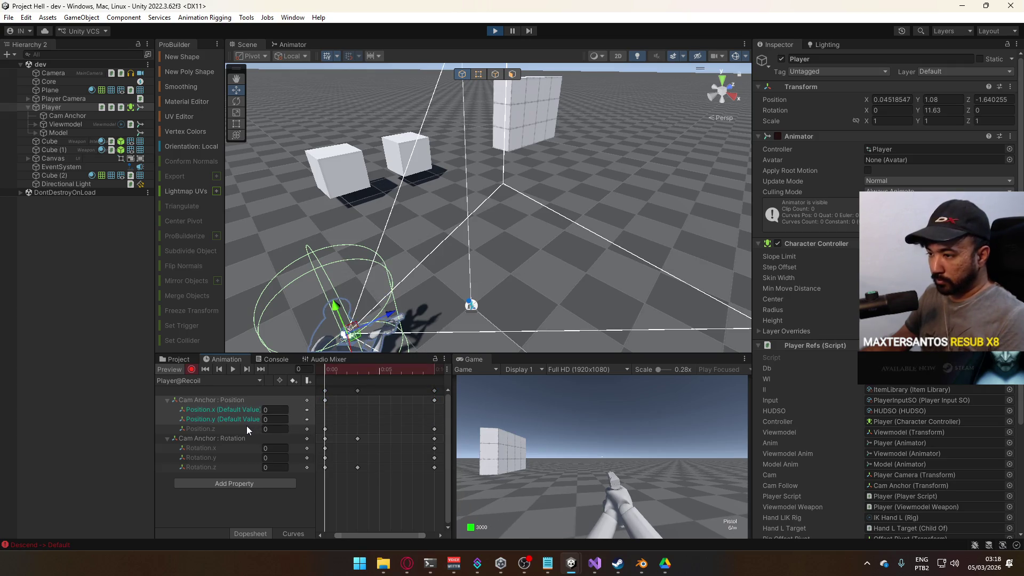
{"action": "left_click_drag", "start_coordinate": [257, 431], "coordinate": [248, 430]}
{"action": "key", "text": "ctrl+z"}
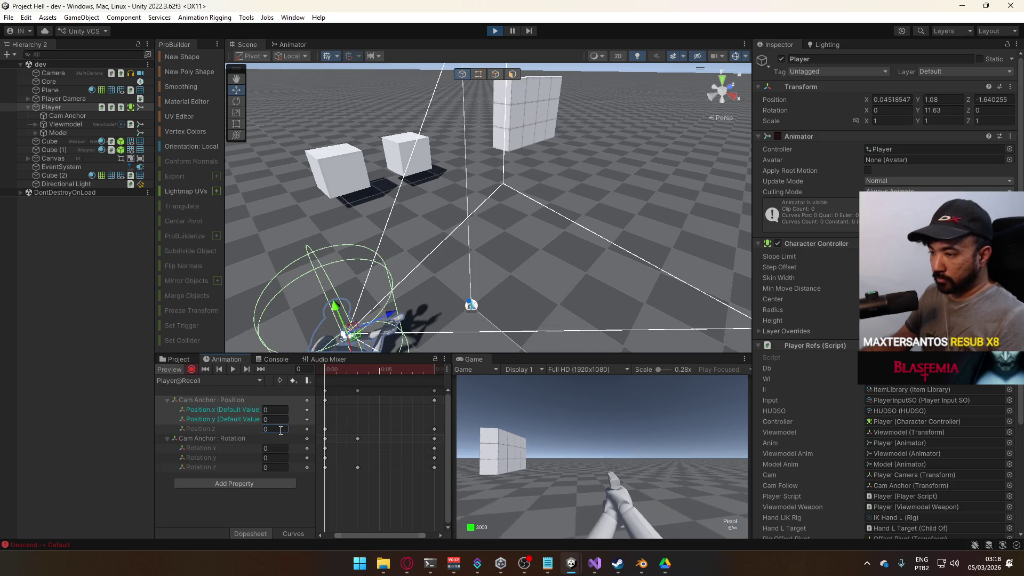
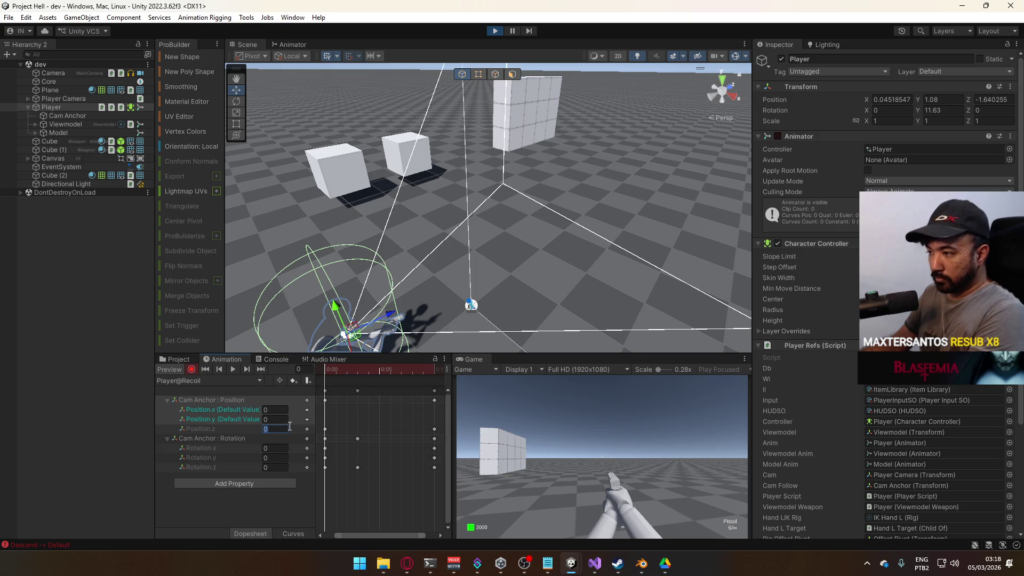
Delete the Cam Anchor Position tracks from the Player@Recoil clip
{"action": "left_click", "coordinate": [228, 424]}
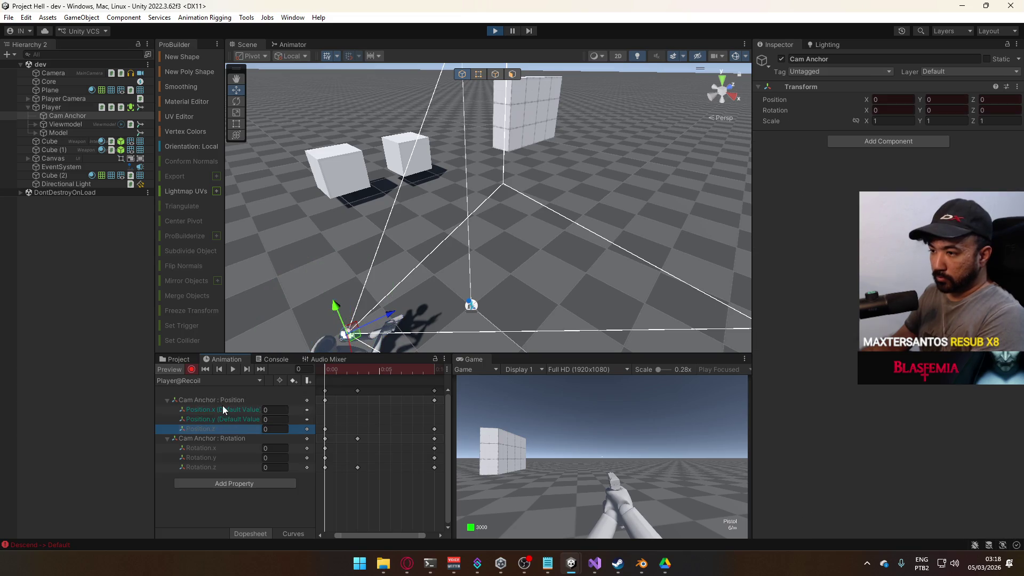
{"action": "left_click", "coordinate": [219, 401]}
{"action": "key", "text": "Delete"}
Scrub and loop-play the clip preview to check the Cam Anchor Z tilt
{"action": "mouse_move", "coordinate": [327, 380]}
{"action": "left_mouse_down"}
{"action": "mouse_move", "coordinate": [431, 385]}
{"action": "mouse_move", "coordinate": [325, 391]}
{"action": "left_mouse_up"}
{"action": "key", "text": "space"}
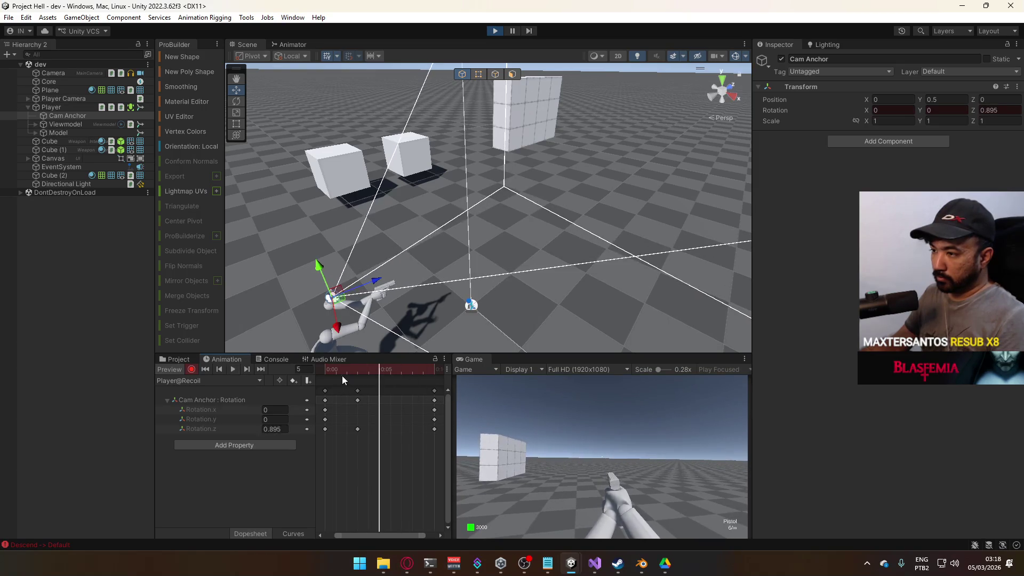
{"action": "mouse_move", "coordinate": [326, 372]}
{"action": "left_mouse_down"}
{"action": "mouse_move", "coordinate": [398, 375]}
{"action": "mouse_move", "coordinate": [330, 378]}
{"action": "mouse_move", "coordinate": [364, 393]}
{"action": "mouse_move", "coordinate": [347, 392]}
{"action": "left_mouse_up"}
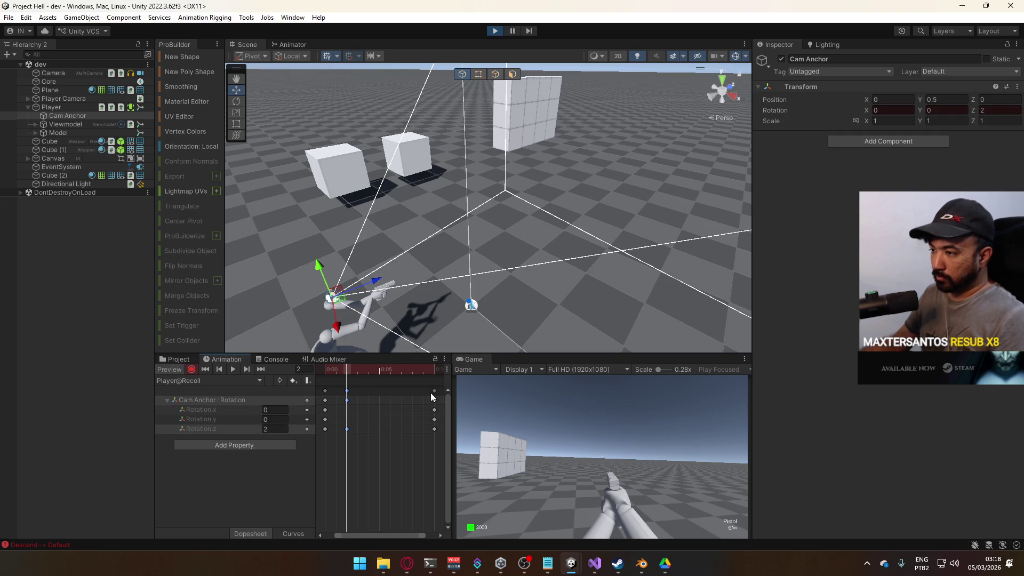
Drag the clip's final keyframes earlier to shorten Player@Recoil, then turn off the preview
{"action": "left_click", "coordinate": [435, 398]}
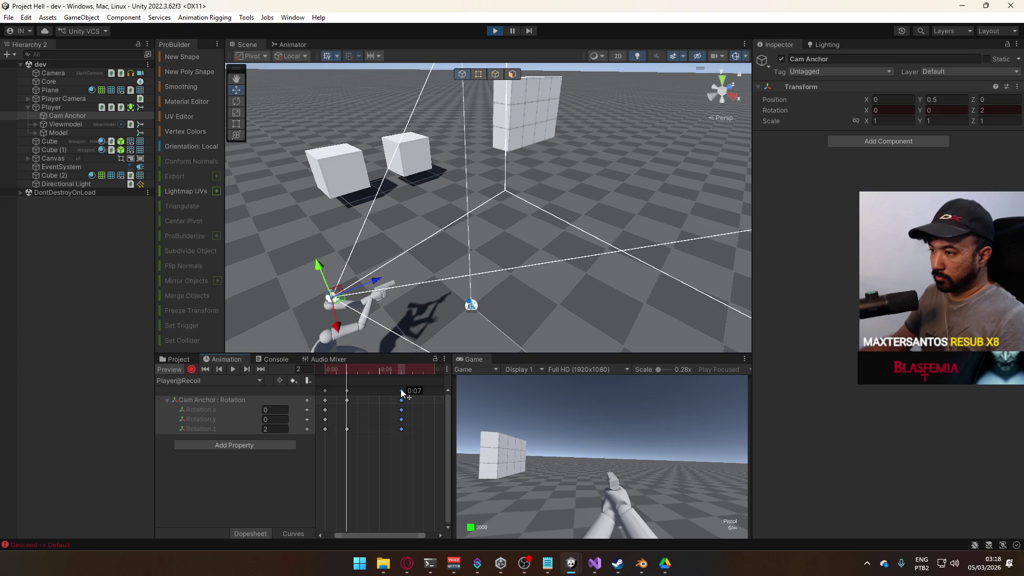
{"action": "mouse_move", "coordinate": [350, 369]}
{"action": "left_mouse_down"}
{"action": "mouse_move", "coordinate": [399, 378]}
{"action": "mouse_move", "coordinate": [328, 379]}
{"action": "left_mouse_up"}
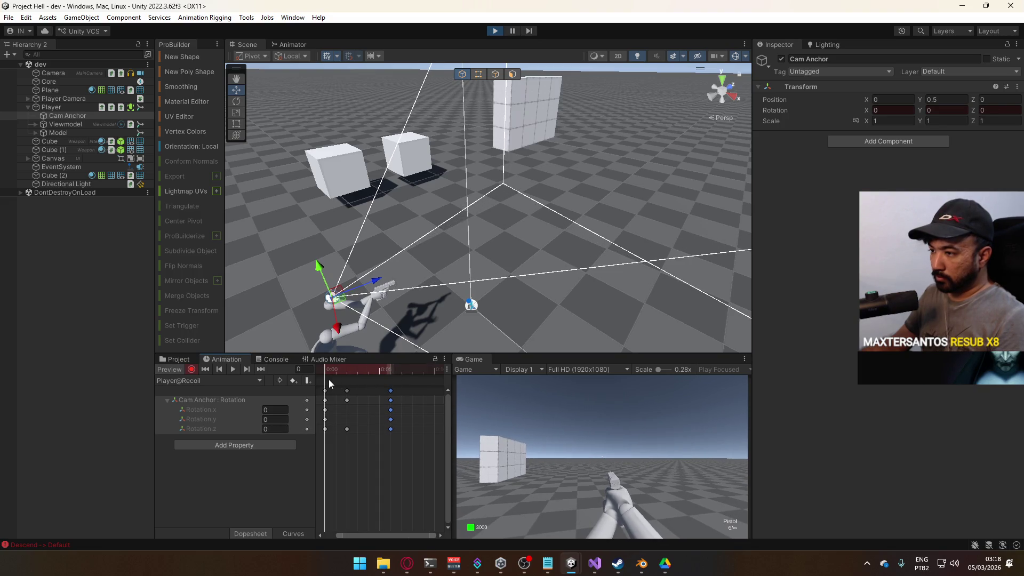
{"action": "left_click", "coordinate": [173, 370]}
Test-fire and reload the pistol in Play mode with the Player selected
{"action": "left_click", "coordinate": [590, 475]}
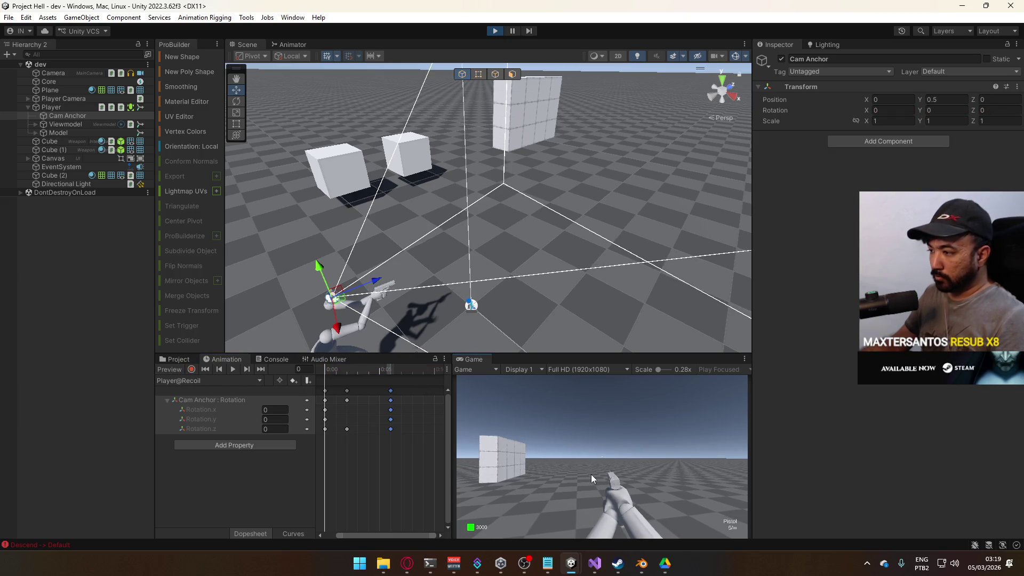
{"action": "left_click", "coordinate": [591, 474]}
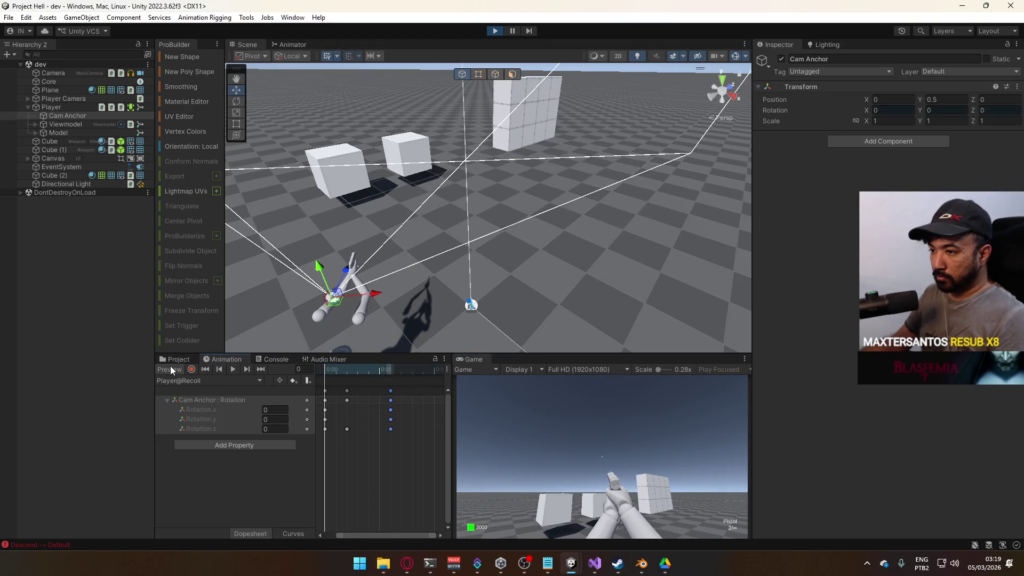
{"action": "left_click", "coordinate": [568, 444]}
{"action": "left_click", "coordinate": [261, 478]}
{"action": "left_click", "coordinate": [556, 463]}
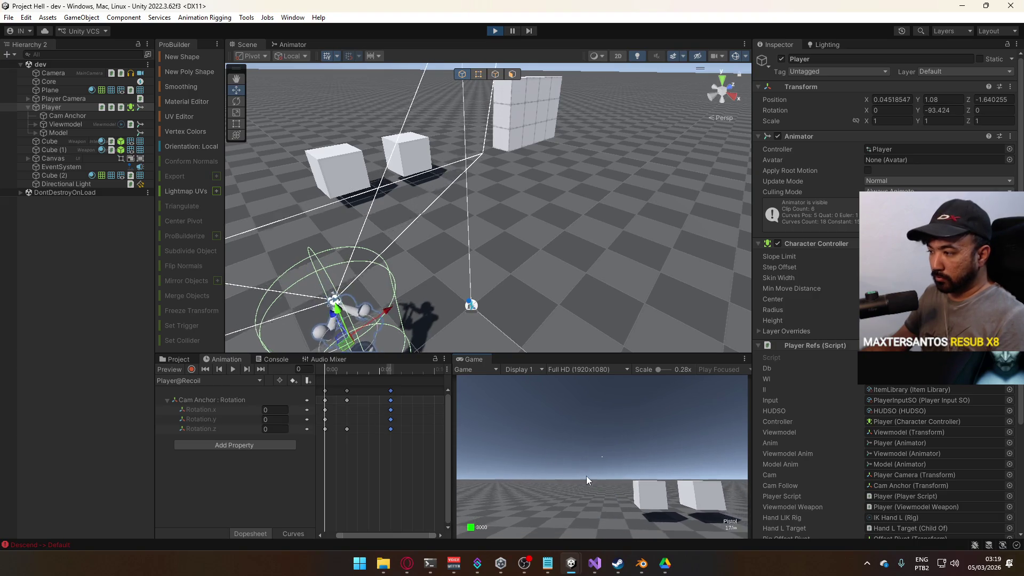
{"action": "key", "text": "s+d"}
{"action": "left_click", "coordinate": [583, 473]}
{"action": "left_click", "coordinate": [581, 472]}
{"action": "left_click", "coordinate": [581, 472]}
{"action": "left_click", "coordinate": [581, 472]}
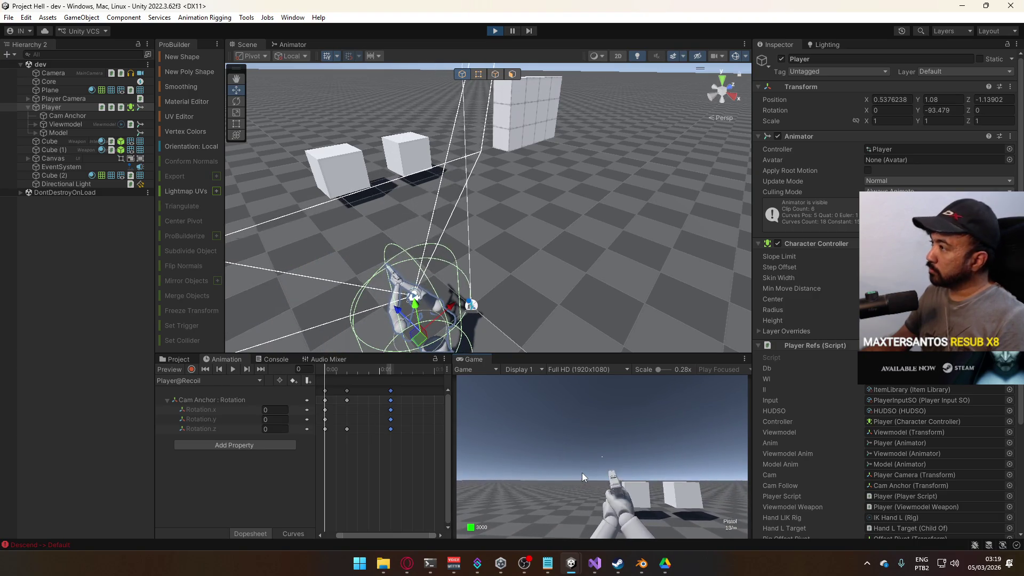
{"action": "key", "text": "super"}
Select Cam Anchor and fire repeatedly to watch the camera tilt
{"action": "left_click", "coordinate": [113, 115]}
{"action": "left_click", "coordinate": [587, 454]}
{"action": "left_click", "coordinate": [587, 454]}
{"action": "left_click", "coordinate": [587, 453]}
{"action": "left_click", "coordinate": [586, 453]}
{"action": "left_click", "coordinate": [587, 453]}
{"action": "key", "text": "super"}
{"action": "left_click", "coordinate": [366, 408]}
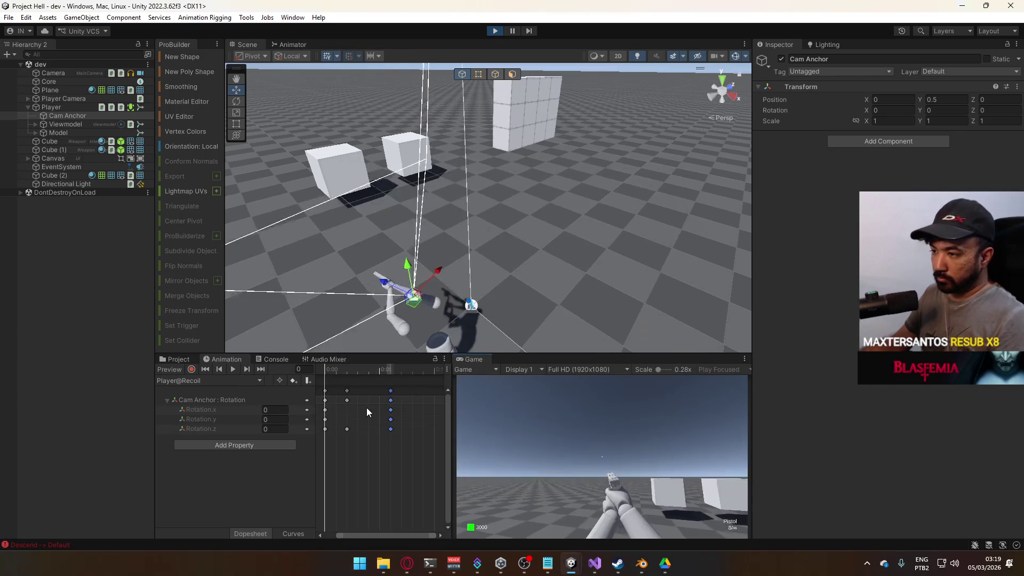
Move the middle Rotation.z keyframe from 0:02 to 0:03 and test-fire
{"action": "left_click", "coordinate": [392, 389]}
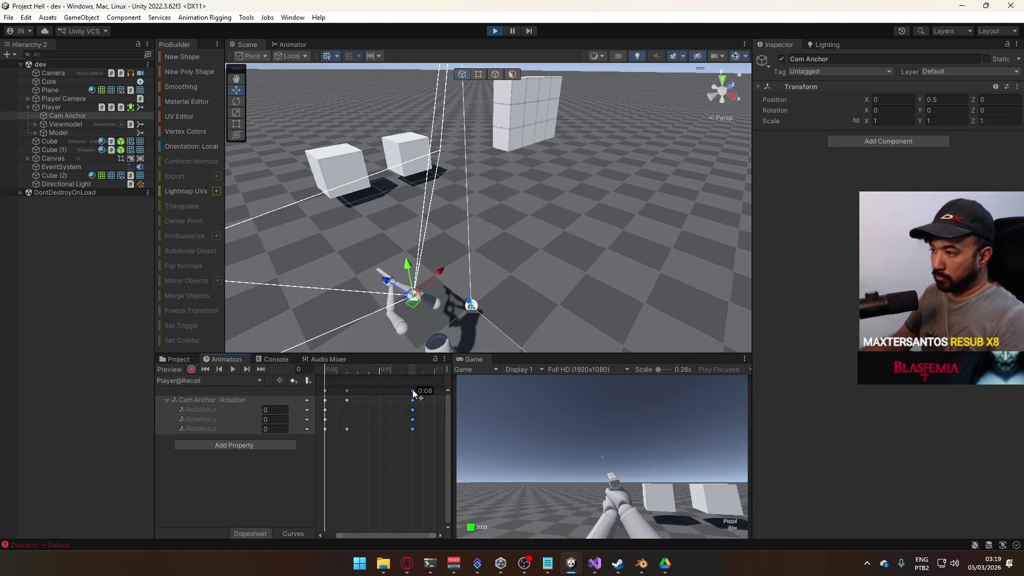
{"action": "left_click_drag", "start_coordinate": [346, 391], "coordinate": [357, 390]}
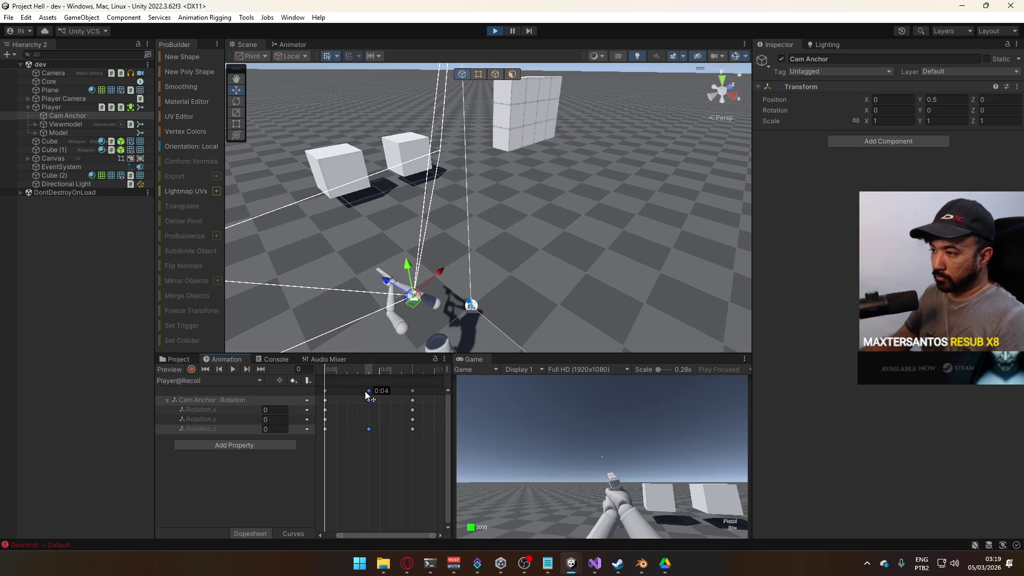
{"action": "left_click", "coordinate": [562, 449]}
{"action": "left_click", "coordinate": [562, 450]}
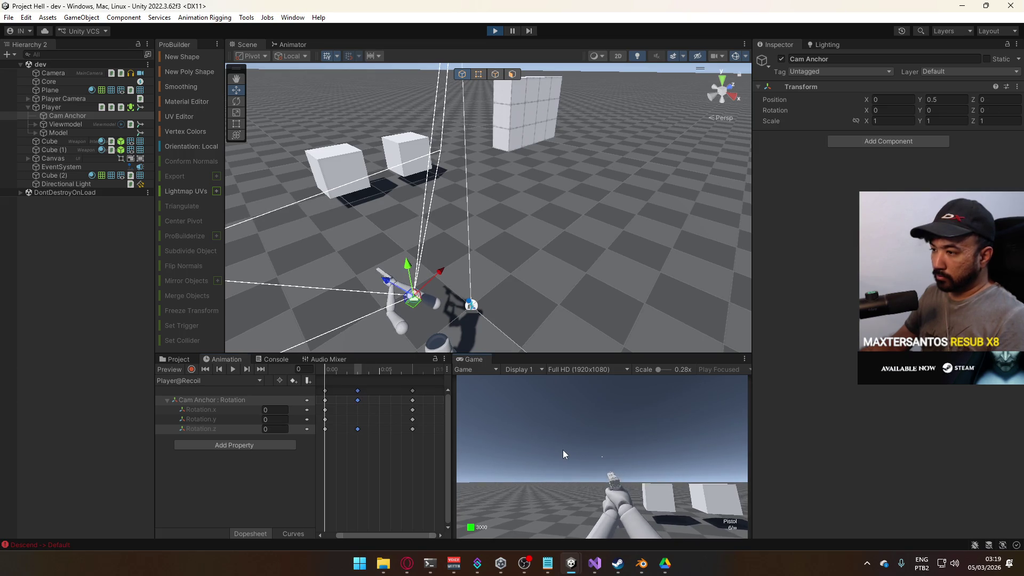
{"action": "key", "text": "super"}
{"action": "key", "text": "super"}
Set the Rotation.z value at the frame-3 peak keyframe to 4
{"action": "left_click", "coordinate": [357, 379]}
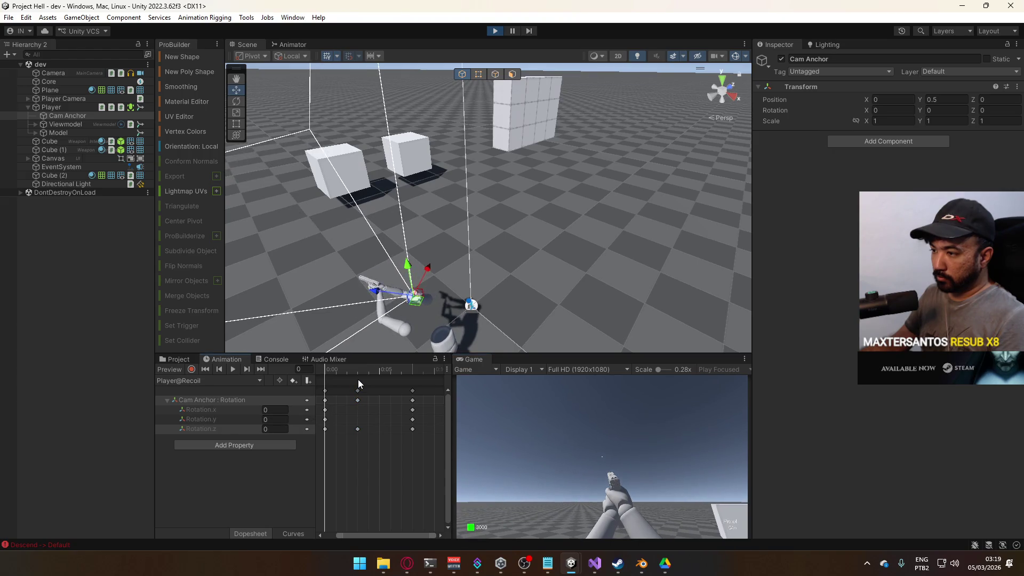
{"action": "left_click", "coordinate": [274, 429]}
{"action": "type", "text": "2"}
{"action": "key", "text": "Return"}
{"action": "type", "text": "4"}
{"action": "key", "text": "Return"}
{"action": "left_click", "coordinate": [288, 534]}
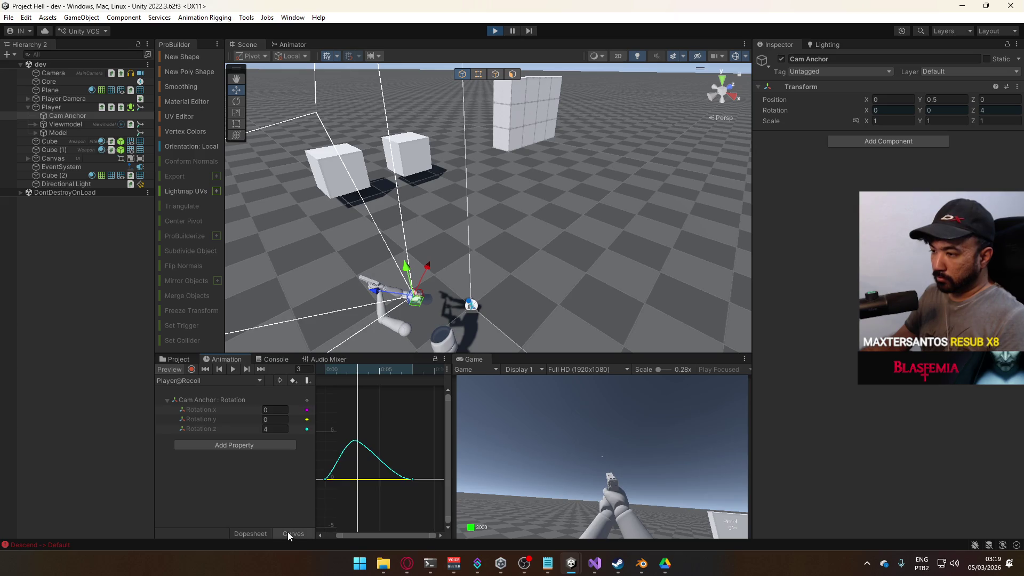
Walk toward the wall, fire the pistol repeatedly and reload to test the stronger tilt
{"action": "left_click", "coordinate": [597, 453]}
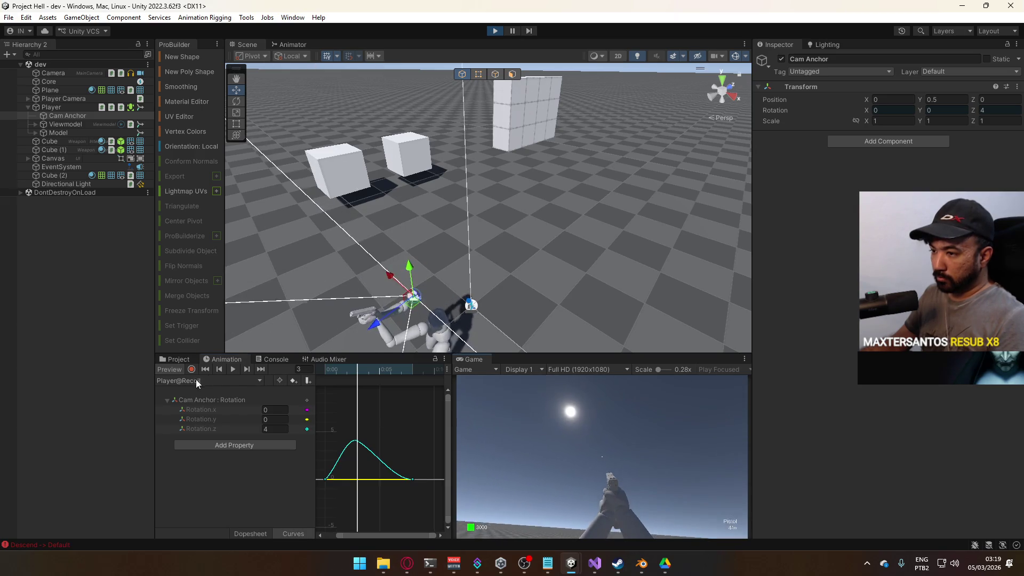
{"action": "key", "text": "super"}
{"action": "left_click", "coordinate": [596, 456]}
{"action": "left_click", "coordinate": [596, 456]}
{"action": "left_click", "coordinate": [596, 455]}
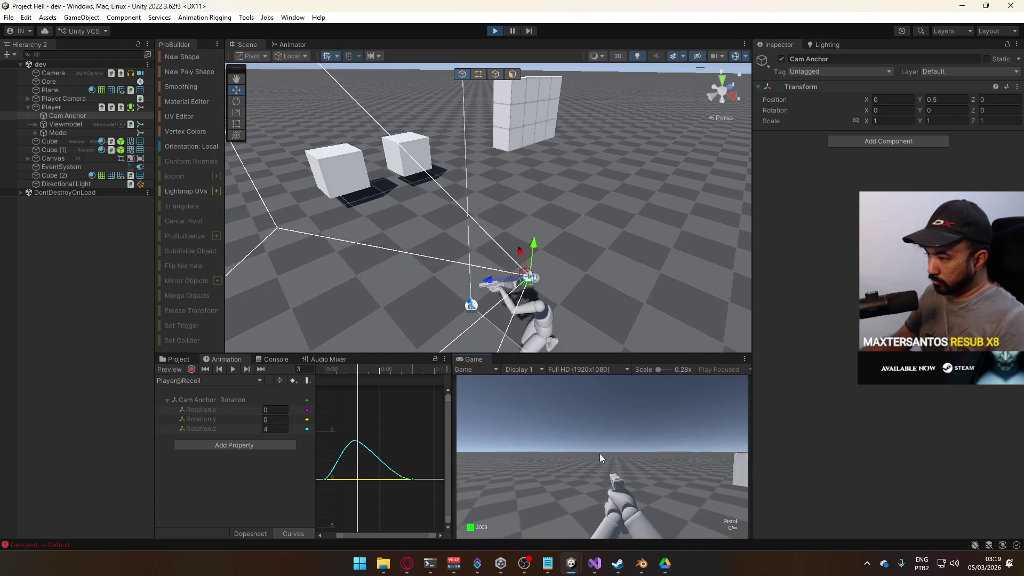
{"action": "key", "text": "super"}
{"action": "key", "text": "super"}
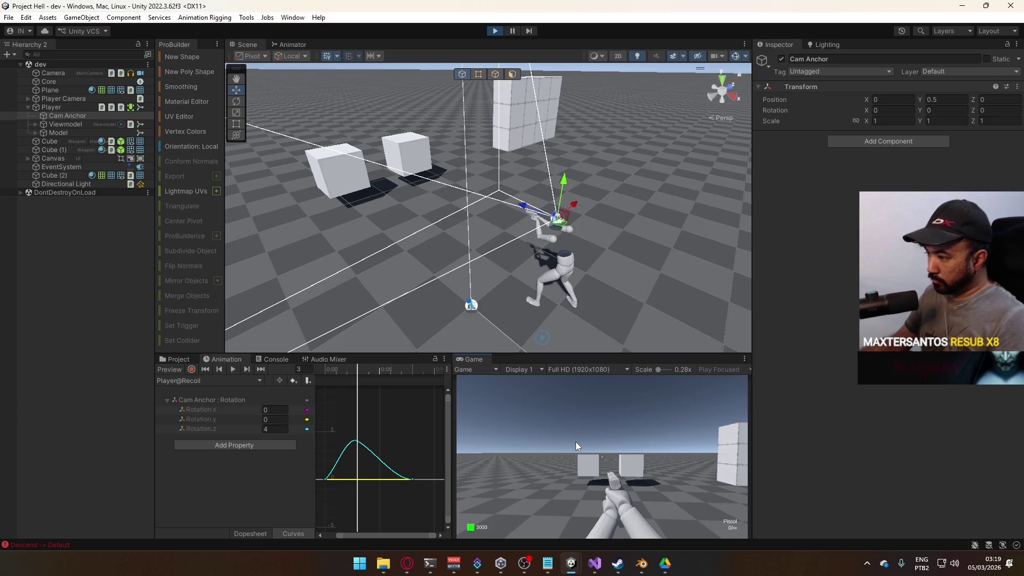
{"action": "key", "text": "w"}
{"action": "key", "text": "super"}
{"action": "key", "text": "super"}
{"action": "key", "text": "w"}
{"action": "left_click", "coordinate": [609, 441]}
{"action": "left_click", "coordinate": [609, 441]}
{"action": "left_click", "coordinate": [609, 442]}
{"action": "key", "text": "r"}
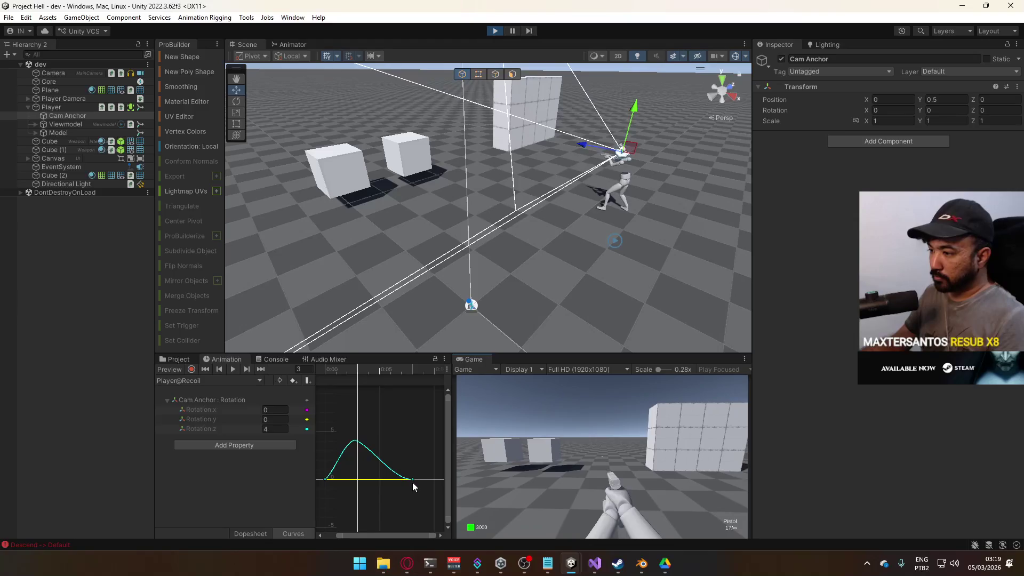
Drag the Z rotation peak key left to about 0:02, test-fire, and stop Play mode
{"action": "left_click", "coordinate": [357, 442]}
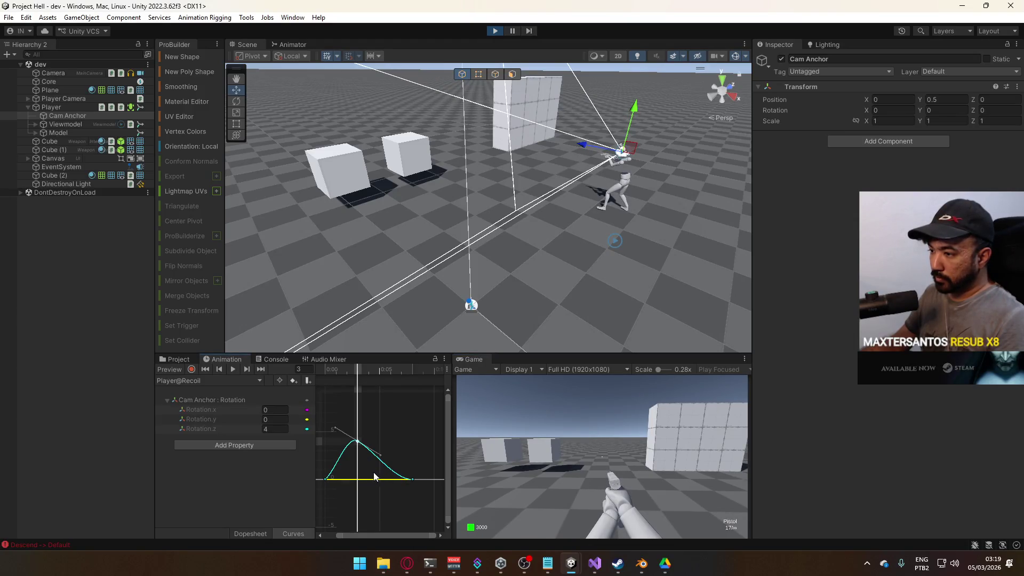
{"action": "left_click_drag", "start_coordinate": [354, 444], "coordinate": [352, 445]}
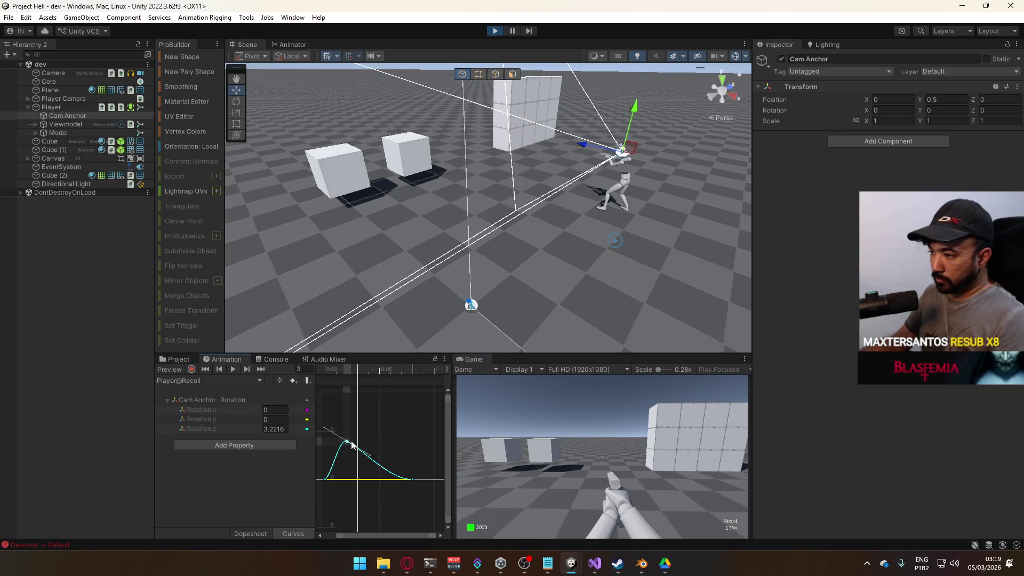
{"action": "left_click", "coordinate": [628, 458]}
{"action": "left_click", "coordinate": [628, 458]}
{"action": "left_click", "coordinate": [628, 458]}
{"action": "key", "text": "ctrl+p"}
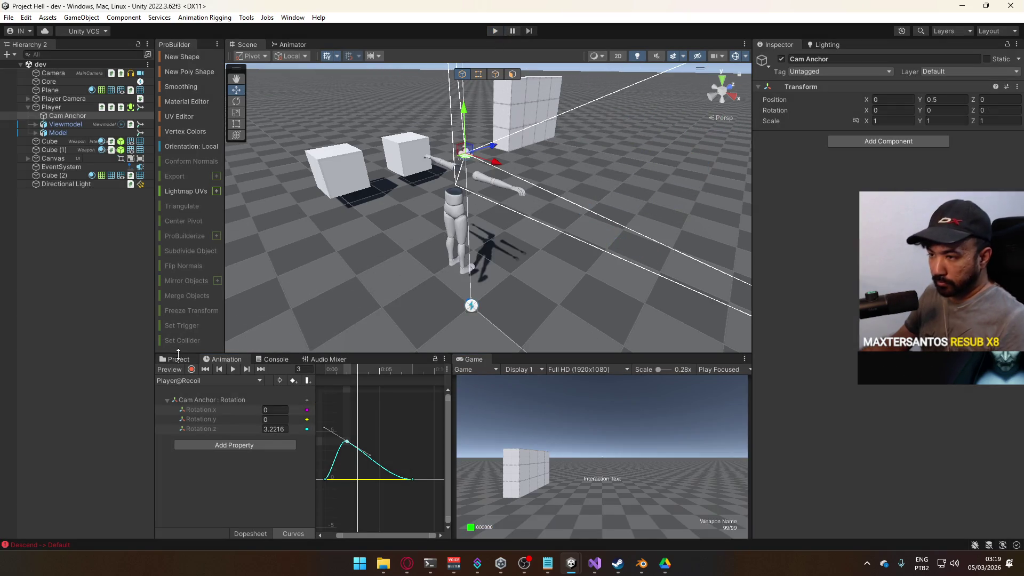
Rename the Player@Recoil clip in the Project window to Player@Recoil A
{"action": "left_click", "coordinate": [180, 360]}
{"action": "left_click", "coordinate": [327, 442]}
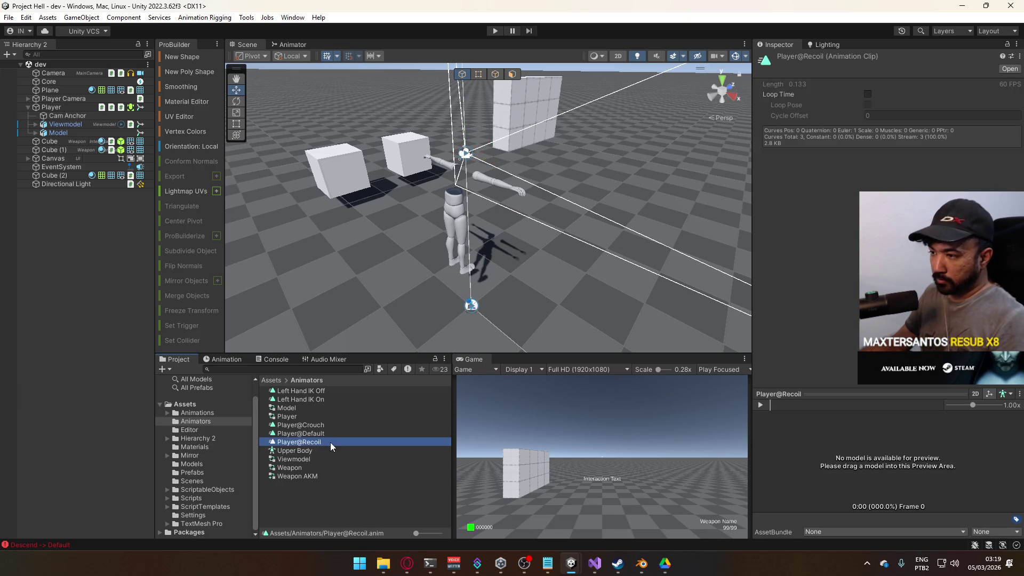
{"action": "key", "text": "F2"}
{"action": "type", "text": " A"}
{"action": "key", "text": "Return"}
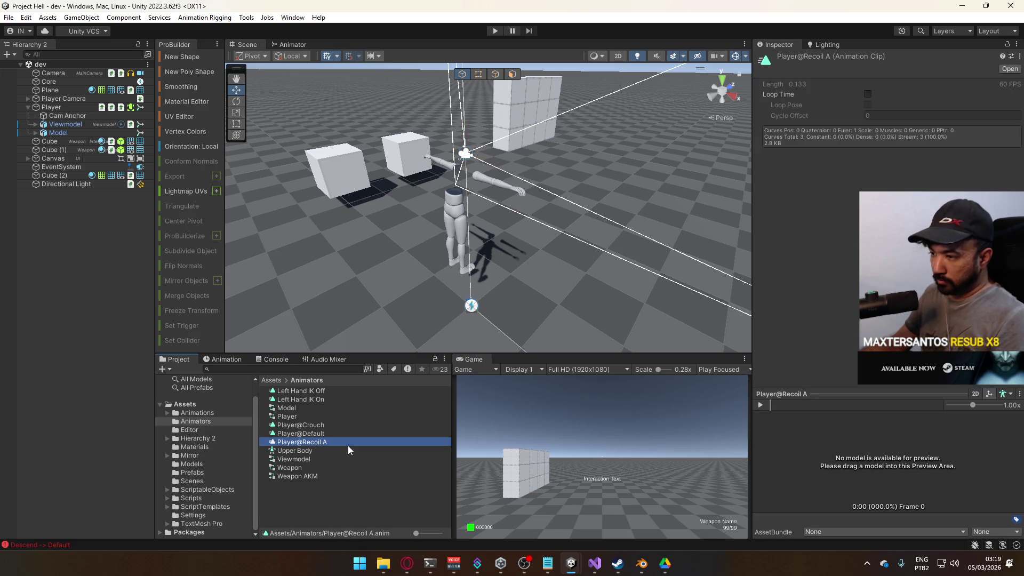
Duplicate the clip and name the copies Player@Recoil B and Player@Recoil C
{"action": "key", "text": "ctrl+d"}
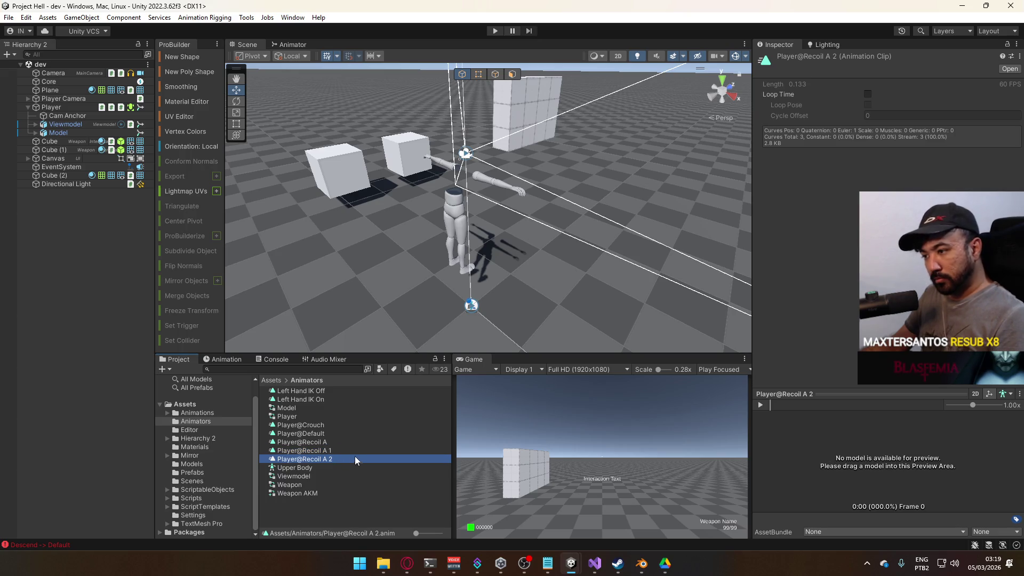
{"action": "left_click", "coordinate": [328, 450]}
{"action": "key", "text": "F2"}
{"action": "key", "text": "End"}
{"action": "key", "text": "BackSpace"}
{"action": "key", "text": "BackSpace"}
{"action": "key", "text": "BackSpace"}
{"action": "type", "text": "B"}
{"action": "key", "text": "Return"}
{"action": "left_click", "coordinate": [327, 450]}
{"action": "key", "text": "F2"}
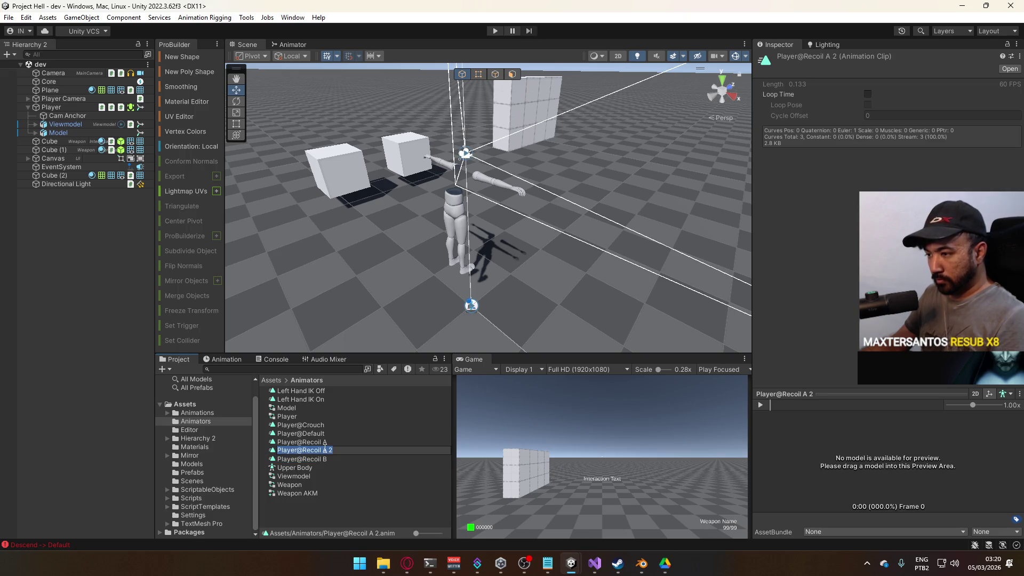
{"action": "type", "text": "C"}
{"action": "key", "text": "Return"}
Make one more copy named Player@Recoil D and bring the Recoil Layer graph into view
{"action": "key", "text": "ctrl+d"}
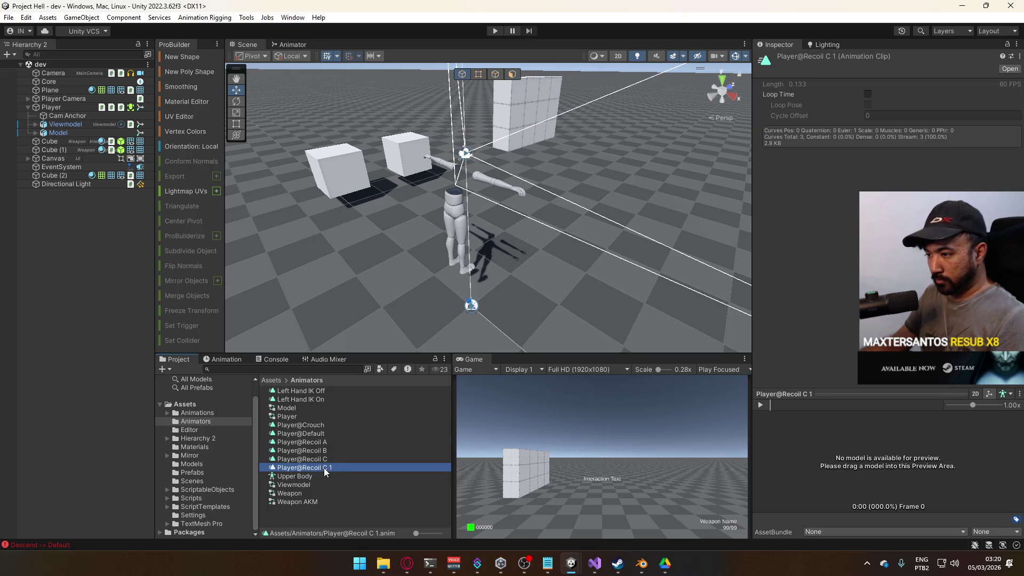
{"action": "key", "text": "F2"}
{"action": "key", "text": "End"}
{"action": "key", "text": "BackSpace"}
{"action": "key", "text": "BackSpace"}
{"action": "key", "text": "BackSpace"}
{"action": "type", "text": "D"}
{"action": "key", "text": "Return"}
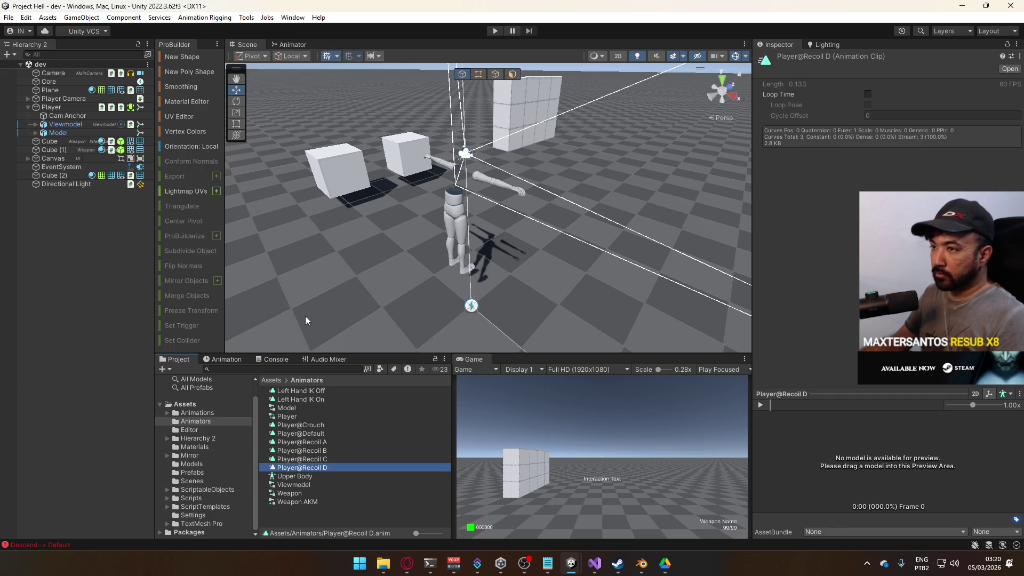
{"action": "left_click", "coordinate": [293, 44]}
{"action": "mouse_move", "coordinate": [422, 179]}
{"action": "left_mouse_down"}
{"action": "mouse_move", "coordinate": [456, 190]}
{"action": "mouse_move", "coordinate": [454, 225]}
{"action": "mouse_move", "coordinate": [420, 223]}
{"action": "left_mouse_up"}
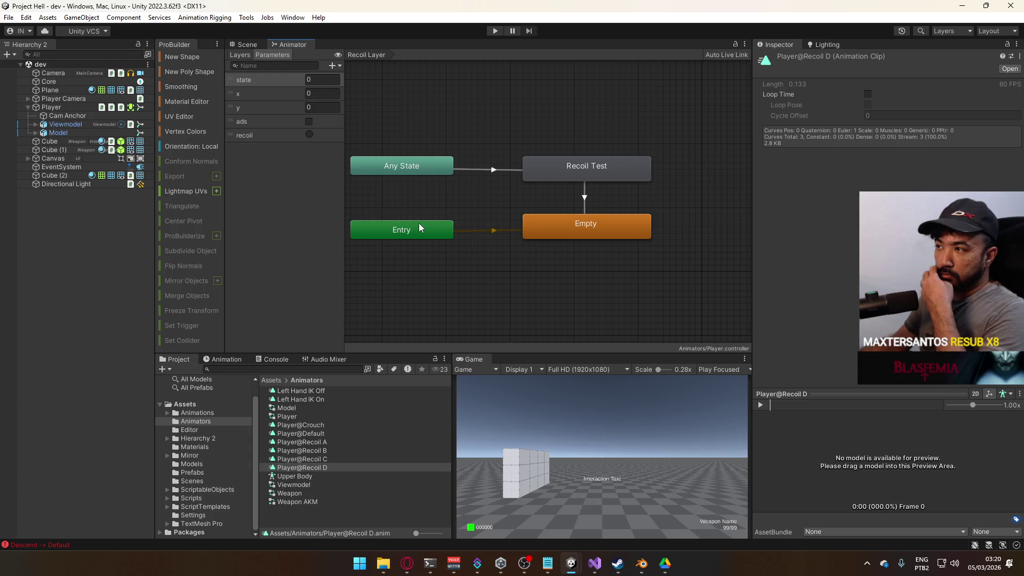
Inspect the Recoil Test state and its Any State transition, then switch to the YouTube browser
{"action": "left_click", "coordinate": [557, 168]}
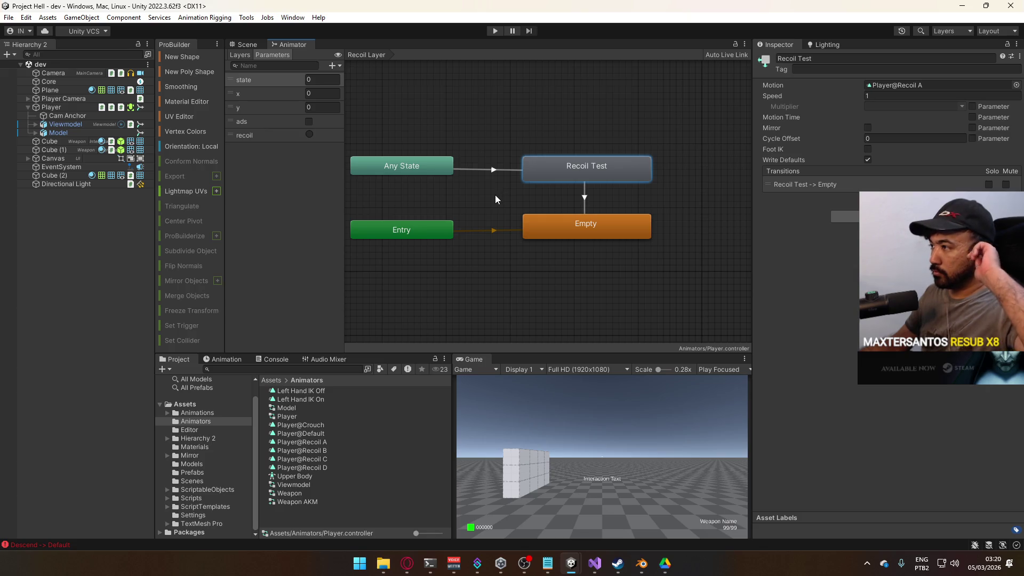
{"action": "left_click", "coordinate": [499, 170]}
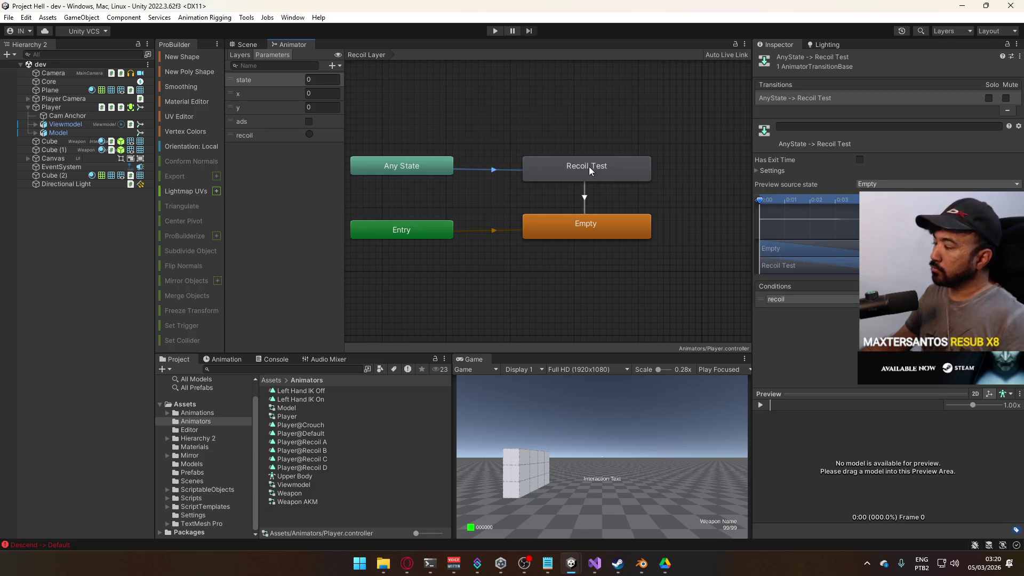
{"action": "mouse_move", "coordinate": [565, 139]}
{"action": "left_mouse_down"}
{"action": "mouse_move", "coordinate": [587, 195]}
{"action": "mouse_move", "coordinate": [566, 182]}
{"action": "left_mouse_up"}
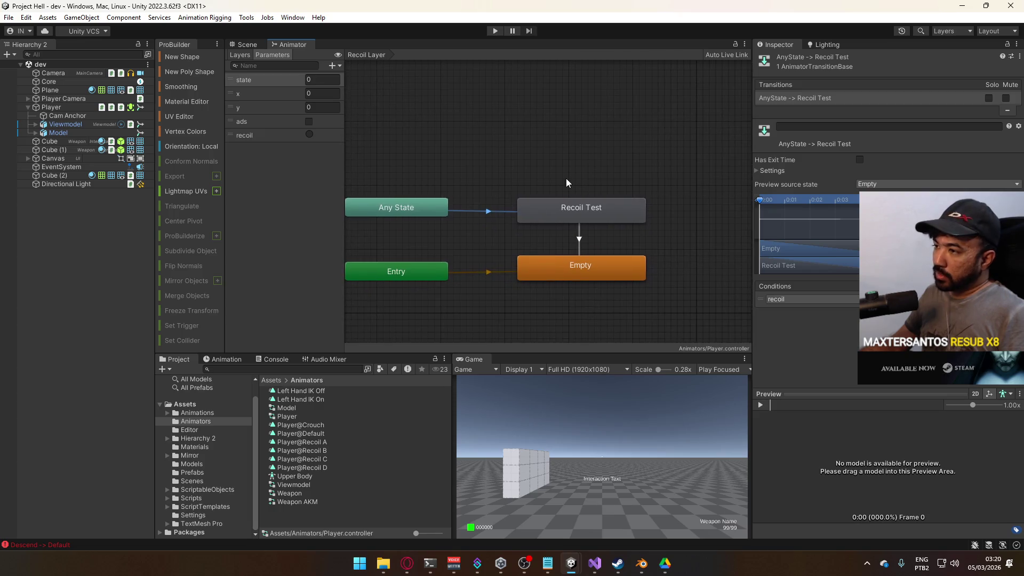
{"action": "left_click", "coordinate": [408, 564]}
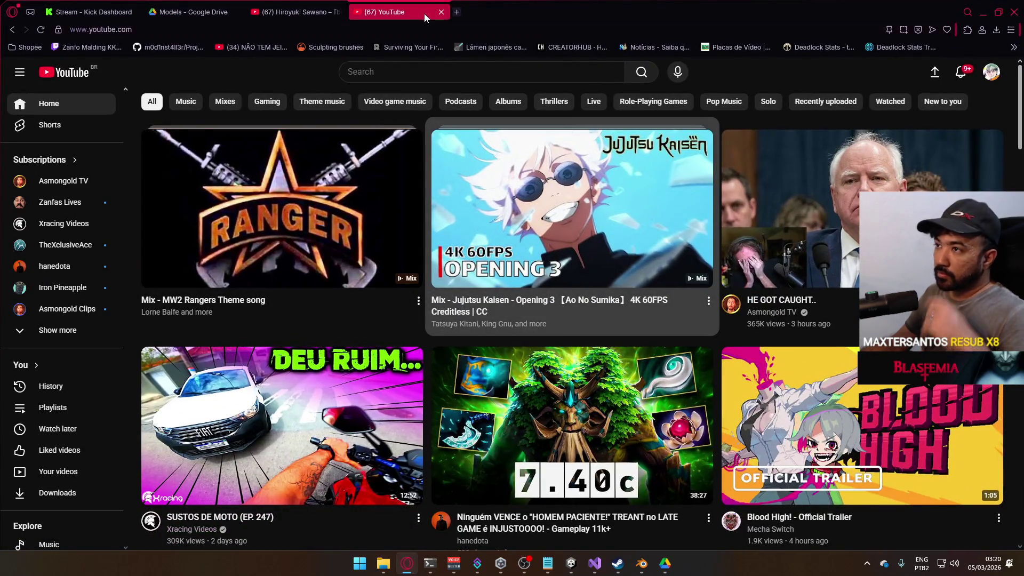
Return to the bloom THEME video, continue watching, cancel autoplay and restart it
{"action": "left_click", "coordinate": [440, 13]}
{"action": "left_click", "coordinate": [560, 325]}
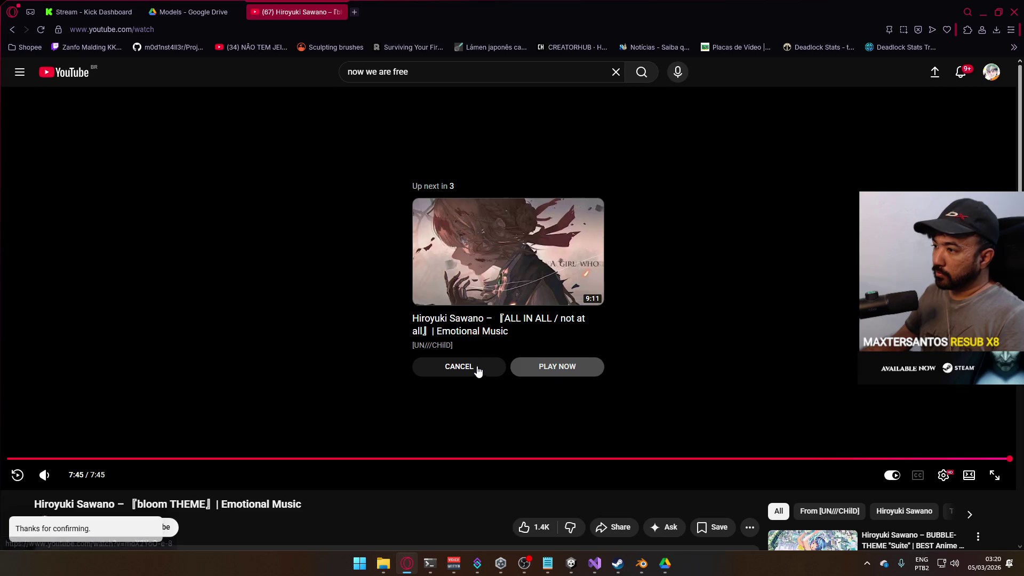
{"action": "left_click", "coordinate": [478, 369]}
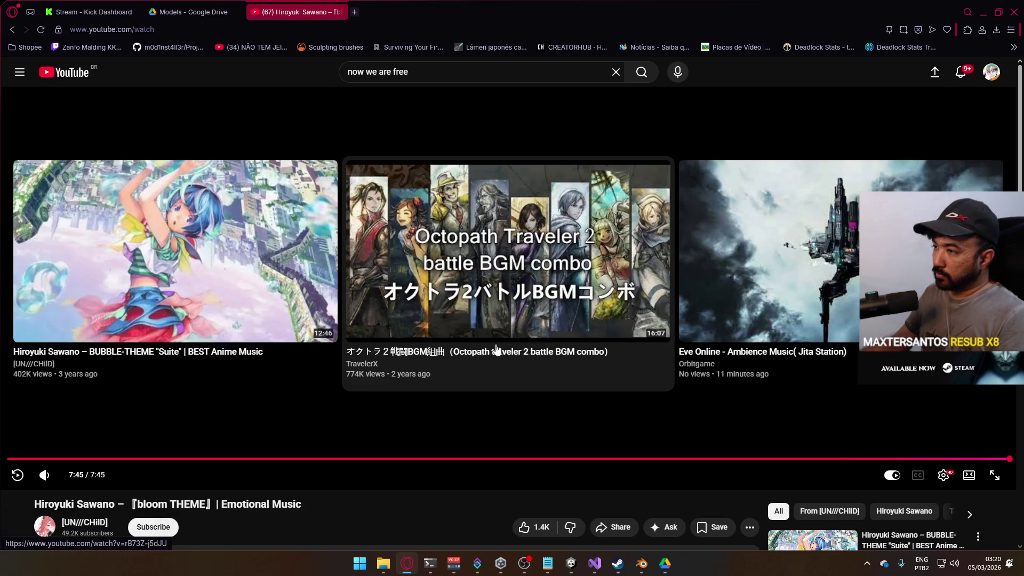
{"action": "key", "text": "k"}
{"action": "scroll", "coordinate": [578, 350], "scroll_direction": "down", "scroll_amount": 4}
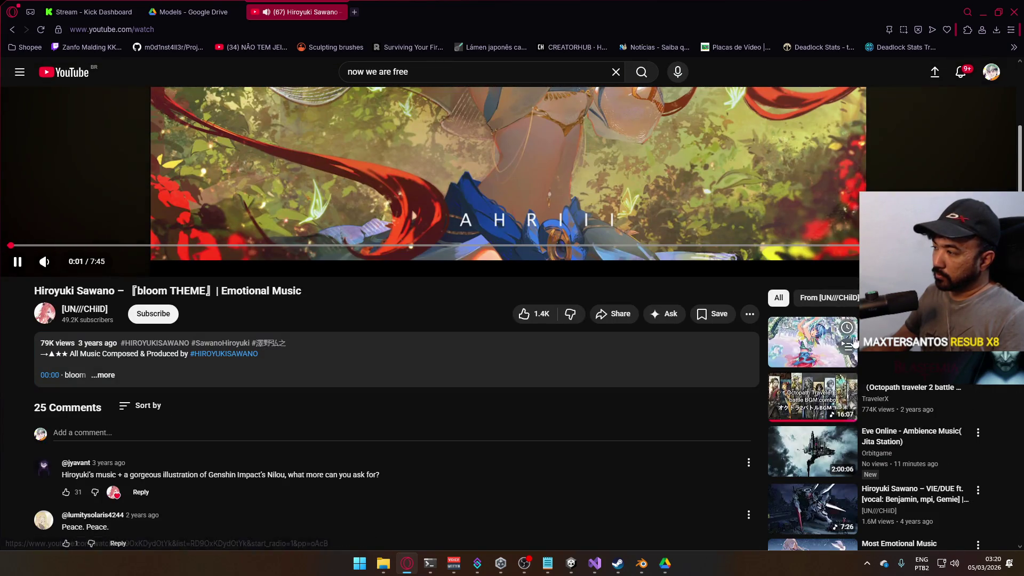
{"action": "scroll", "coordinate": [791, 341], "scroll_direction": "down", "scroll_amount": 5}
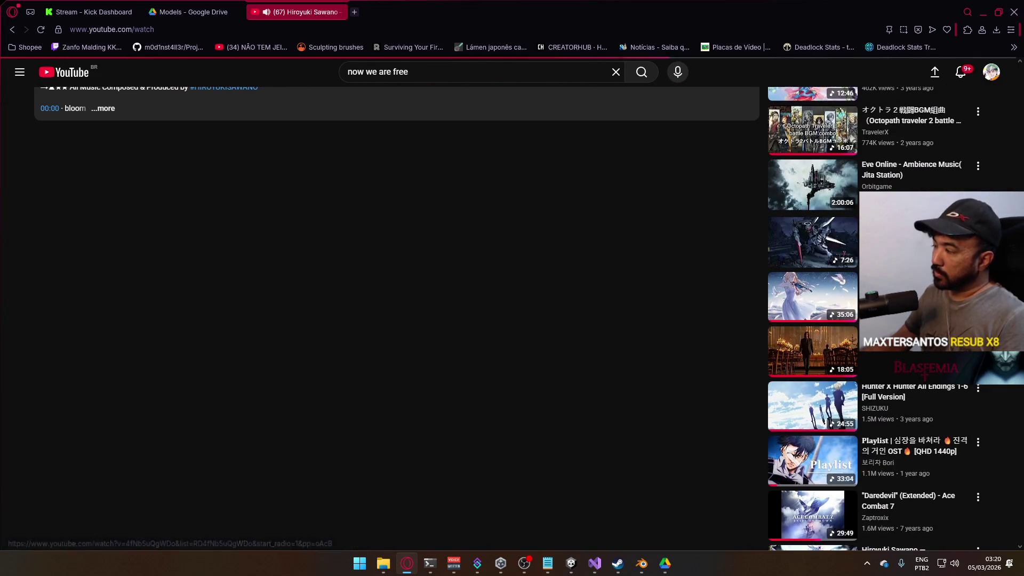
Add an Int parameter named recoil to the Player Animator
{"action": "key", "text": "alt+Tab"}
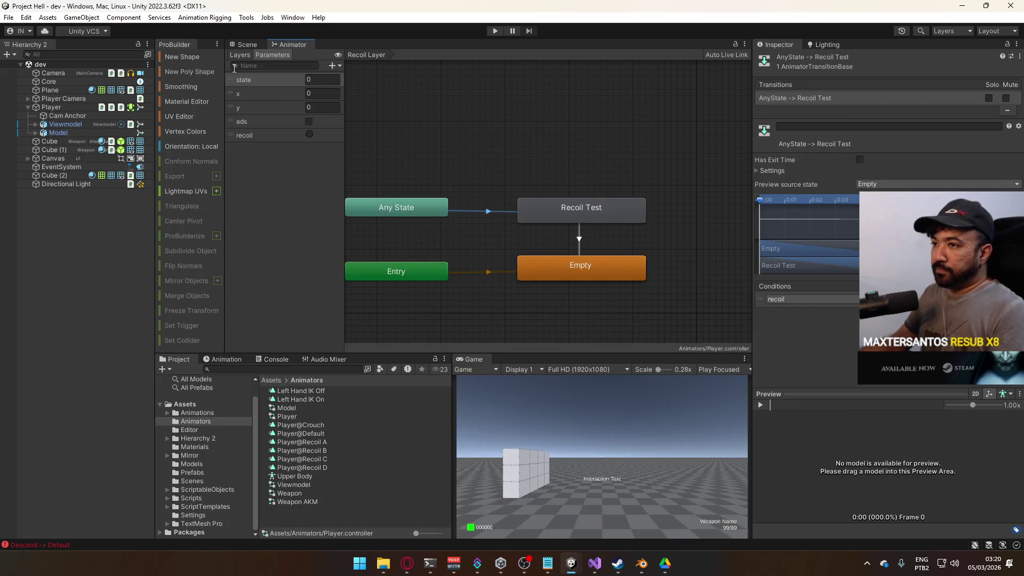
{"action": "left_click", "coordinate": [335, 65]}
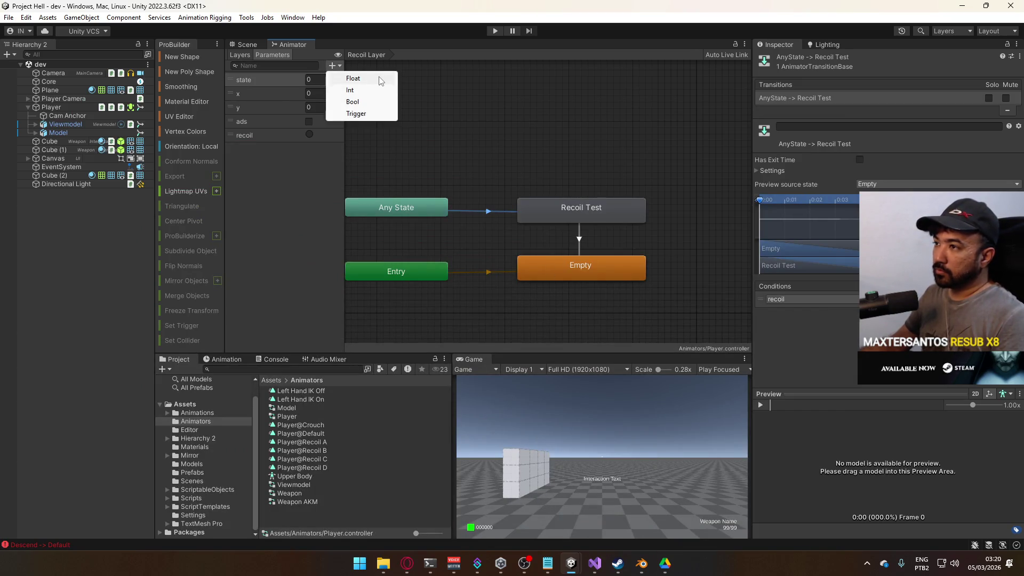
{"action": "left_click", "coordinate": [352, 89]}
{"action": "type", "text": "recoil"}
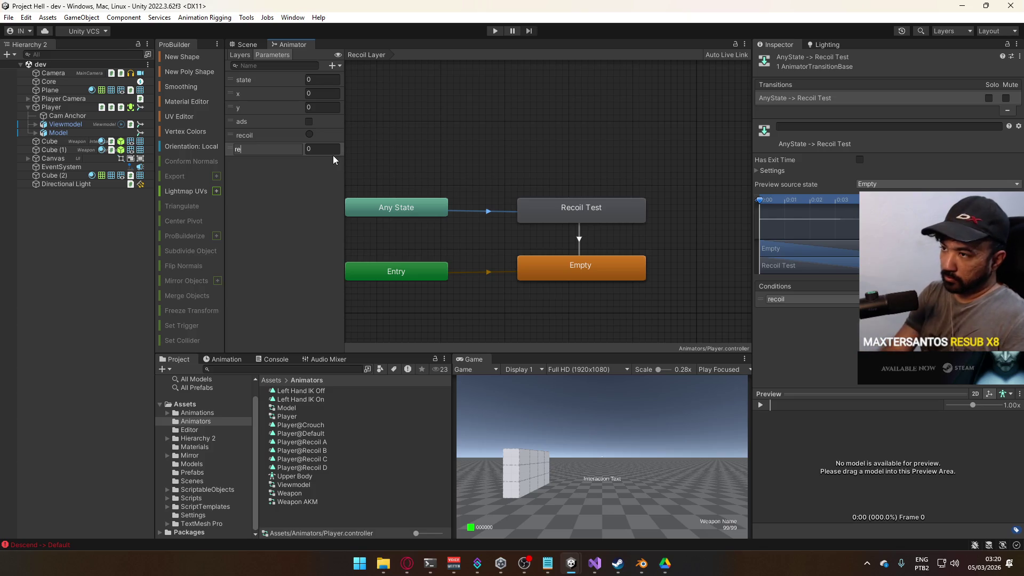
{"action": "left_click", "coordinate": [540, 504]}
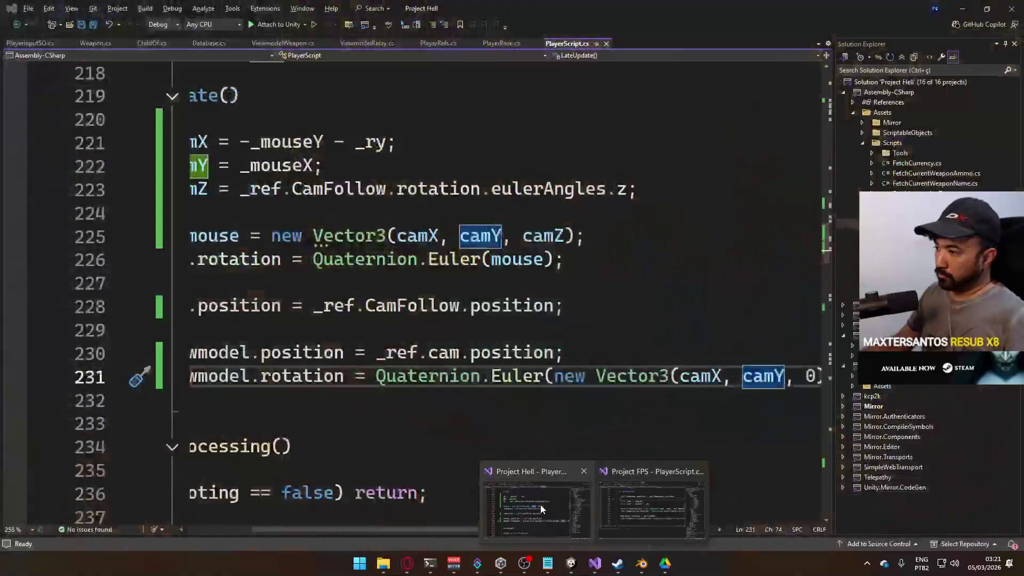
Add _ref.anim.SetInteger("recoilid", Random.Range(0, 4)); above the recoil trigger call in ShootProcessing
{"action": "scroll", "coordinate": [555, 413], "scroll_direction": "down", "scroll_amount": 4}
{"action": "scroll", "coordinate": [533, 426], "scroll_direction": "left", "scroll_amount": 2}
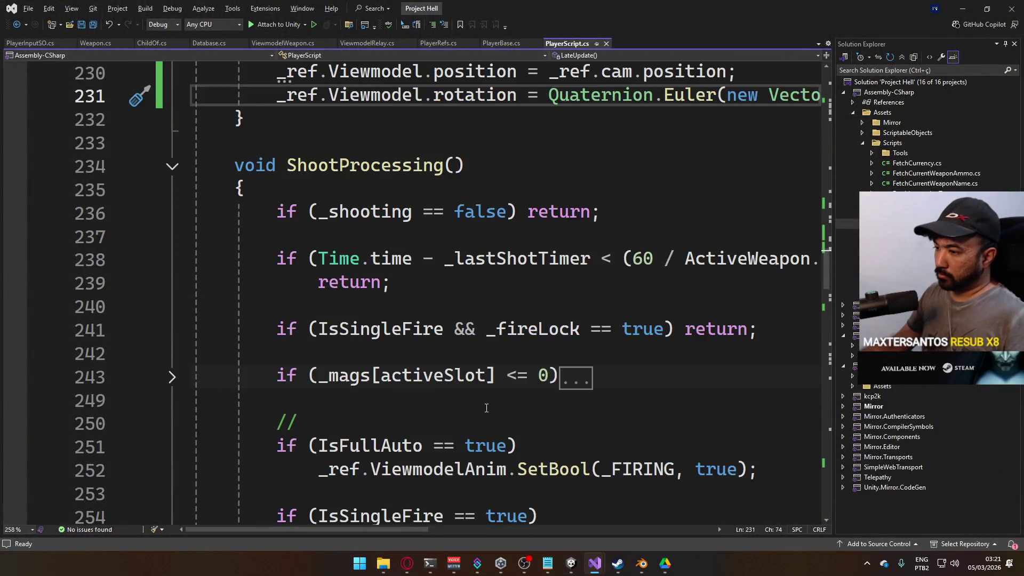
{"action": "scroll", "coordinate": [509, 438], "scroll_direction": "down", "scroll_amount": 9}
{"action": "scroll", "coordinate": [509, 439], "scroll_direction": "down", "scroll_amount": 5}
{"action": "scroll", "coordinate": [441, 373], "scroll_direction": "up", "scroll_amount": 11}
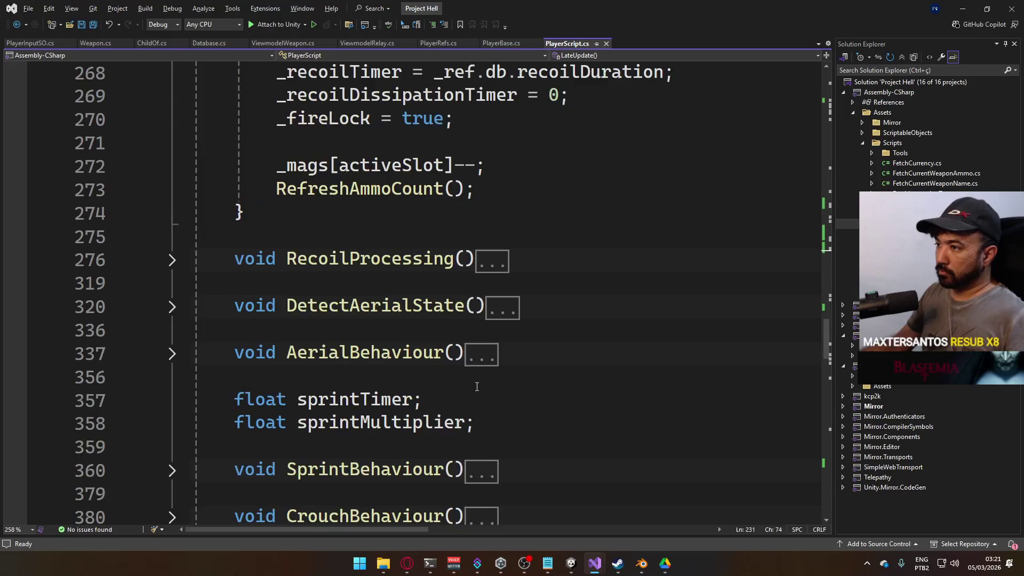
{"action": "left_click", "coordinate": [622, 302]}
{"action": "left_click", "coordinate": [756, 281]}
{"action": "key", "text": "Return"}
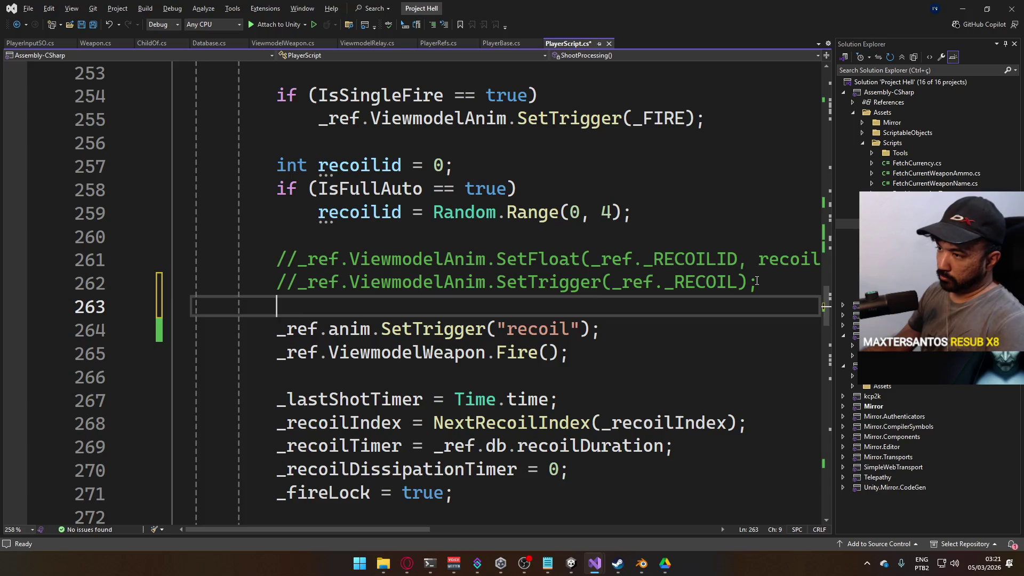
{"action": "type", "text": "_ref.anim.se"}
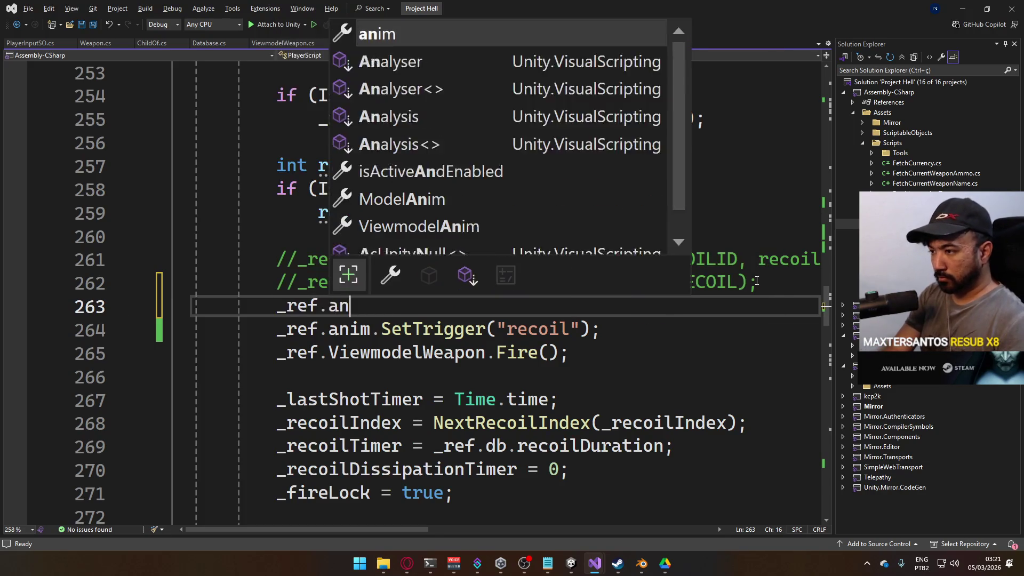
{"action": "type", "text": "tin"}
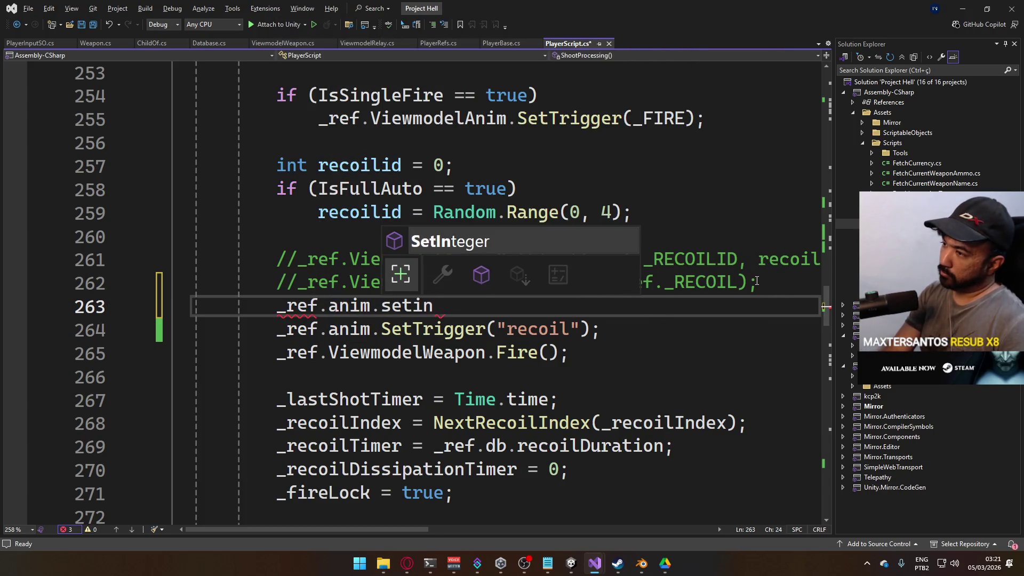
{"action": "type", "text": "(\"recoilid"}
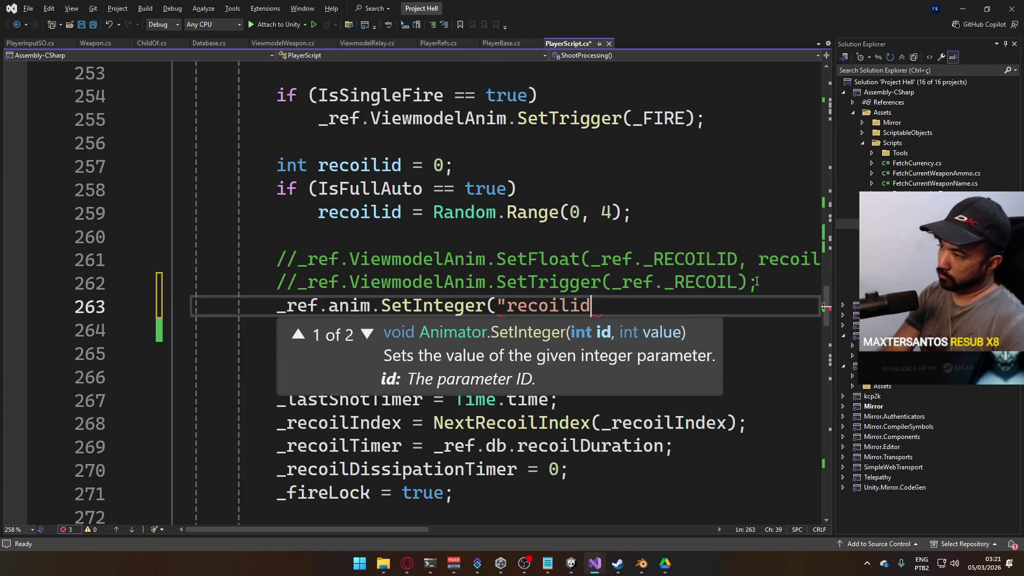
{"action": "type", "text": "\","}
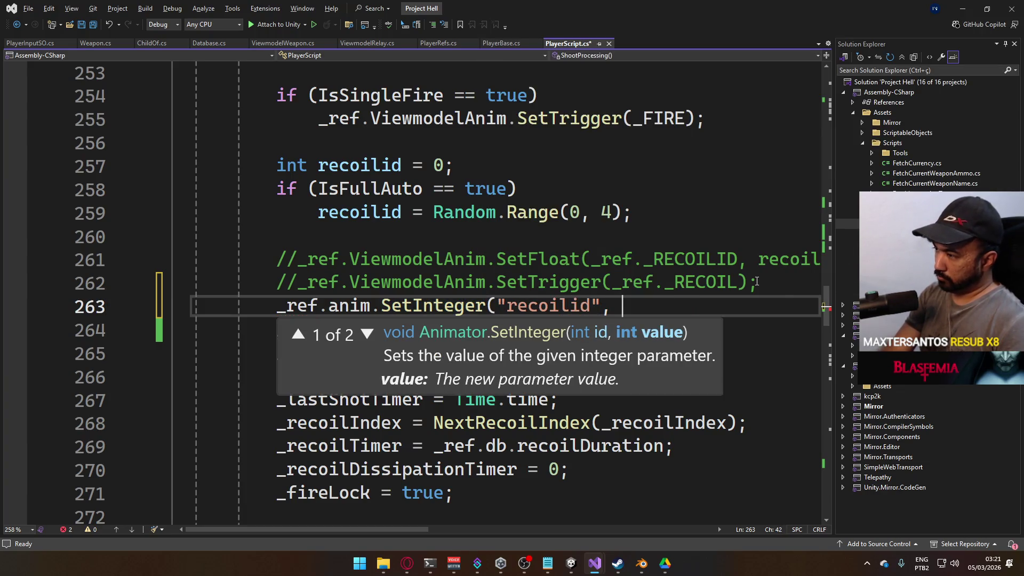
{"action": "type", "text": "Mathf.ran"}
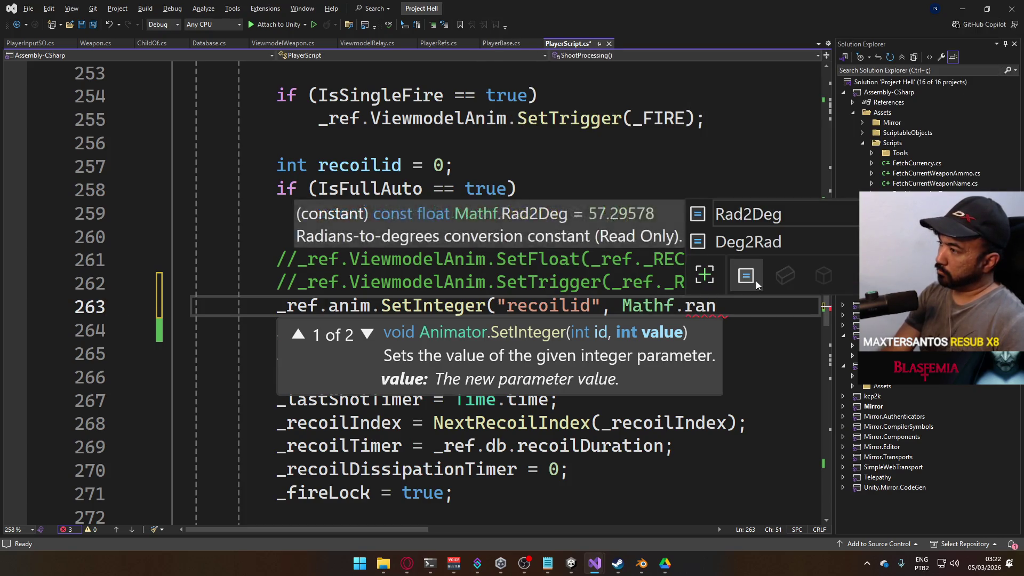
{"action": "key", "text": "BackSpace"}
{"action": "key", "text": "BackSpace"}
{"action": "key", "text": "BackSpace"}
{"action": "type", "text": "Random.Range("}
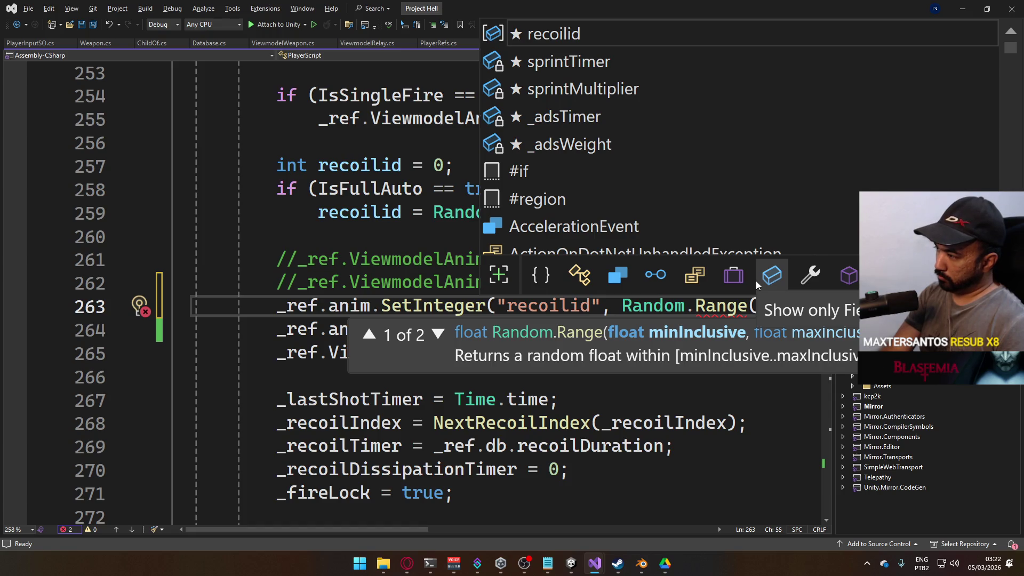
{"action": "type", "text": "0, 4)"}
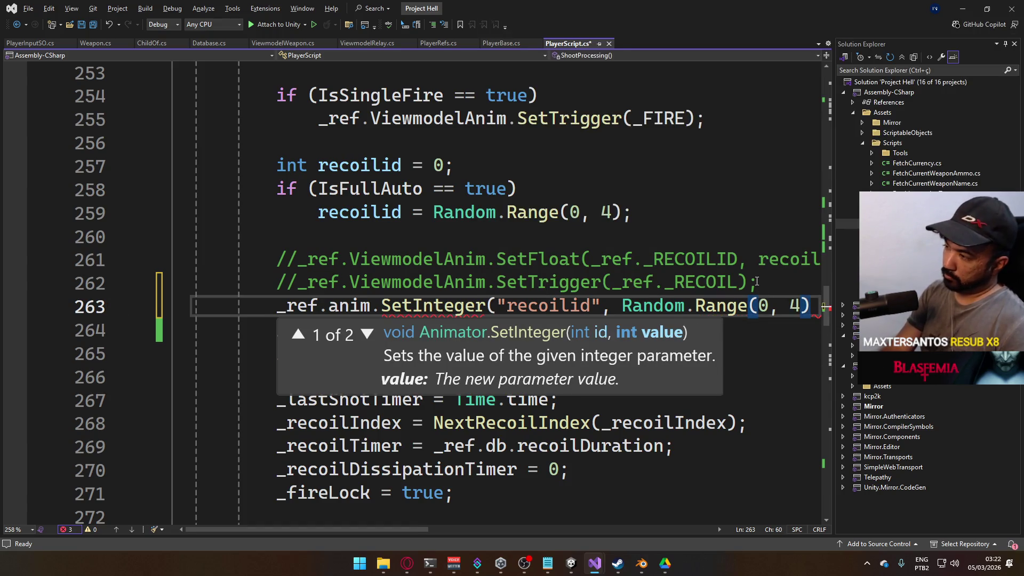
{"action": "type", "text": ");"}
Save PlayerScript.cs and return to Unity to recompile
{"action": "key", "text": "ctrl+s"}
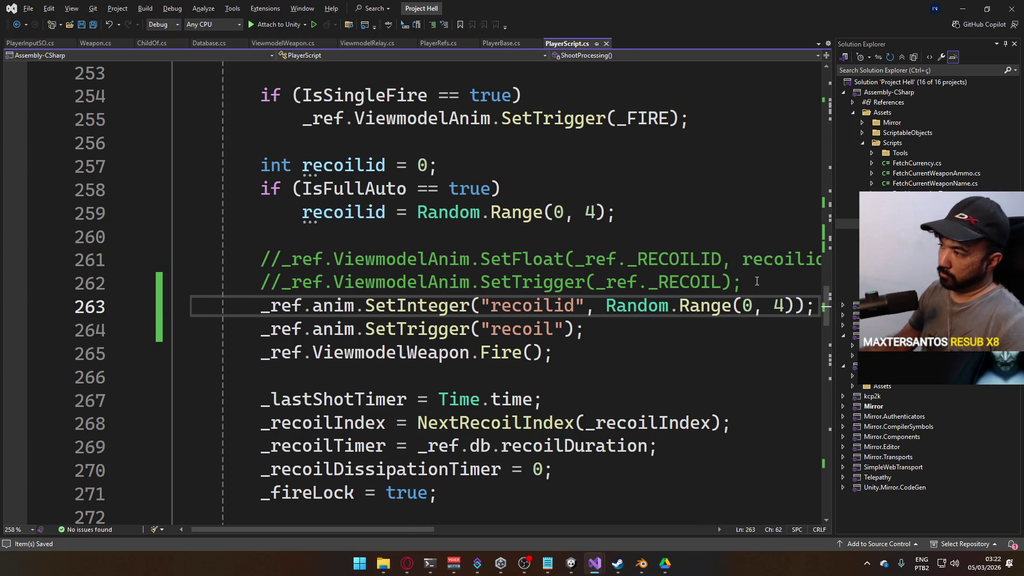
{"action": "key", "text": "alt+Tab"}
{"action": "key", "text": "ctrl+p"}
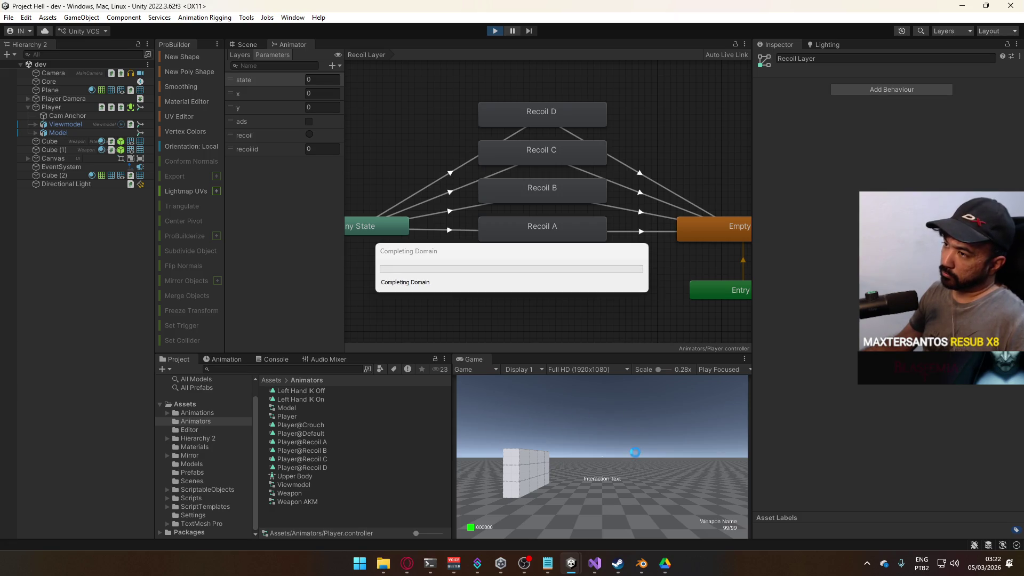
Fire once and inspect the Any State to Recoil B and Recoil D transitions
{"action": "left_click", "coordinate": [634, 444]}
{"action": "key", "text": "super"}
{"action": "key", "text": "super"}
{"action": "left_click", "coordinate": [458, 212]}
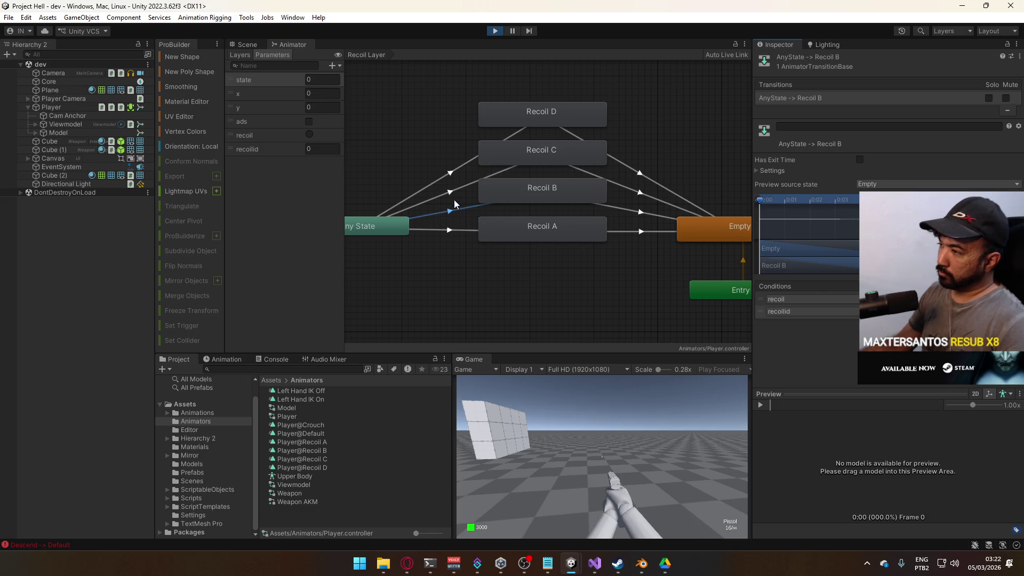
{"action": "left_click", "coordinate": [459, 165]}
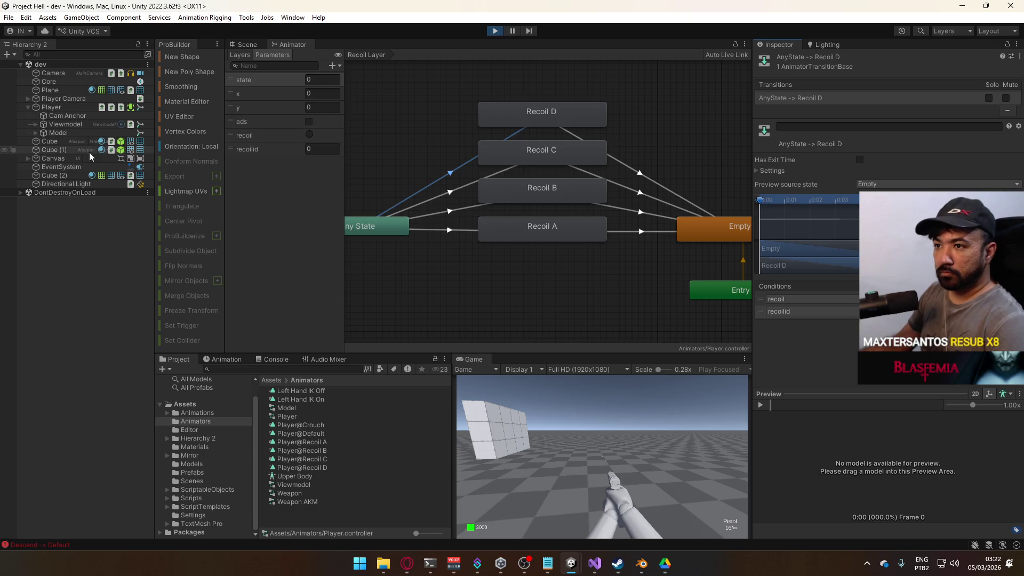
Select Player and fire the pistol until the magazine empties, watching recoil states change
{"action": "left_click", "coordinate": [51, 107]}
{"action": "left_click", "coordinate": [594, 457]}
{"action": "left_click", "coordinate": [593, 456]}
{"action": "left_click", "coordinate": [594, 456]}
{"action": "left_click", "coordinate": [593, 457]}
{"action": "left_click", "coordinate": [593, 456]}
{"action": "left_click", "coordinate": [594, 457]}
{"action": "left_click", "coordinate": [594, 457]}
{"action": "left_click", "coordinate": [594, 456]}
{"action": "left_click", "coordinate": [593, 456]}
{"action": "left_click", "coordinate": [593, 456]}
{"action": "left_click", "coordinate": [593, 456]}
{"action": "left_click", "coordinate": [593, 456]}
Reload the pistol, fire five shots, and reload it again
{"action": "key", "text": "r"}
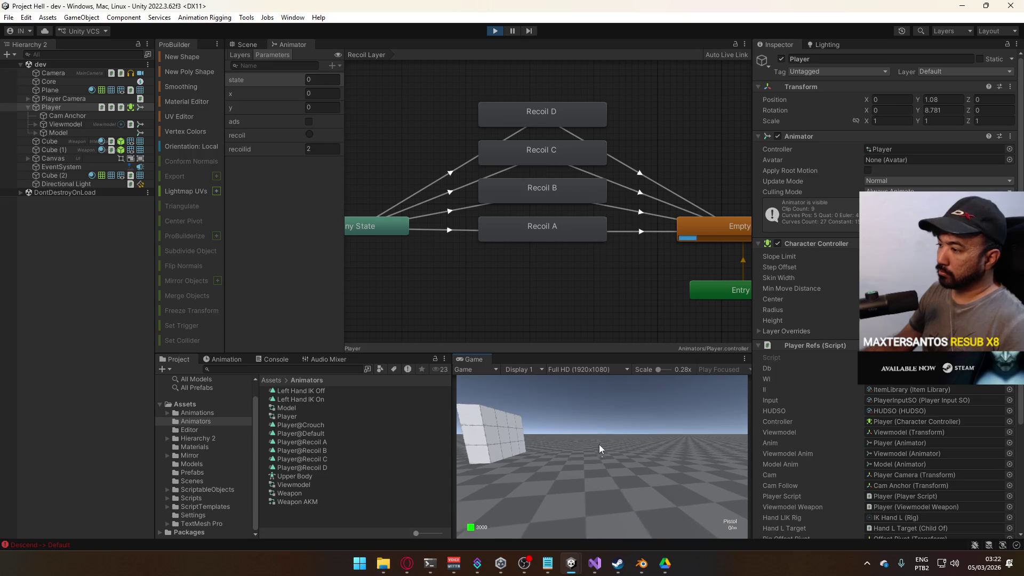
{"action": "left_click", "coordinate": [565, 426]}
{"action": "left_click", "coordinate": [565, 426]}
{"action": "left_click", "coordinate": [565, 426]}
{"action": "left_click", "coordinate": [565, 426]}
{"action": "left_click", "coordinate": [566, 425]}
{"action": "left_click", "coordinate": [565, 426]}
{"action": "left_click", "coordinate": [565, 426]}
{"action": "left_click", "coordinate": [565, 425]}
{"action": "key", "text": "r"}
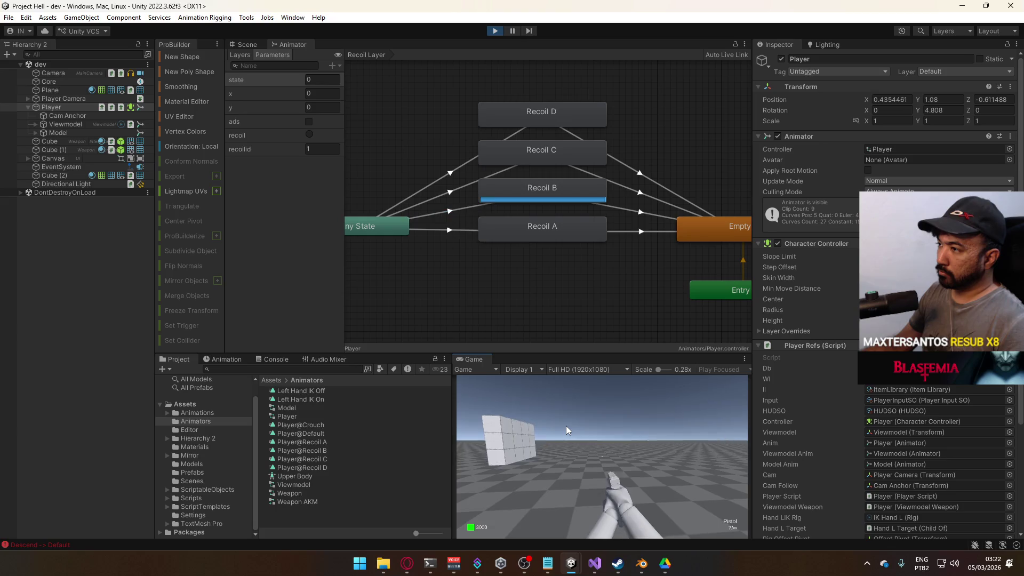
Walk the player forward toward the cubes and switch from the pistol to the SMG
{"action": "key", "text": "w"}
{"action": "key", "text": "w"}
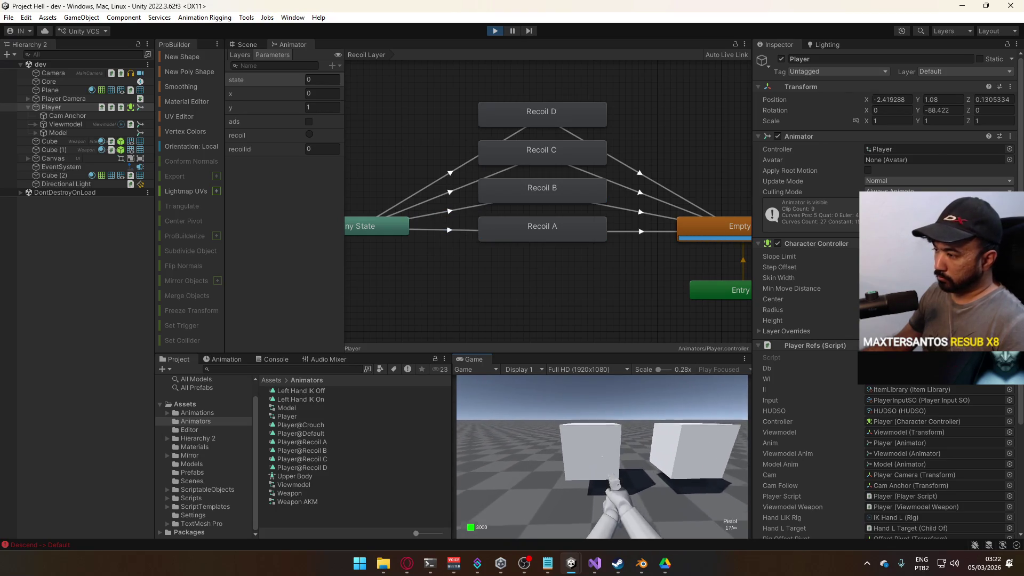
{"action": "key", "text": "Escape"}
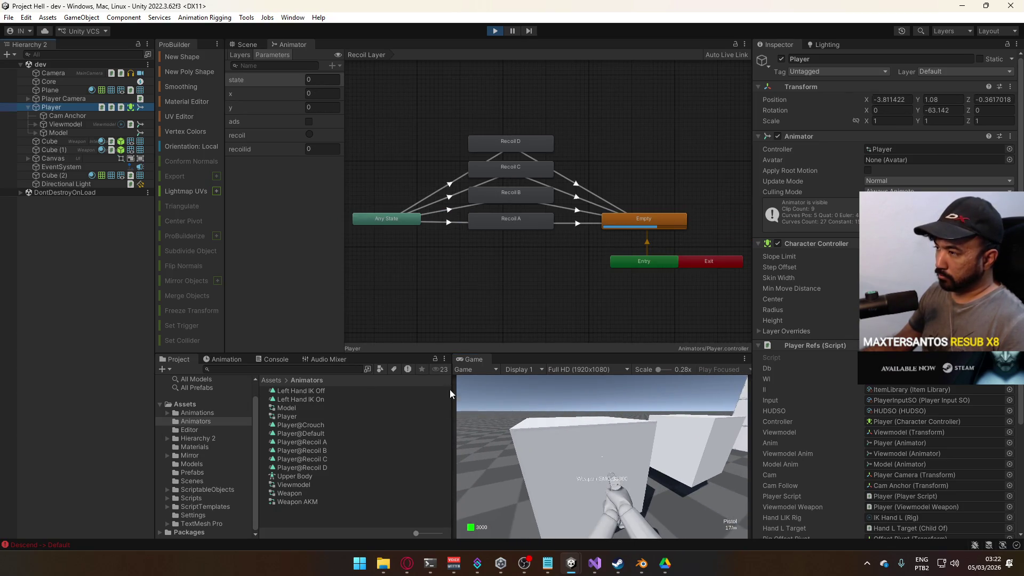
{"action": "left_click", "coordinate": [631, 446]}
{"action": "key", "text": "2"}
{"action": "key", "text": "Escape"}
{"action": "key", "text": "super"}
Empty the SMG magazine full-auto at the cubes, then reload
{"action": "left_click", "coordinate": [635, 460]}
{"action": "left_click", "coordinate": [630, 452]}
{"action": "left_click_drag", "start_coordinate": [630, 452], "coordinate": [608, 453]}
{"action": "key", "text": "r"}
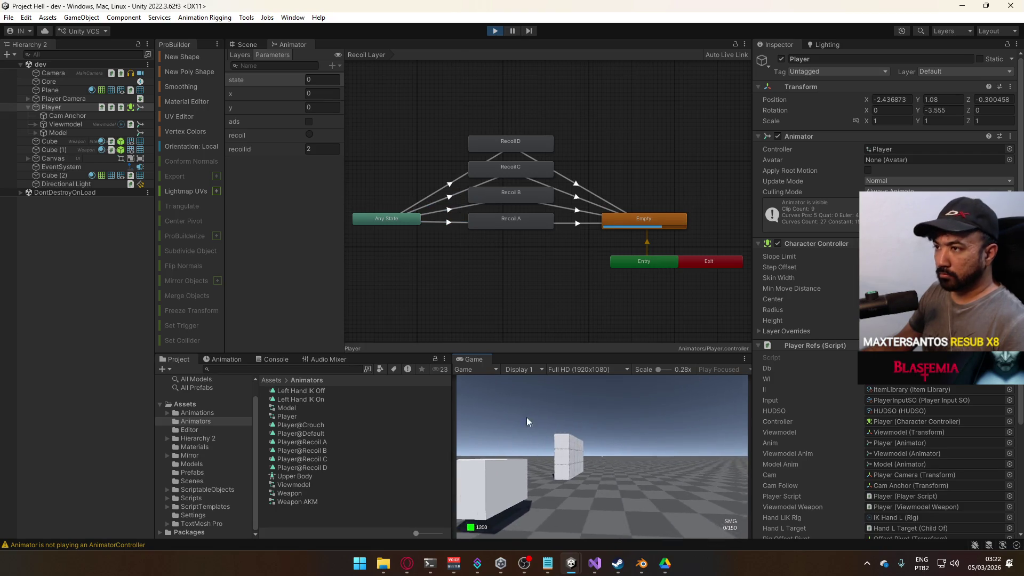
Show the Animation panel below the Animator
{"action": "left_click", "coordinate": [229, 358]}
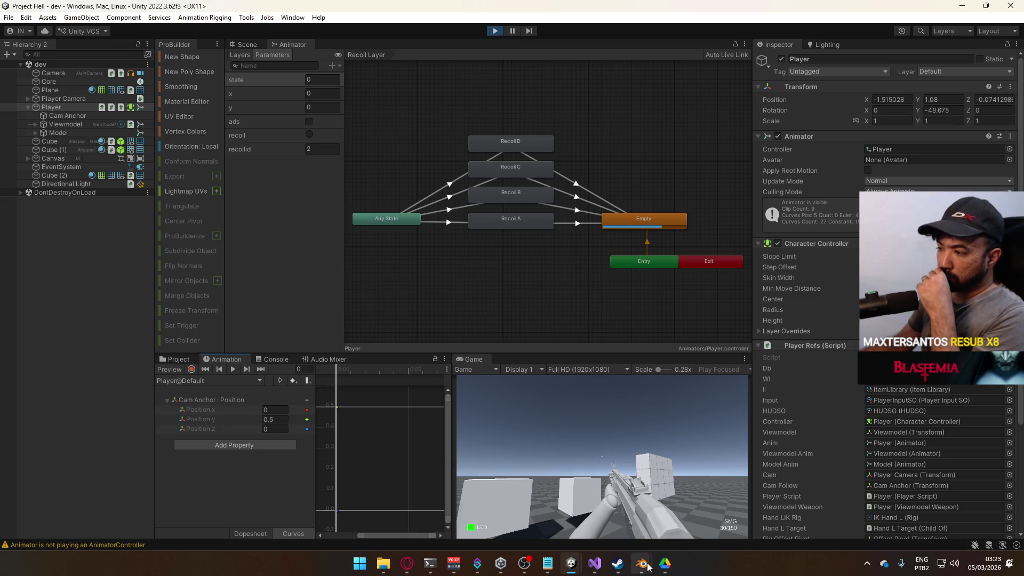
{"action": "mouse_move", "coordinate": [648, 566]}
{"action": "mouse_move", "coordinate": [595, 564]}
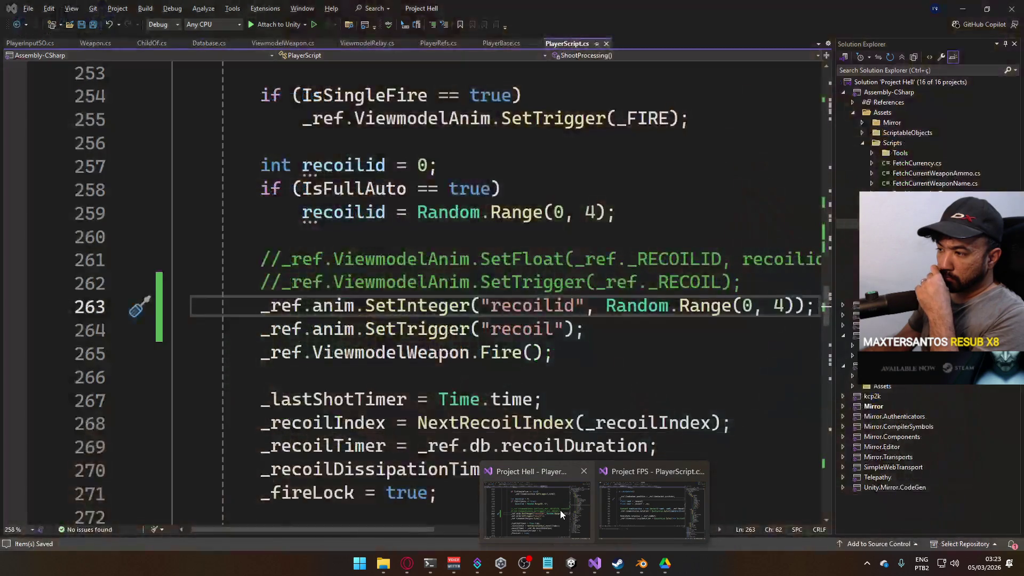
{"action": "left_click", "coordinate": [560, 510]}
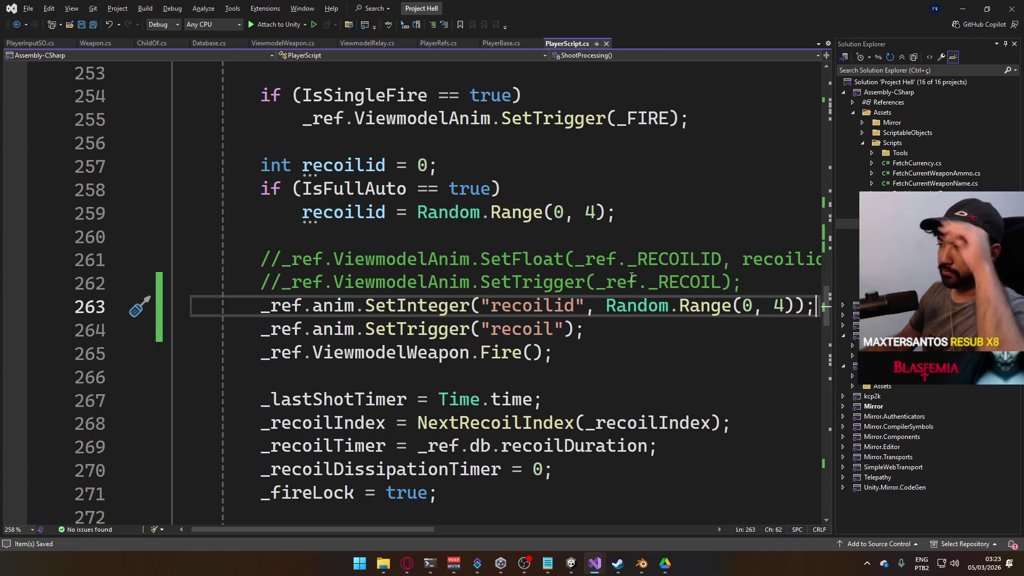
{"action": "scroll", "coordinate": [536, 326], "scroll_direction": "up", "scroll_amount": 10}
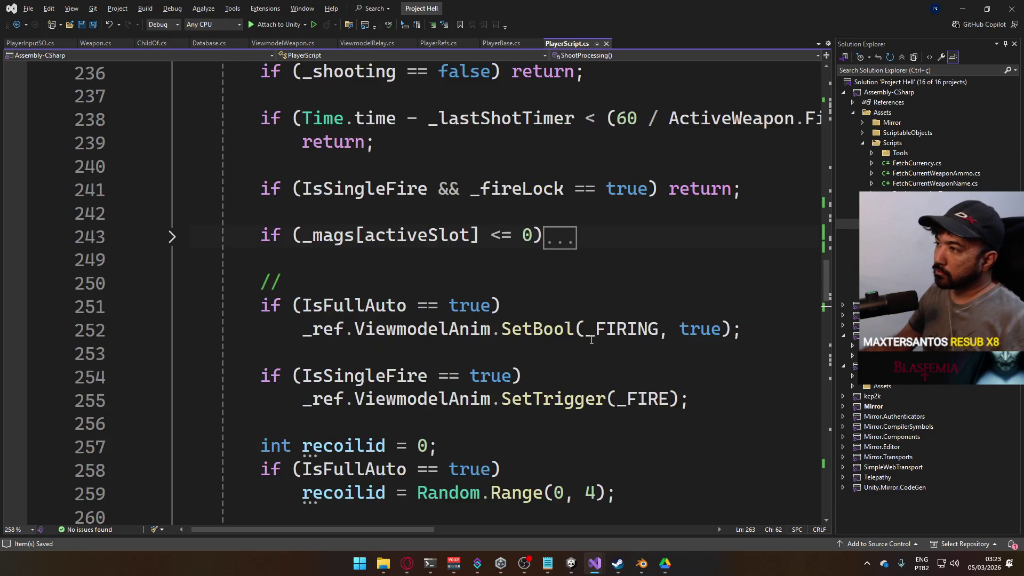
{"action": "scroll", "coordinate": [568, 348], "scroll_direction": "up", "scroll_amount": 2}
{"action": "scroll", "coordinate": [617, 346], "scroll_direction": "down", "scroll_amount": 13}
{"action": "scroll", "coordinate": [616, 347], "scroll_direction": "up", "scroll_amount": 1}
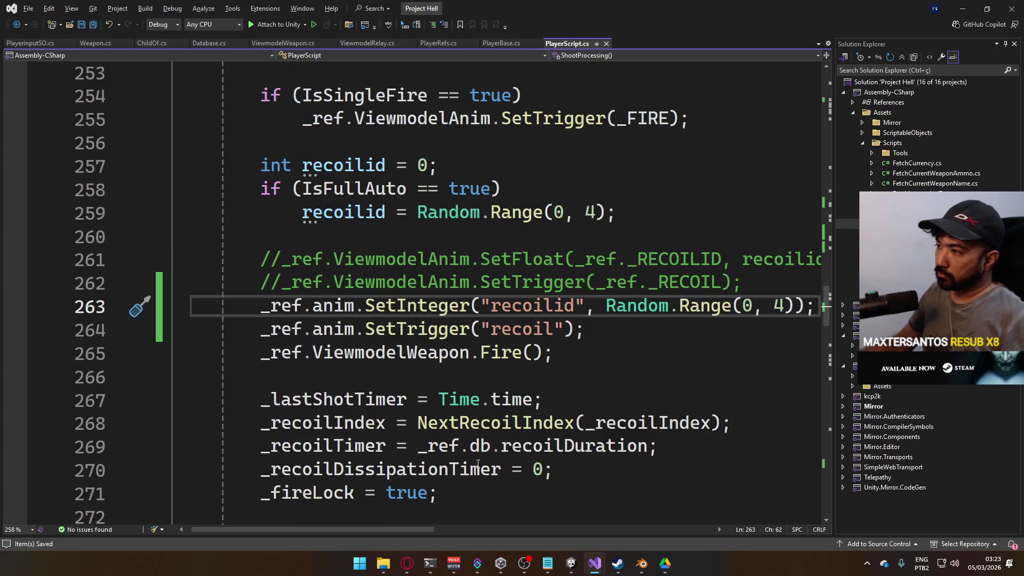
{"action": "mouse_move", "coordinate": [397, 530]}
{"action": "left_mouse_down"}
{"action": "mouse_move", "coordinate": [436, 518]}
{"action": "mouse_move", "coordinate": [402, 507]}
{"action": "left_mouse_up"}
{"action": "key", "text": "alt+Tab"}
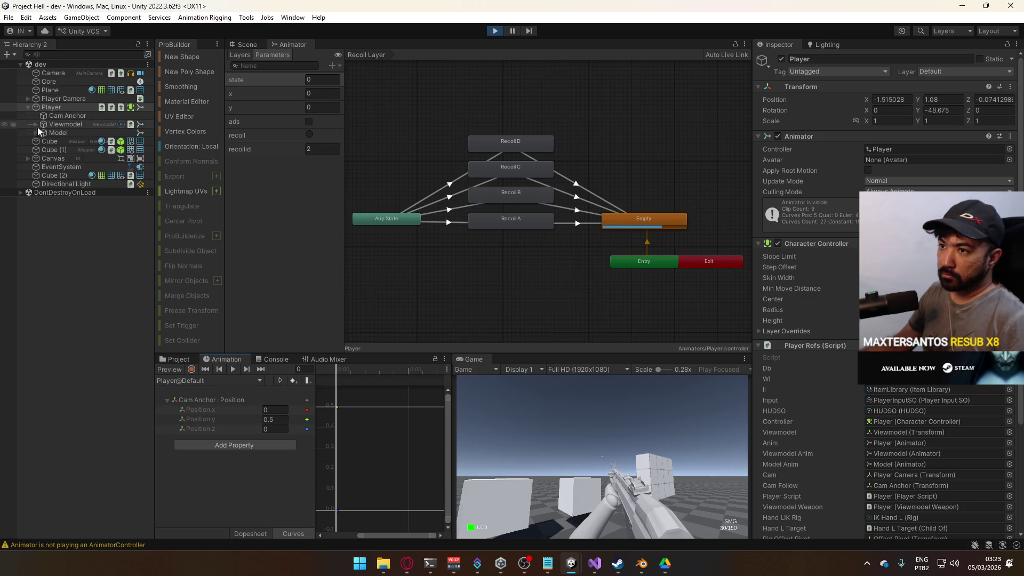
Set Player@Recoil B's Cam Anchor Rotation.z peak to -3 and move its peak keys to frame 3
{"action": "left_click", "coordinate": [180, 380]}
{"action": "left_click", "coordinate": [214, 417]}
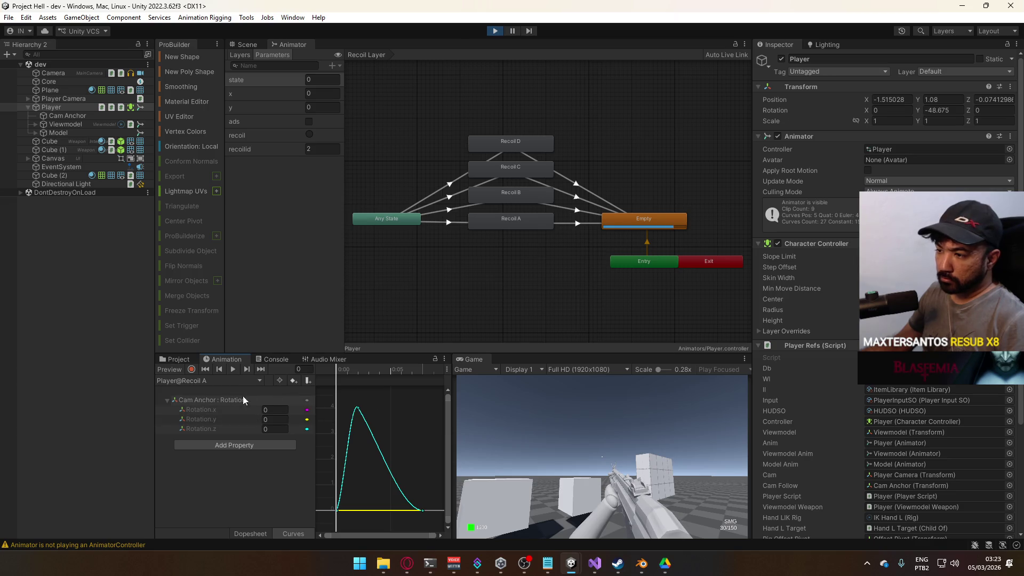
{"action": "left_click", "coordinate": [197, 382]}
{"action": "left_click", "coordinate": [229, 428]}
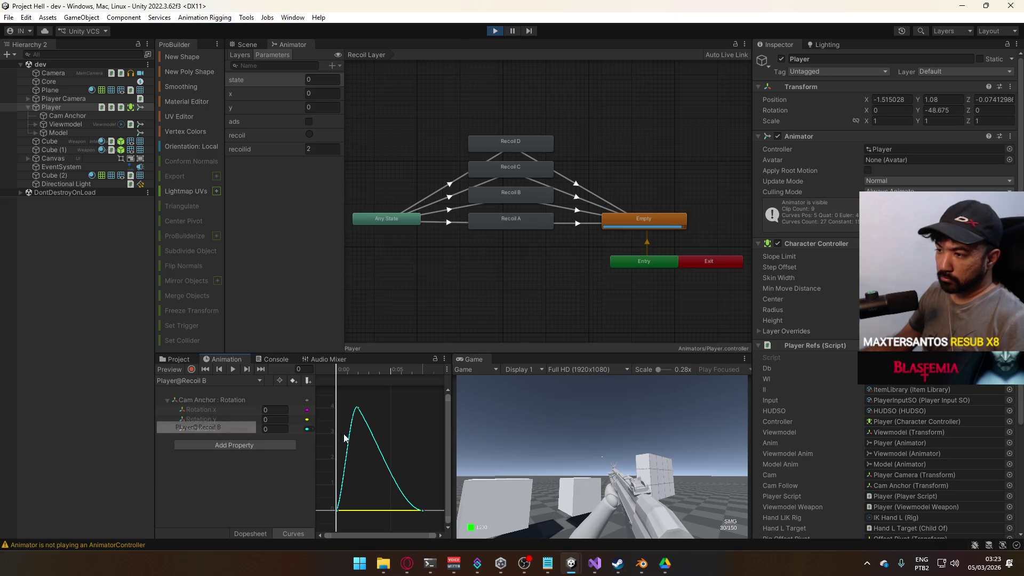
{"action": "left_click", "coordinate": [357, 409]}
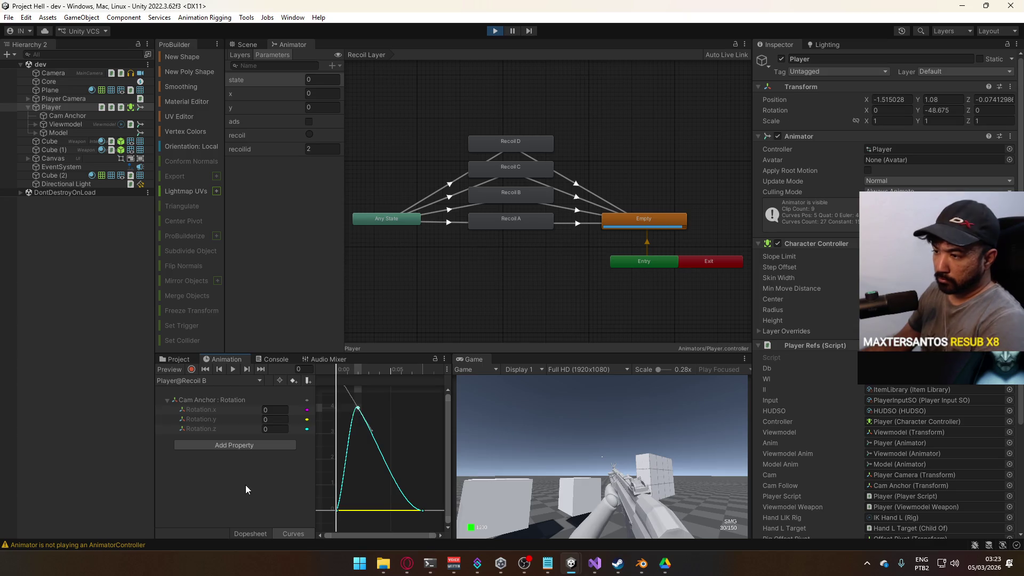
{"action": "left_click", "coordinate": [257, 532]}
{"action": "left_click", "coordinate": [358, 372]}
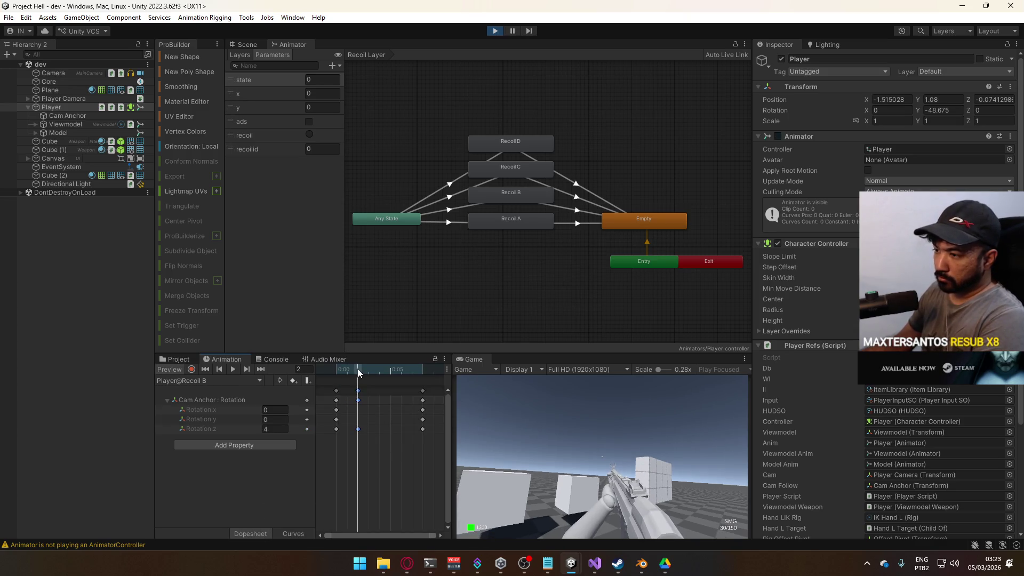
{"action": "type", "text": "-3"}
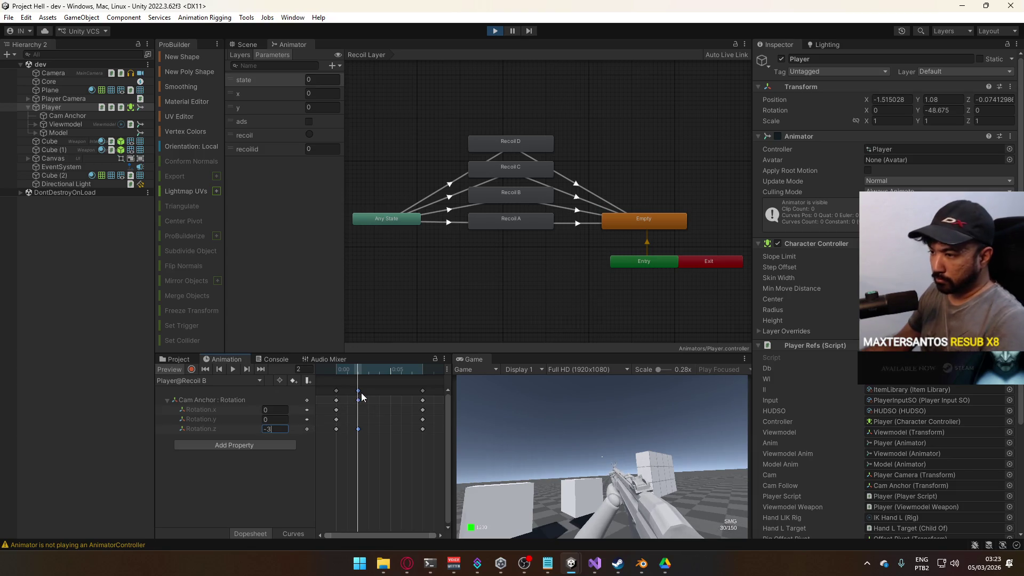
{"action": "mouse_move", "coordinate": [360, 398]}
{"action": "left_mouse_down"}
{"action": "mouse_move", "coordinate": [366, 389]}
{"action": "mouse_move", "coordinate": [339, 370]}
{"action": "mouse_move", "coordinate": [427, 370]}
{"action": "mouse_move", "coordinate": [342, 374]}
{"action": "left_mouse_up"}
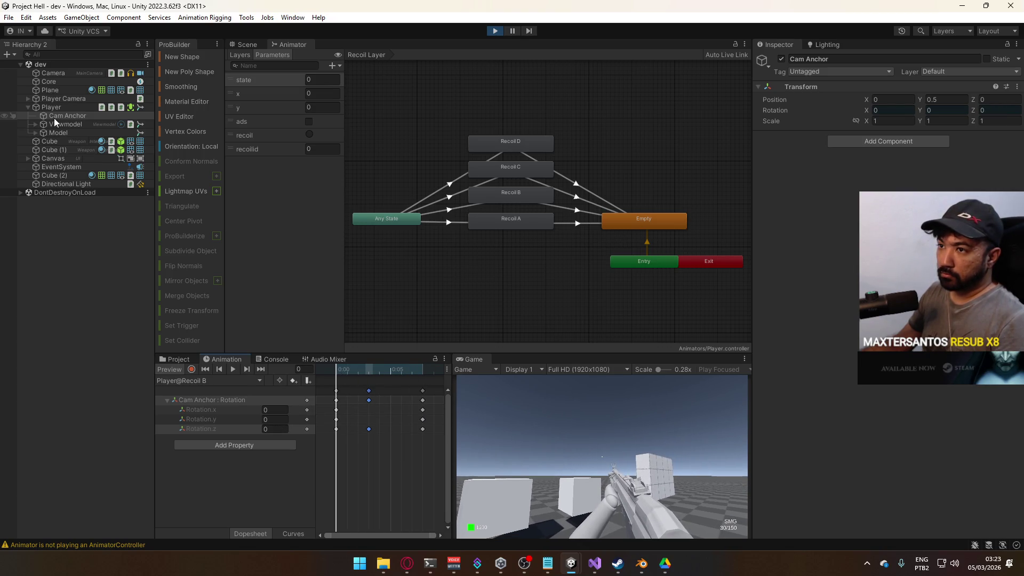
Set Player@Recoil C's frame 3 Rotation.z peak key to 2
{"action": "left_click", "coordinate": [205, 381]}
{"action": "left_click", "coordinate": [206, 435]}
{"action": "mouse_move", "coordinate": [341, 373]}
{"action": "left_mouse_down"}
{"action": "mouse_move", "coordinate": [357, 371]}
{"action": "mouse_move", "coordinate": [368, 390]}
{"action": "left_mouse_up"}
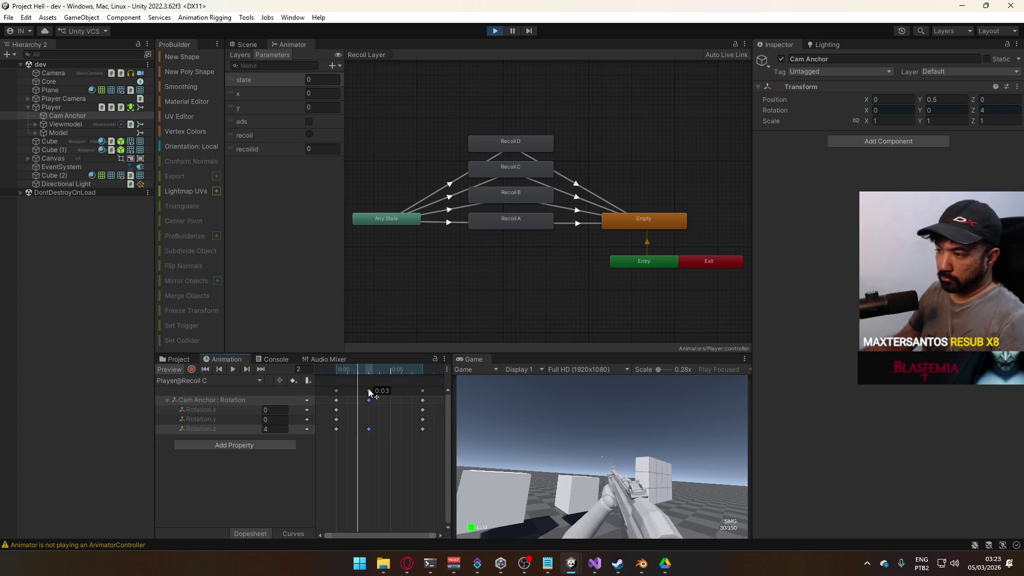
{"action": "left_click", "coordinate": [368, 370]}
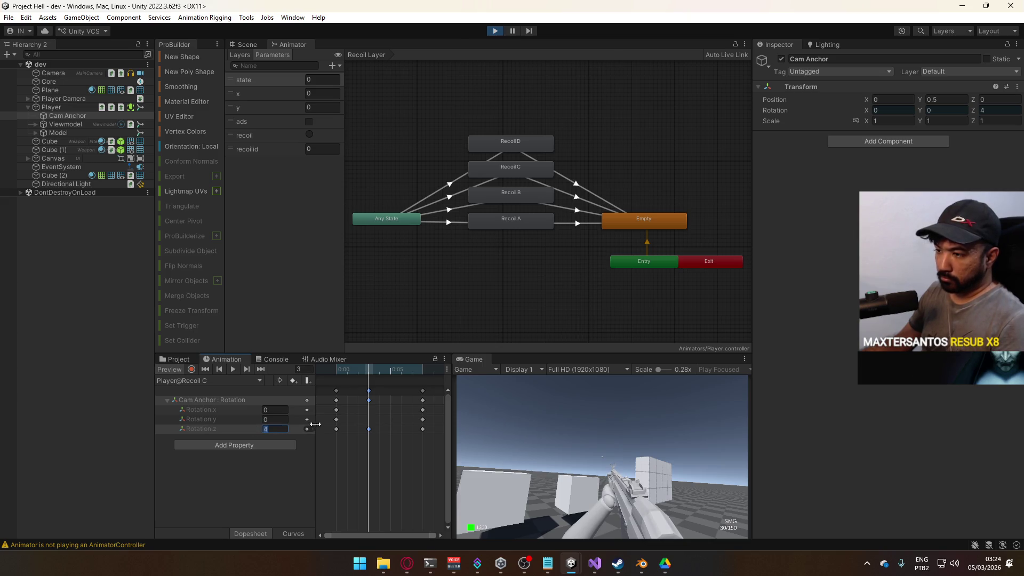
{"action": "type", "text": "2"}
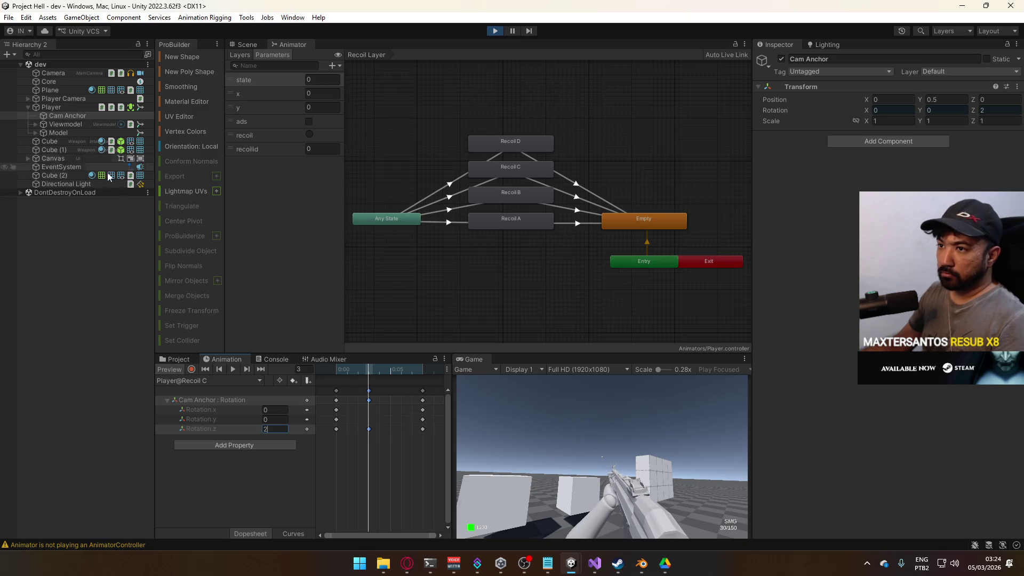
Set Player@Recoil D's Rotation.z at frame 2 to -4
{"action": "left_click", "coordinate": [268, 480]}
{"action": "left_click", "coordinate": [222, 379]}
{"action": "left_click", "coordinate": [206, 448]}
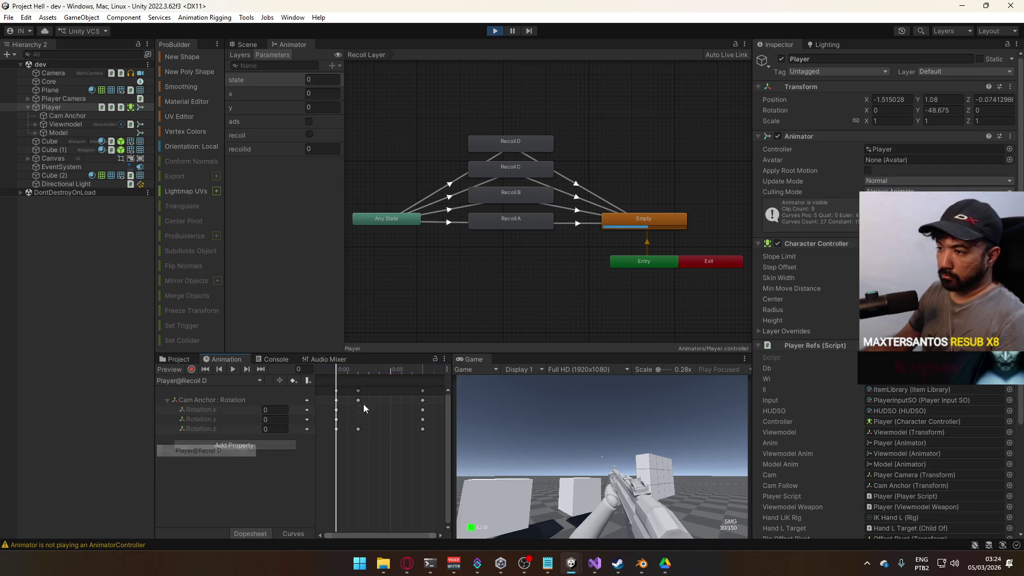
{"action": "left_click_drag", "start_coordinate": [350, 367], "coordinate": [356, 367]}
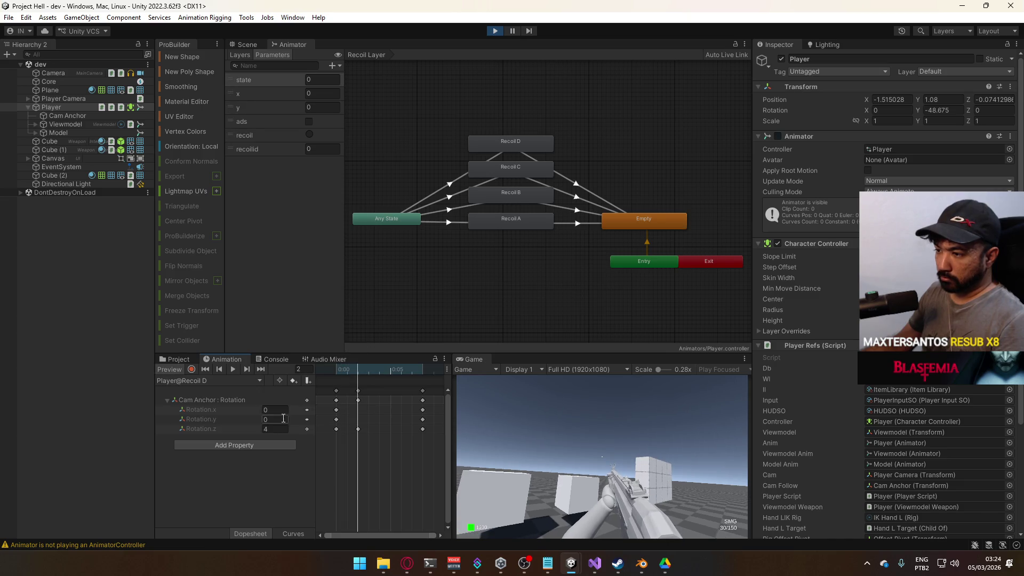
{"action": "type", "text": "-41"}
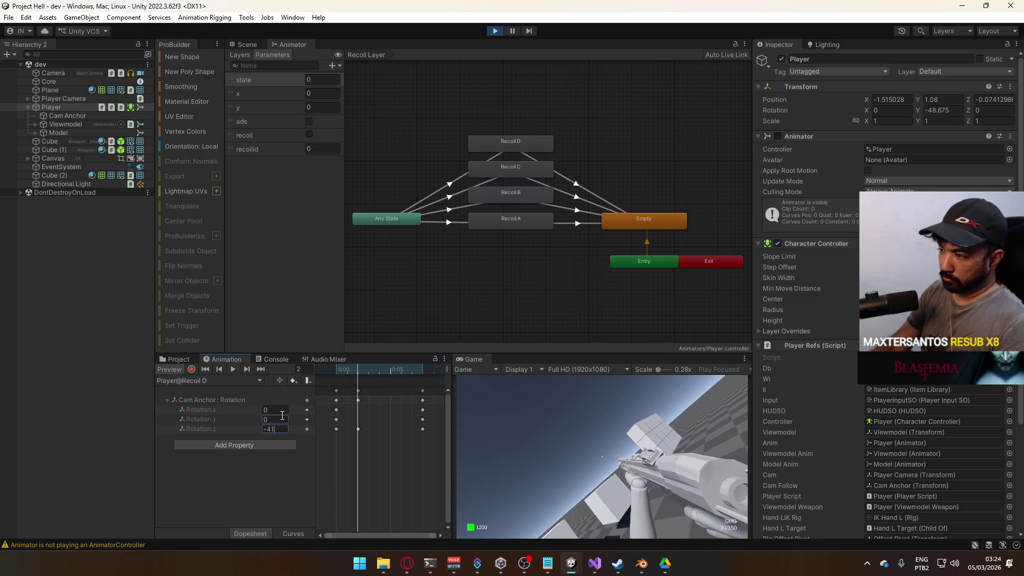
{"action": "key", "text": "BackSpace"}
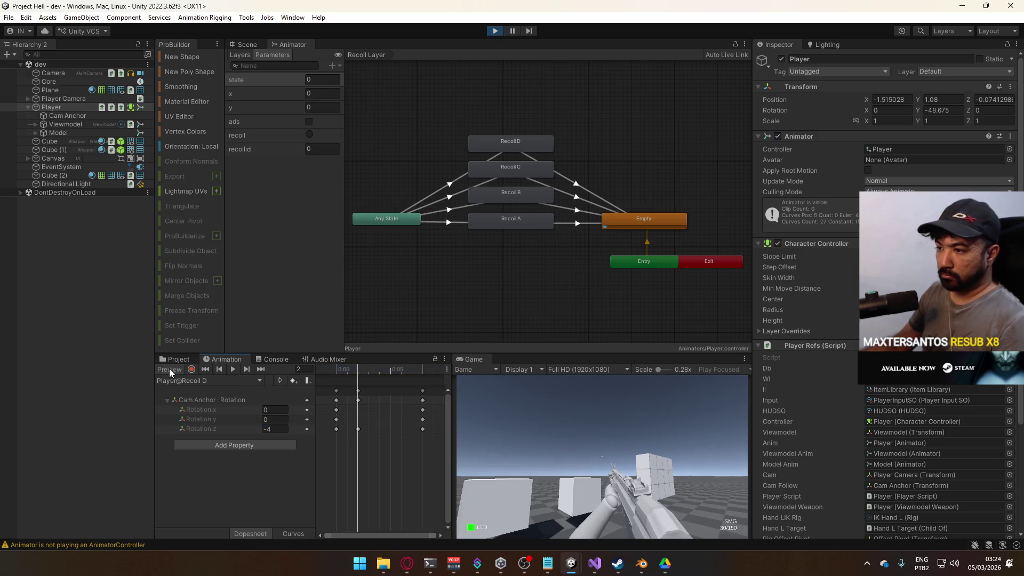
Test-fire the SMG full-auto in Game view and reload twice
{"action": "left_click_drag", "start_coordinate": [612, 451], "coordinate": [607, 464]}
{"action": "key", "text": "r"}
{"action": "key", "text": "r"}
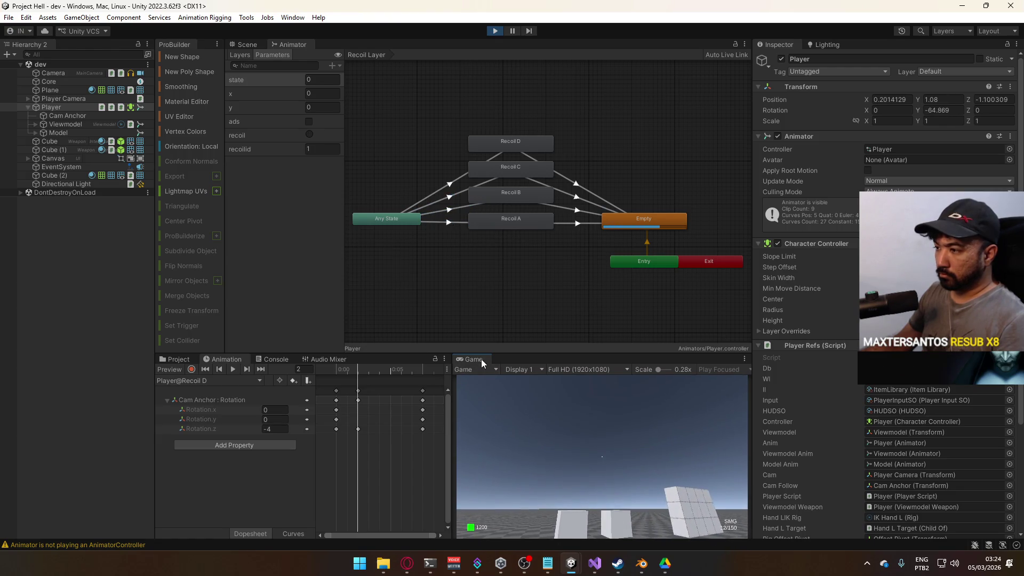
{"action": "right_click", "coordinate": [481, 358]}
{"action": "left_click", "coordinate": [533, 394]}
{"action": "left_click", "coordinate": [700, 499]}
{"action": "left_click_drag", "start_coordinate": [700, 499], "coordinate": [693, 528]}
{"action": "key", "text": "r"}
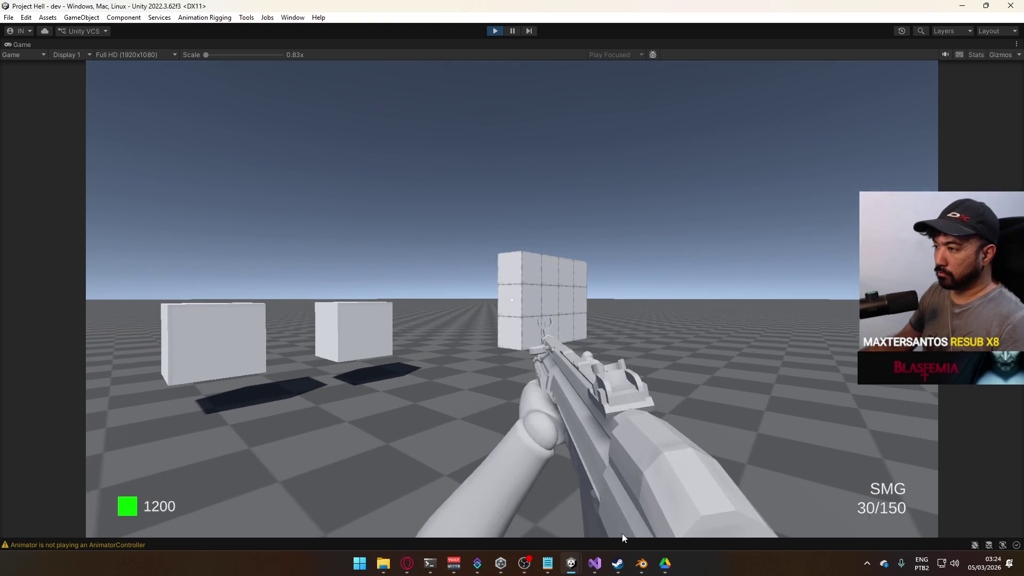
{"action": "left_click", "coordinate": [622, 533]}
{"action": "left_click", "coordinate": [621, 533]}
{"action": "left_click", "coordinate": [621, 533]}
{"action": "left_click", "coordinate": [621, 533]}
{"action": "left_click", "coordinate": [622, 534]}
{"action": "left_click", "coordinate": [622, 533]}
{"action": "left_click_drag", "start_coordinate": [621, 533], "coordinate": [622, 533]}
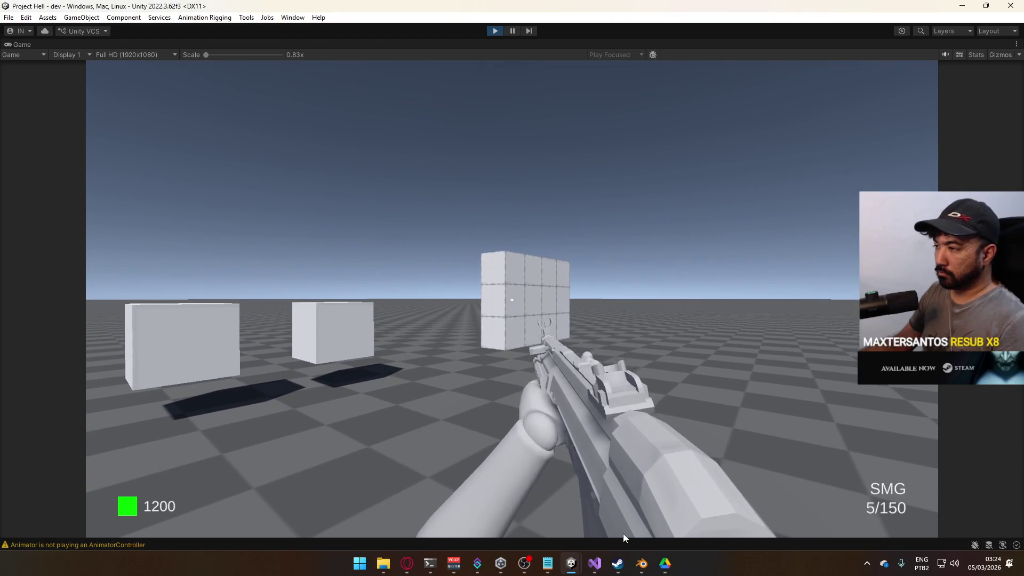
{"action": "key", "text": "super"}
{"action": "right_click", "coordinate": [564, 45]}
{"action": "left_click", "coordinate": [613, 83]}
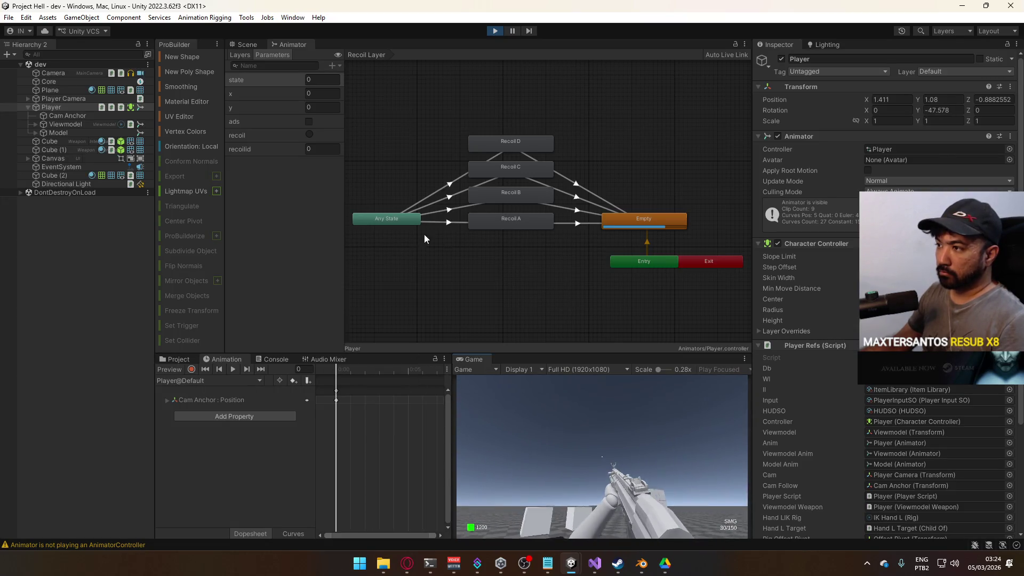
Set Player@Recoil A's Cam Anchor Rotation.z at frame 2 to 8
{"action": "left_click", "coordinate": [529, 226]}
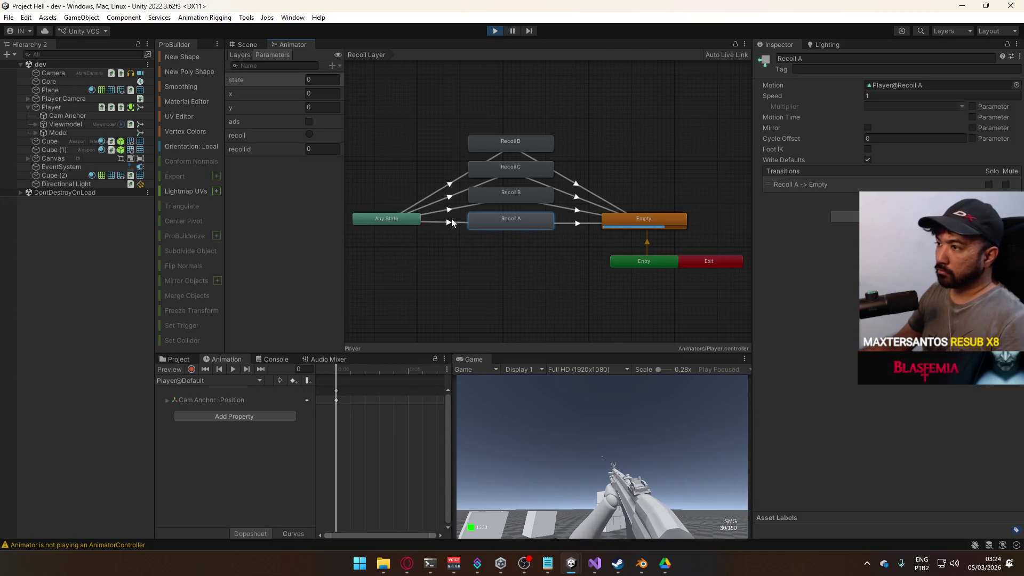
{"action": "left_click", "coordinate": [208, 380]}
{"action": "left_click", "coordinate": [235, 410]}
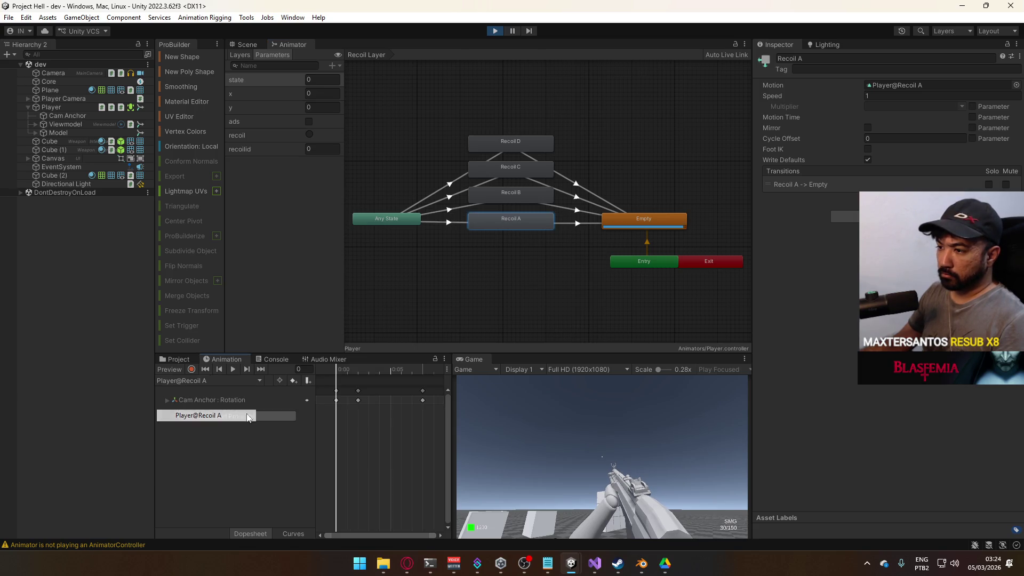
{"action": "left_click", "coordinate": [248, 399]}
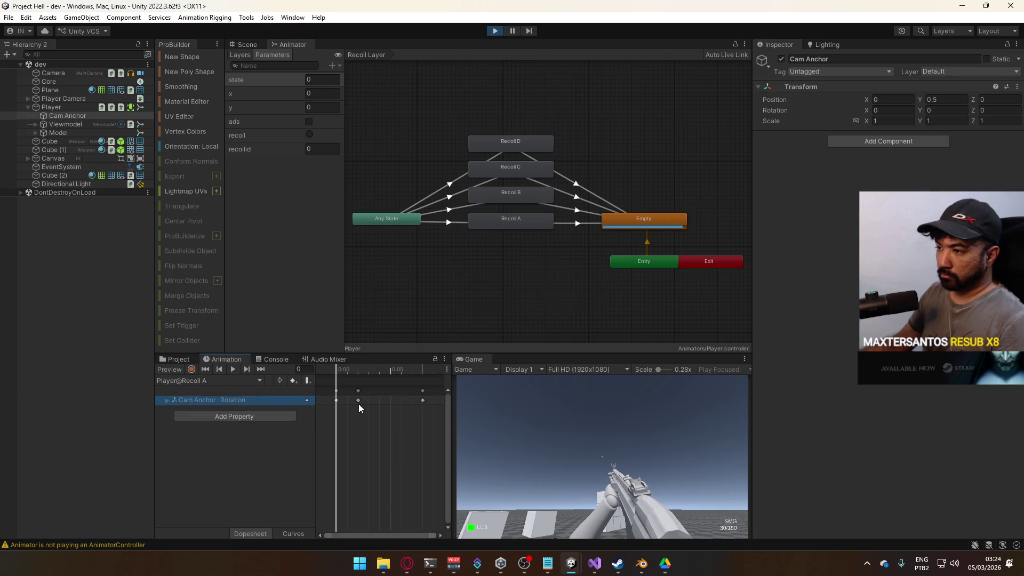
{"action": "left_click", "coordinate": [360, 372]}
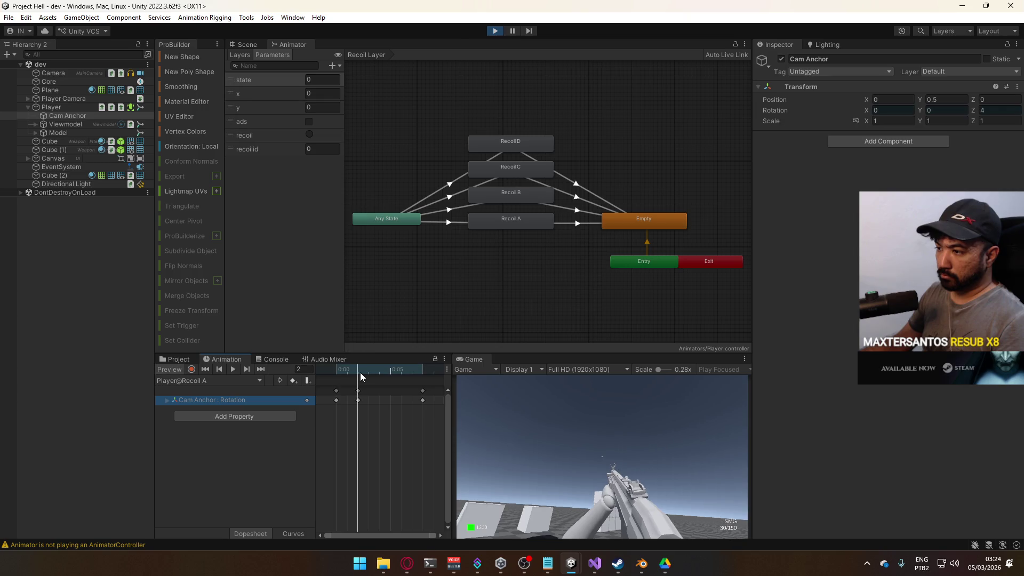
{"action": "left_click", "coordinate": [167, 400]}
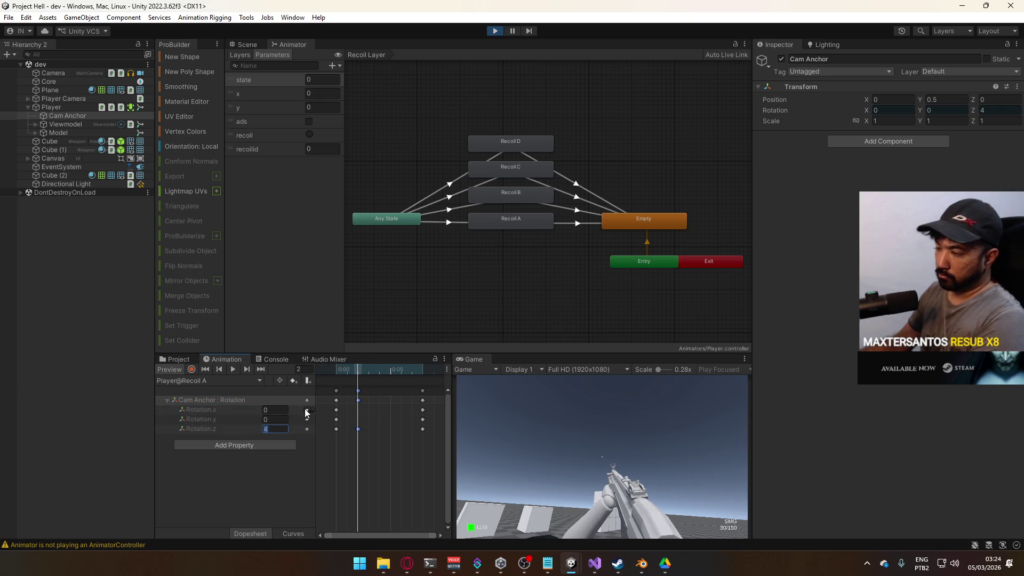
{"action": "type", "text": "8"}
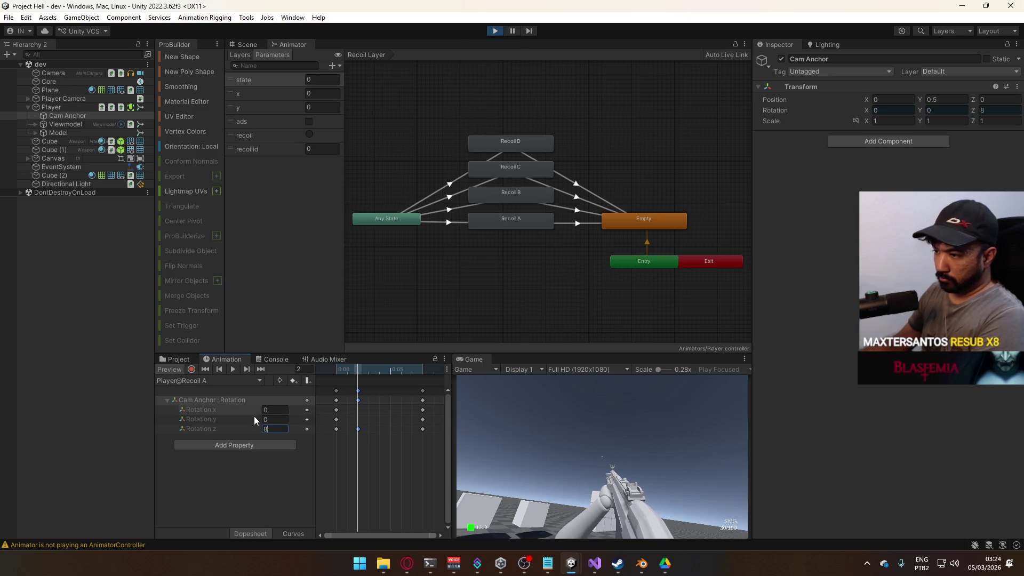
Bring up the Player@Recoil B clip at its frame 3 peak key
{"action": "left_click", "coordinate": [508, 223]}
{"action": "left_click", "coordinate": [532, 198]}
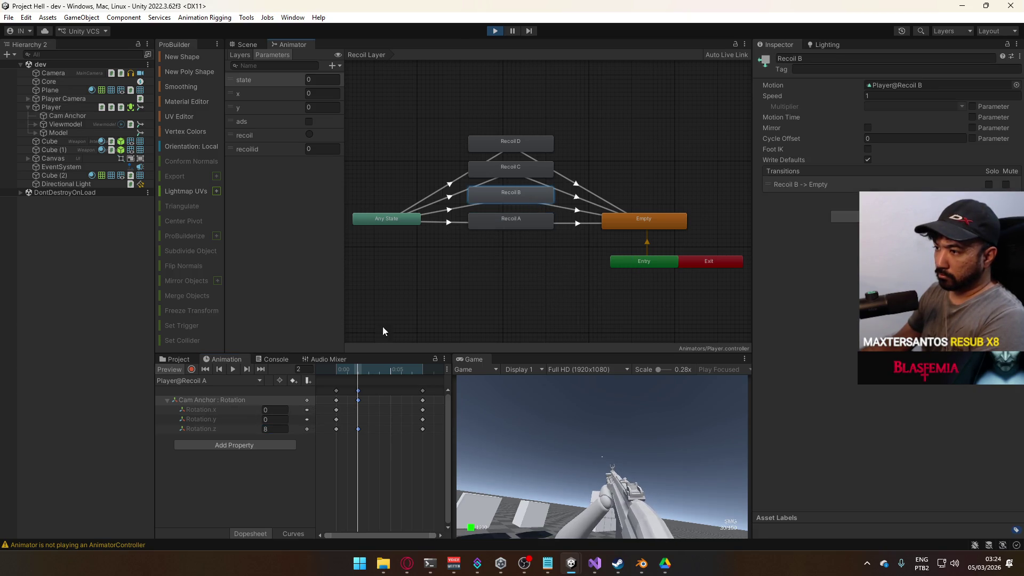
{"action": "left_click", "coordinate": [206, 388]}
{"action": "left_click", "coordinate": [223, 383]}
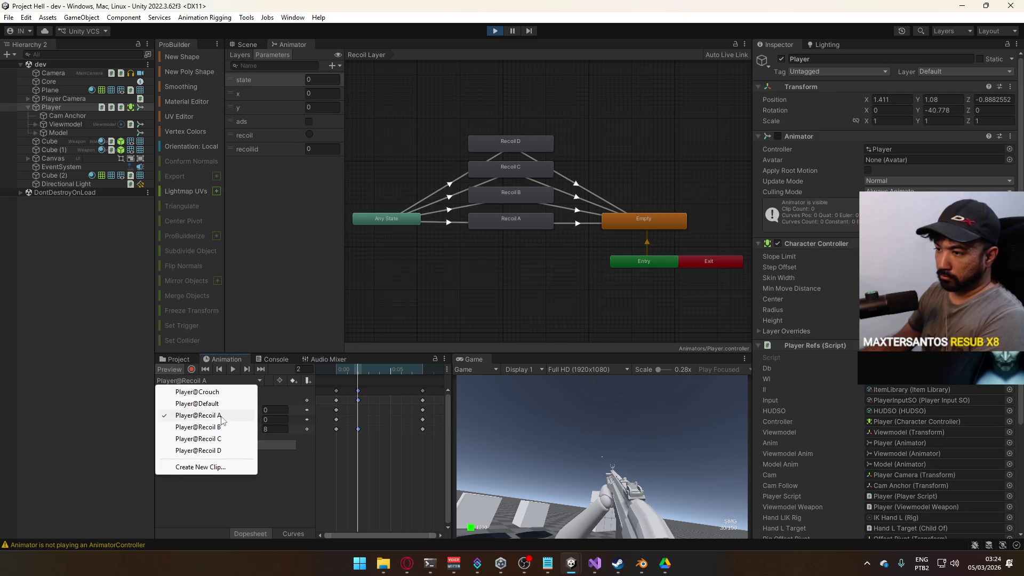
{"action": "left_click", "coordinate": [246, 427]}
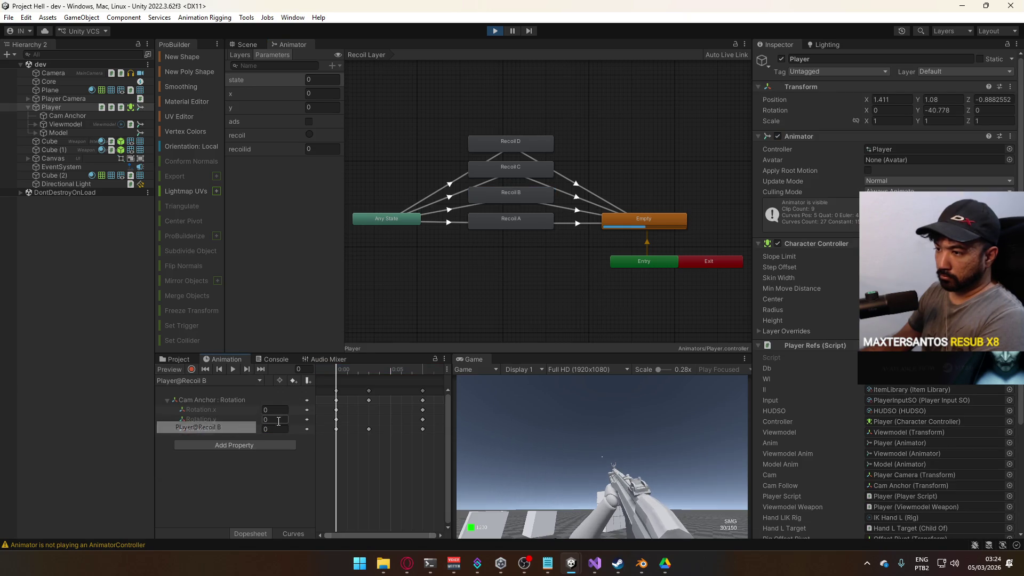
{"action": "left_click", "coordinate": [369, 369]}
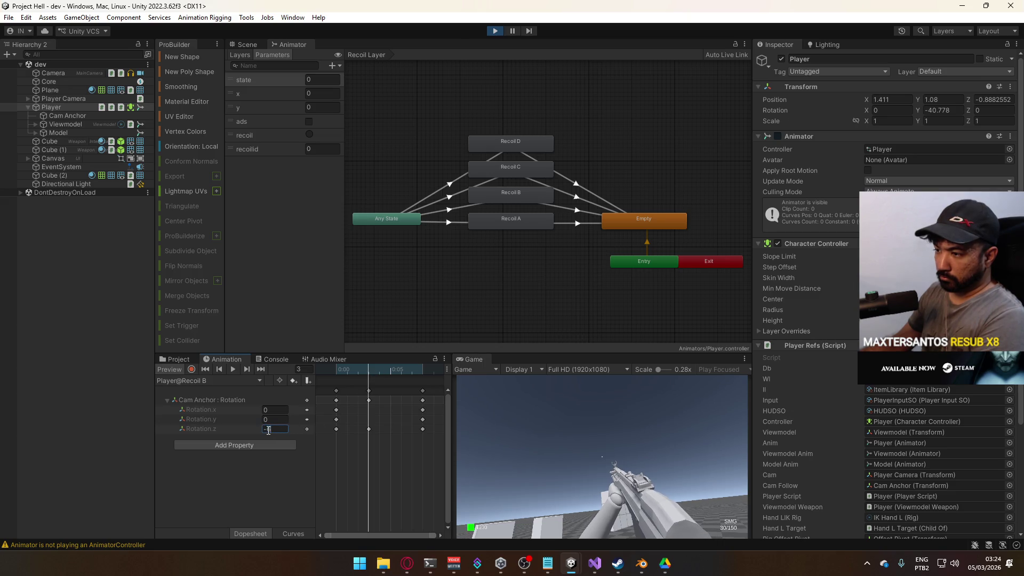
Set Player@Recoil C's Rotation.z peak key to 4
{"action": "left_click", "coordinate": [208, 380]}
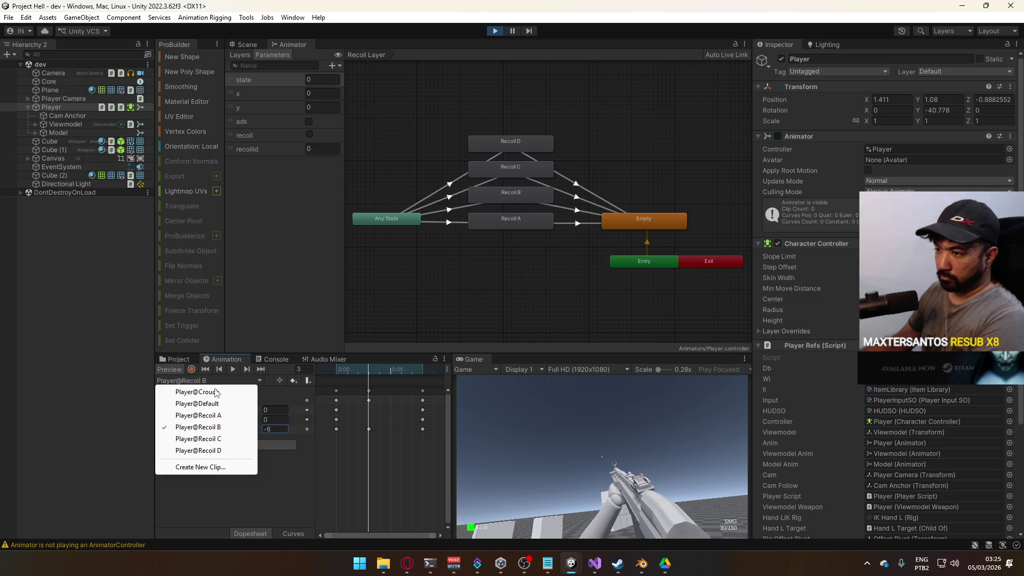
{"action": "left_click", "coordinate": [219, 420]}
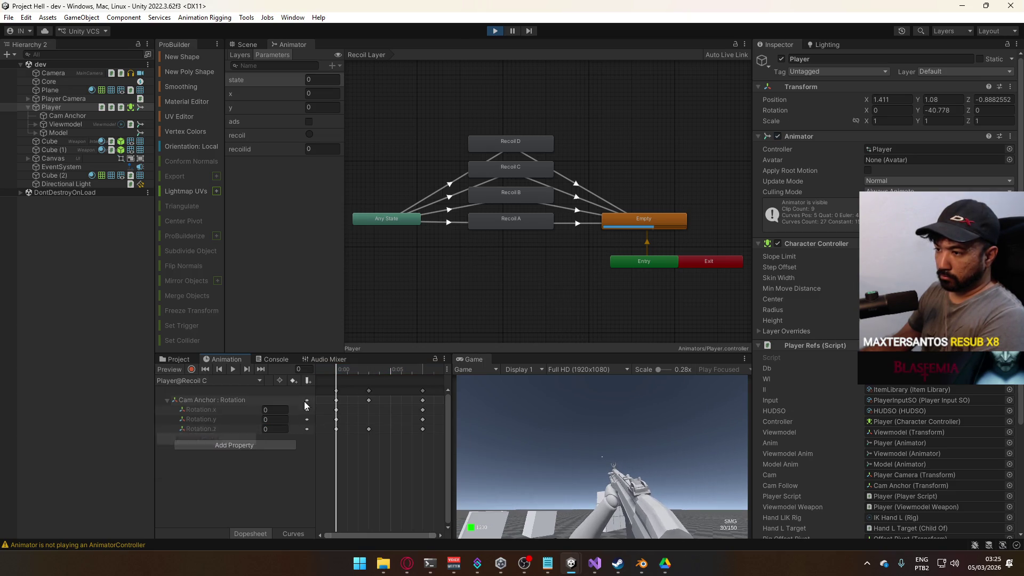
{"action": "type", "text": "4"}
Set Player@Recoil D's Rotation.z at frame 2 to -8
{"action": "left_click", "coordinate": [212, 380]}
{"action": "left_click", "coordinate": [235, 434]}
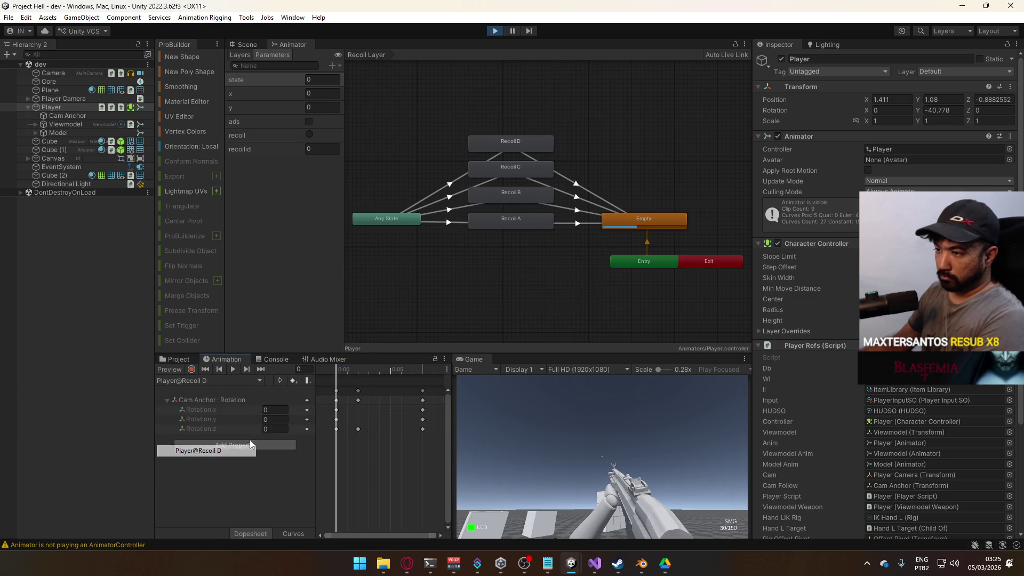
{"action": "left_click", "coordinate": [358, 372]}
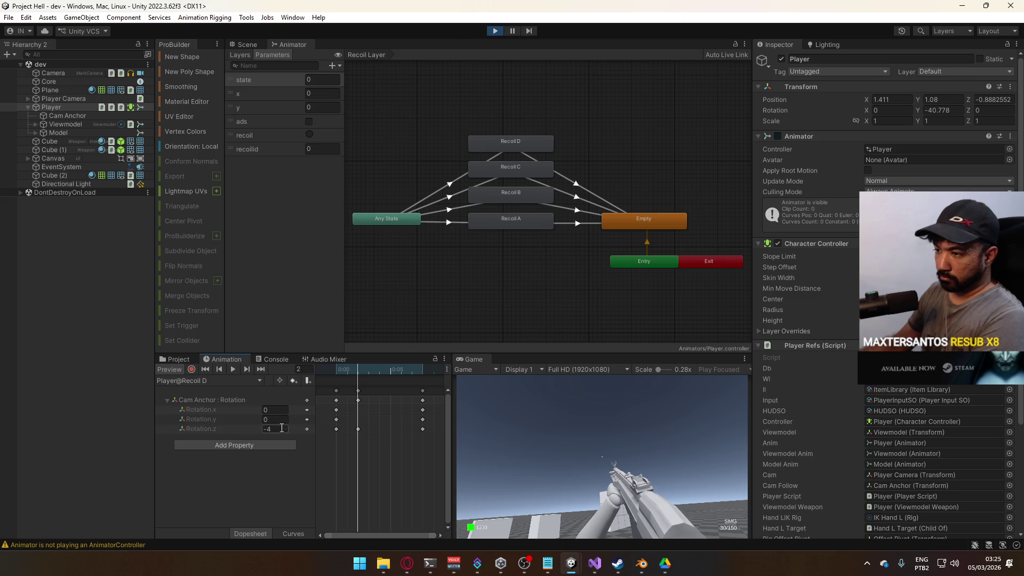
{"action": "type", "text": "8"}
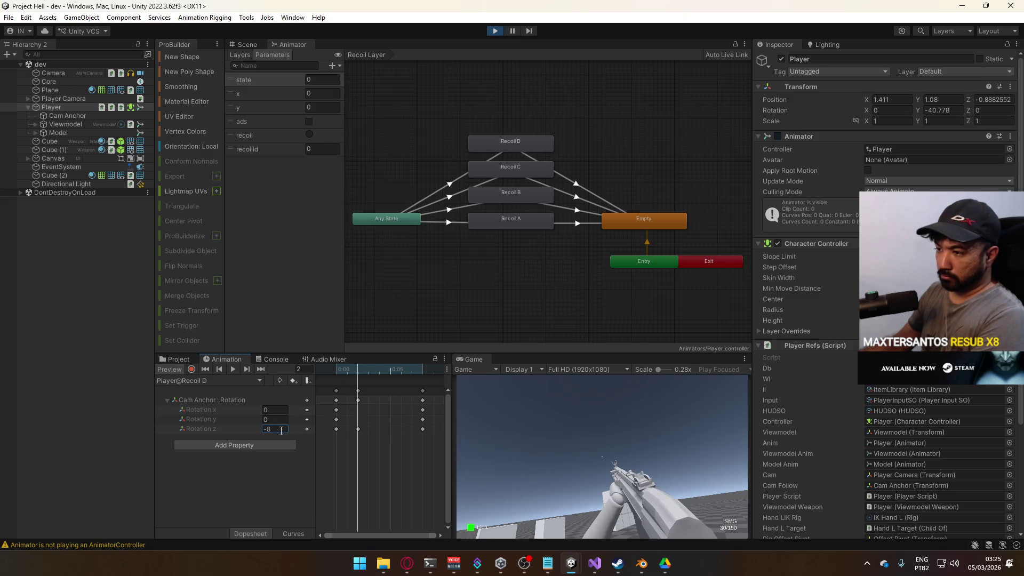
Preview Recoil D's recovery around frame 7, exit Preview, and fire a test shot
{"action": "left_click", "coordinate": [536, 285]}
{"action": "mouse_move", "coordinate": [346, 368]}
{"action": "left_mouse_down"}
{"action": "mouse_move", "coordinate": [337, 369]}
{"action": "mouse_move", "coordinate": [410, 367]}
{"action": "mouse_move", "coordinate": [336, 380]}
{"action": "left_mouse_up"}
{"action": "left_click", "coordinate": [172, 369]}
{"action": "left_click", "coordinate": [599, 428]}
{"action": "right_click", "coordinate": [480, 360]}
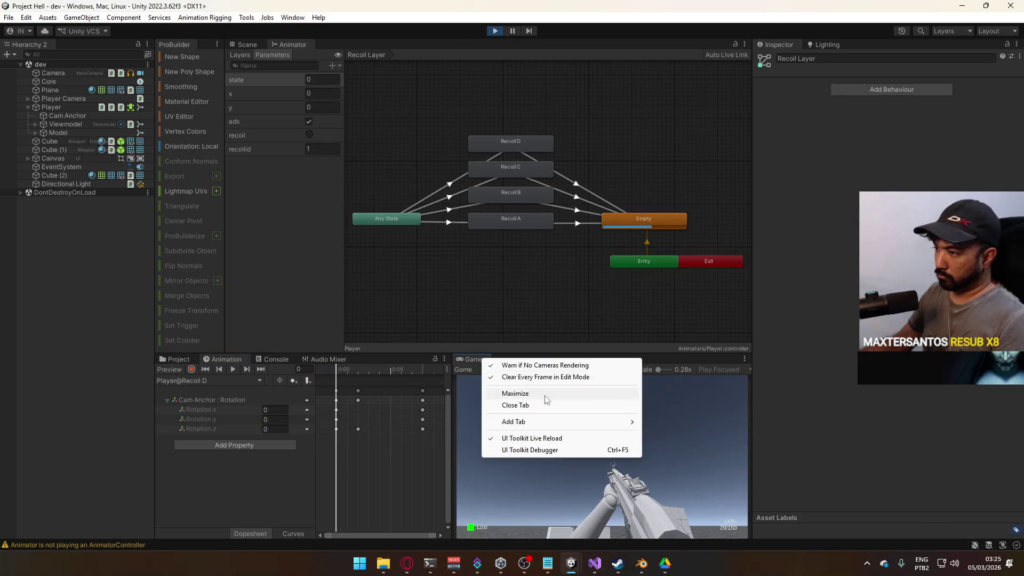
Maximize the Game view, empty the SMG at the wall, and reload
{"action": "left_click", "coordinate": [556, 389]}
{"action": "key", "text": "super"}
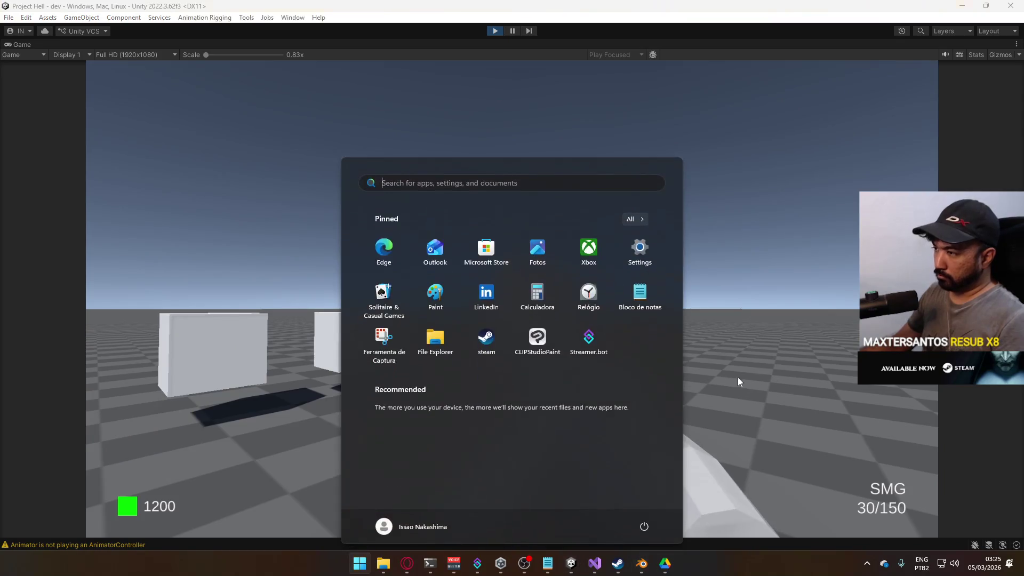
{"action": "left_click", "coordinate": [754, 379]}
{"action": "mouse_move", "coordinate": [670, 360]}
{"action": "left_mouse_down"}
{"action": "mouse_move", "coordinate": [659, 358]}
{"action": "mouse_move", "coordinate": [653, 385]}
{"action": "mouse_move", "coordinate": [603, 383]}
{"action": "mouse_move", "coordinate": [595, 409]}
{"action": "mouse_move", "coordinate": [571, 428]}
{"action": "left_mouse_up"}
{"action": "key", "text": "r"}
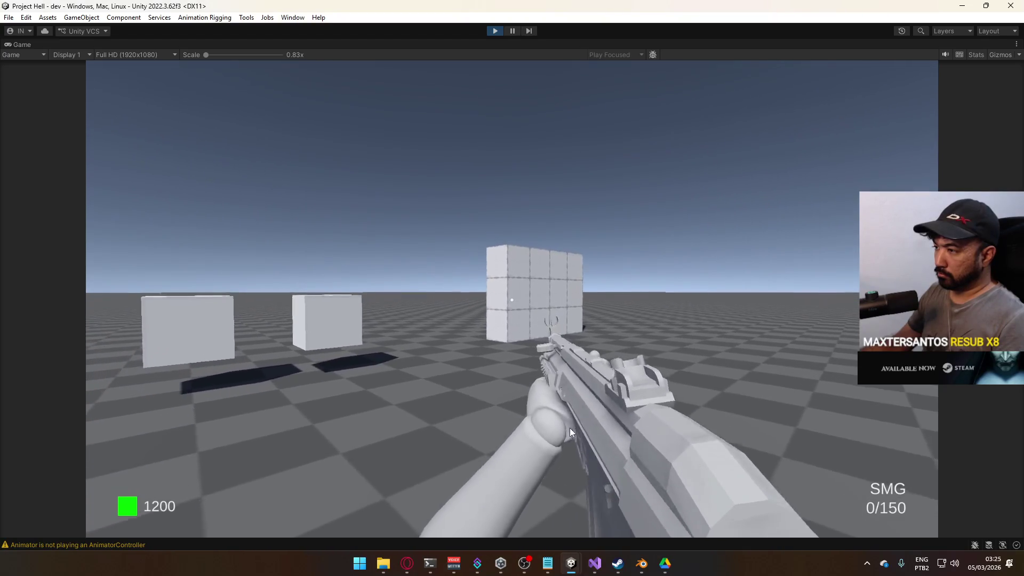
{"action": "key", "text": "r"}
Switch to the pistol, fire all ten rounds to test its recoil, and reload
{"action": "key", "text": "super"}
{"action": "key", "text": "Escape"}
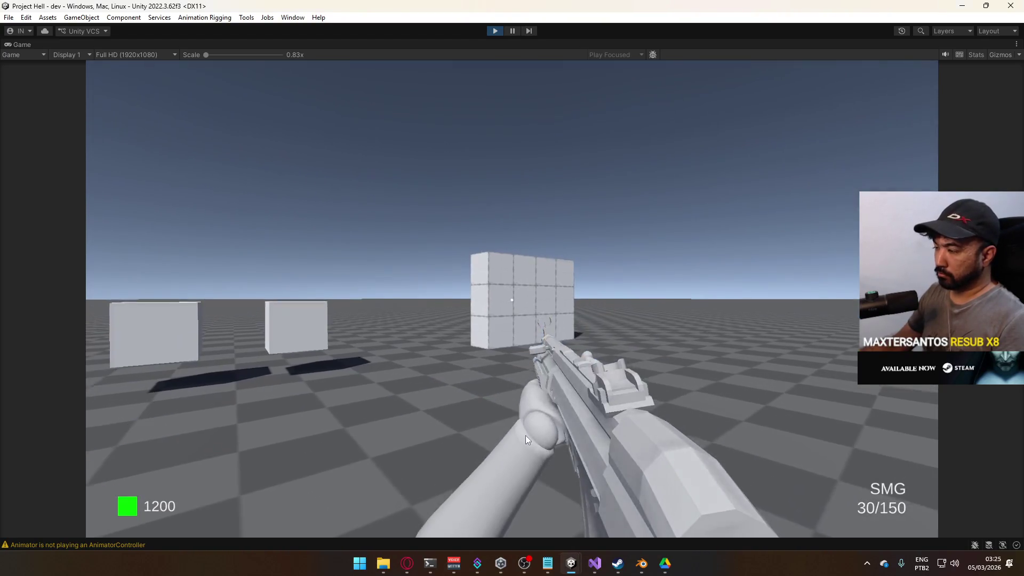
{"action": "key", "text": "2"}
{"action": "left_click", "coordinate": [501, 444]}
{"action": "left_click", "coordinate": [502, 438]}
{"action": "left_click", "coordinate": [502, 438]}
{"action": "left_click", "coordinate": [502, 439]}
{"action": "left_click", "coordinate": [502, 438]}
{"action": "left_click", "coordinate": [502, 439]}
{"action": "left_click", "coordinate": [502, 438]}
{"action": "left_click", "coordinate": [502, 438]}
{"action": "left_click", "coordinate": [503, 438]}
{"action": "left_click", "coordinate": [503, 438]}
{"action": "left_click", "coordinate": [502, 438]}
{"action": "left_click", "coordinate": [502, 439]}
{"action": "left_click", "coordinate": [501, 438]}
{"action": "left_click", "coordinate": [501, 438]}
{"action": "left_click", "coordinate": [500, 437]}
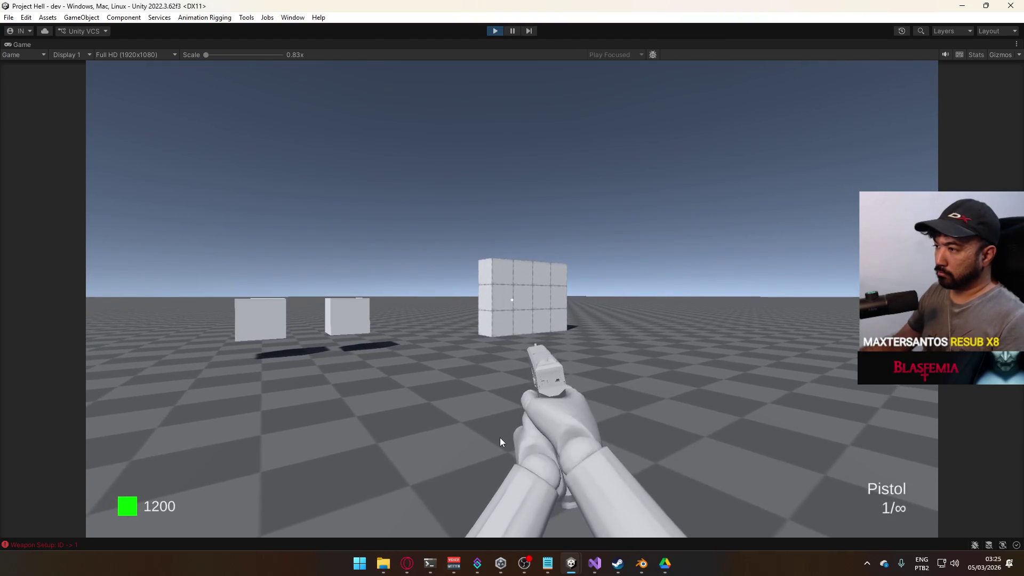
{"action": "key", "text": "r"}
Restore the normal Game view layout and select the Recoil C state in the Animator
{"action": "key", "text": "super"}
{"action": "key", "text": "Escape"}
{"action": "right_click", "coordinate": [503, 48]}
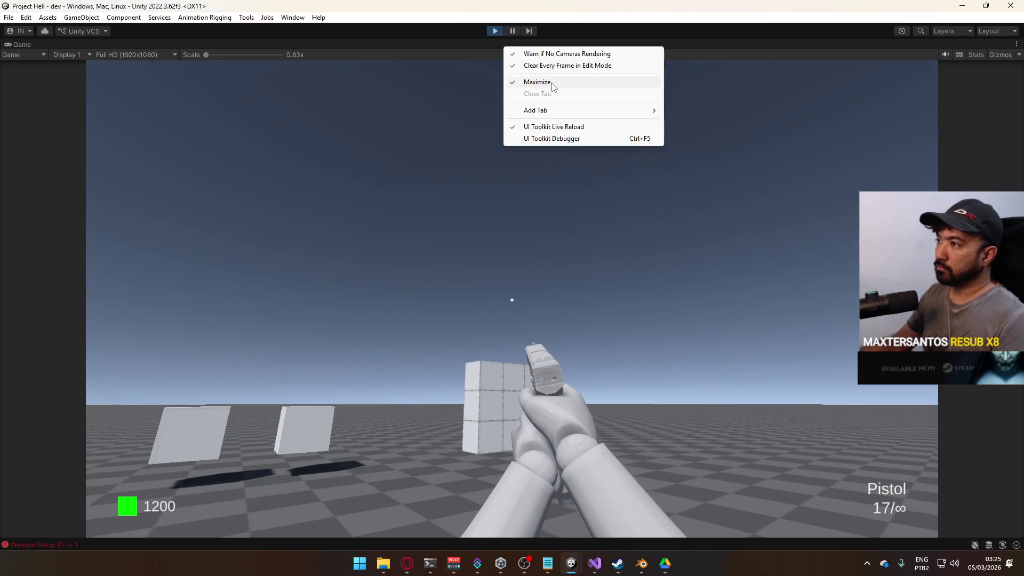
{"action": "left_click", "coordinate": [537, 80]}
{"action": "left_click", "coordinate": [520, 221]}
{"action": "left_click", "coordinate": [526, 198]}
{"action": "left_click", "coordinate": [524, 167]}
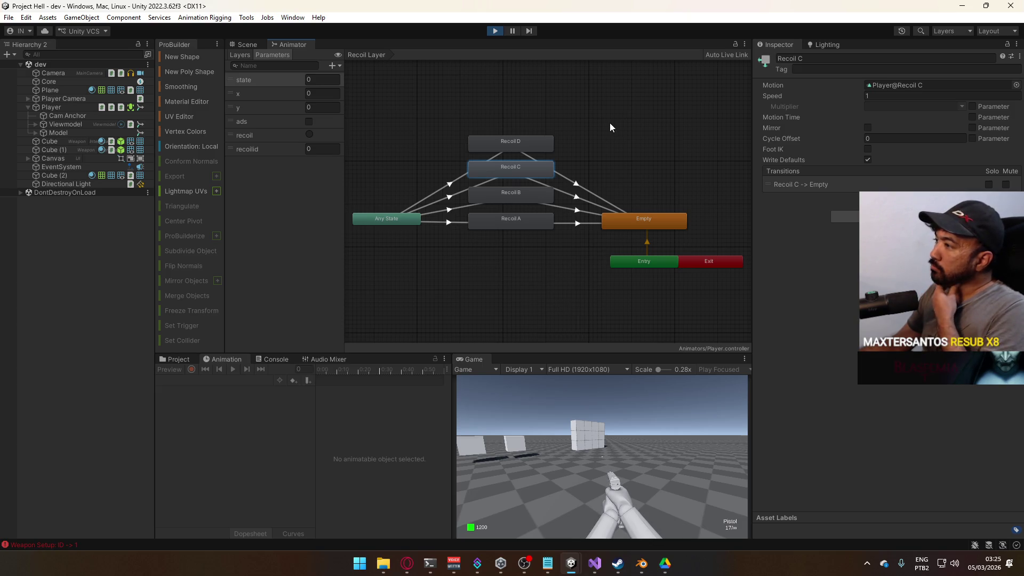
Inspect the Player's Cam Anchor Position.y curve
{"action": "left_click", "coordinate": [564, 133]}
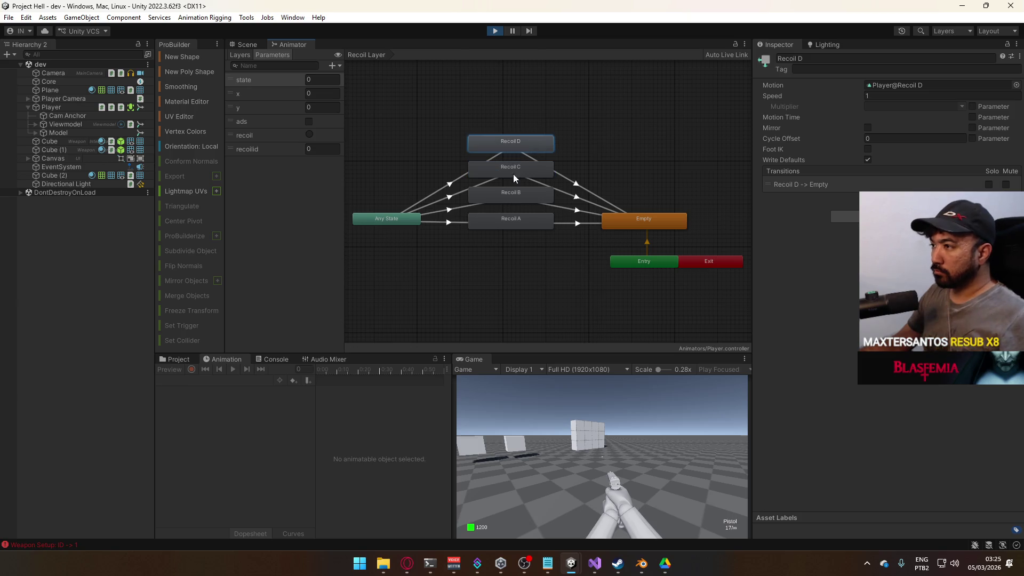
{"action": "left_click", "coordinate": [514, 227]}
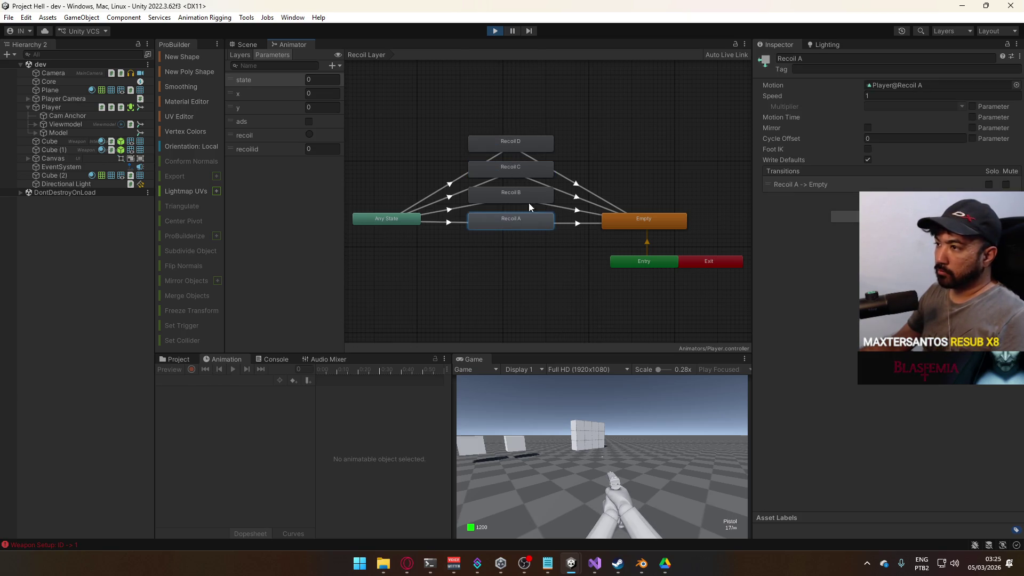
{"action": "left_click", "coordinate": [65, 110]}
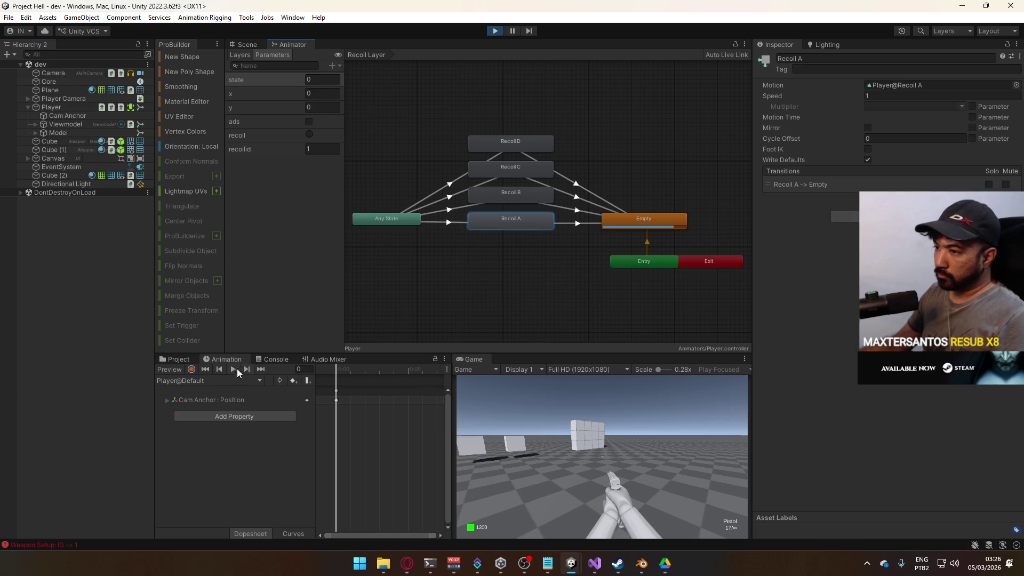
{"action": "left_click", "coordinate": [195, 398]}
{"action": "left_click", "coordinate": [166, 401]}
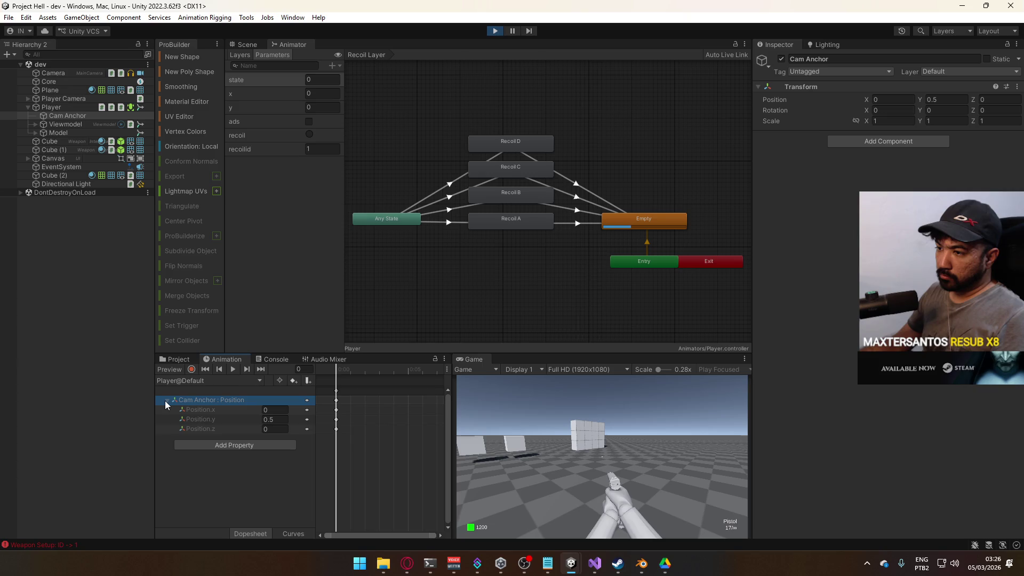
{"action": "left_click", "coordinate": [210, 419]}
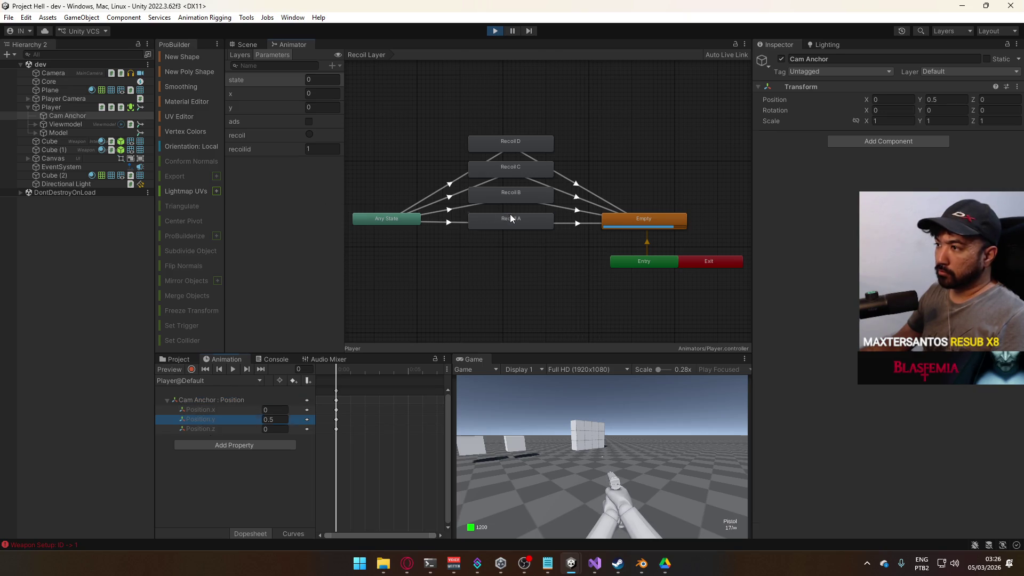
Set Player@Recoil A's Cam Anchor Rotation.z at frame 2 to 8
{"action": "left_click", "coordinate": [510, 219]}
{"action": "left_click", "coordinate": [206, 380]}
{"action": "left_click", "coordinate": [213, 415]}
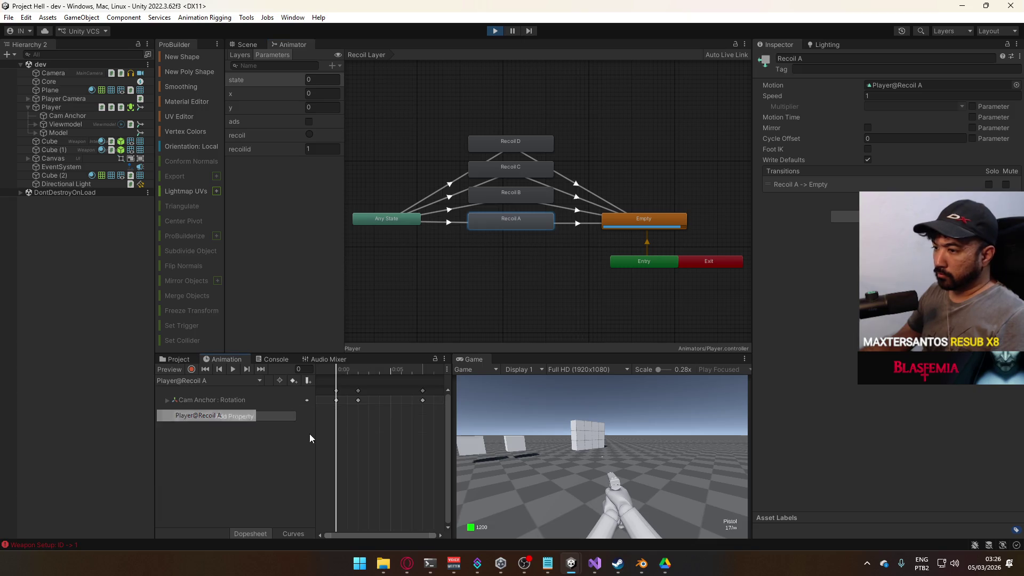
{"action": "left_click", "coordinate": [168, 402]}
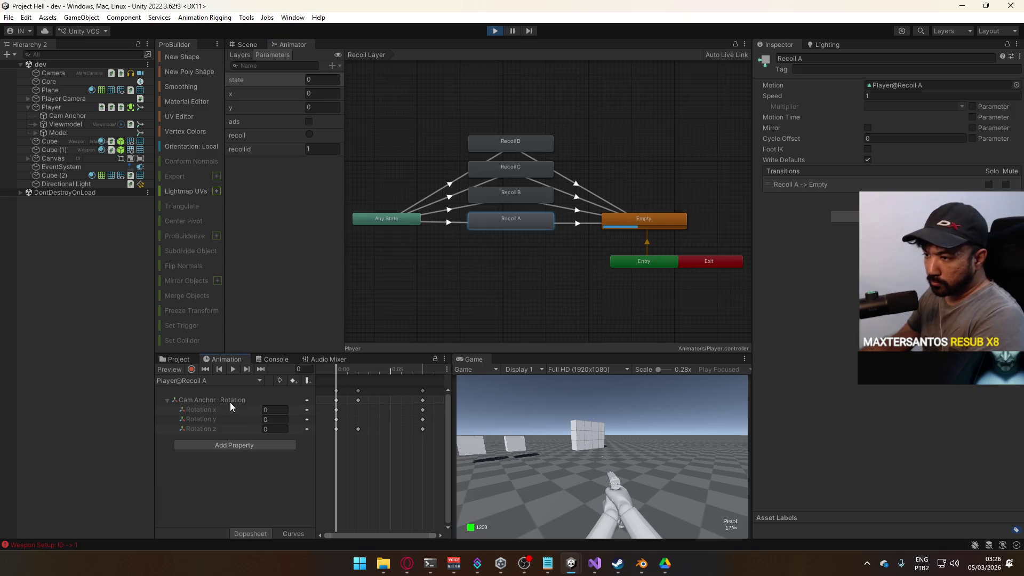
{"action": "left_click", "coordinate": [356, 371]}
{"action": "left_click", "coordinate": [271, 429]}
{"action": "type", "text": "8"}
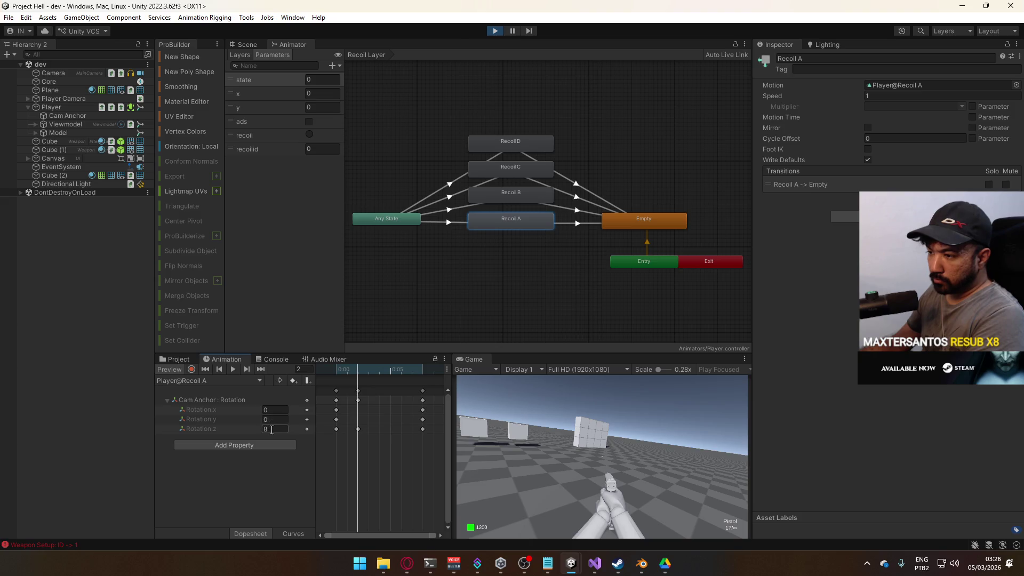
{"action": "key", "text": "Return"}
Set Player@Recoil B's frame 3 Rotation.z peak to about -4.1
{"action": "left_click", "coordinate": [498, 196]}
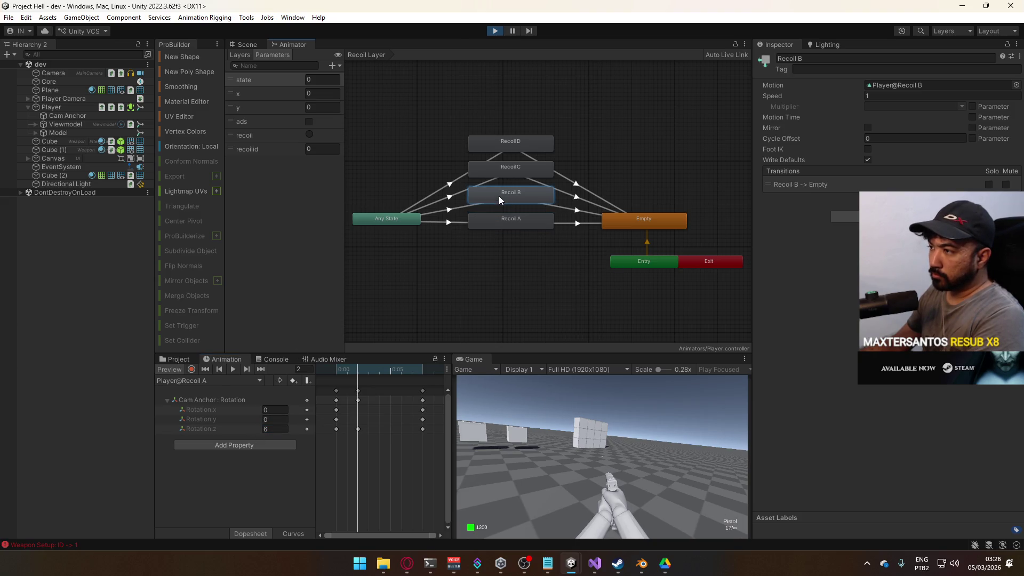
{"action": "left_click", "coordinate": [198, 382]}
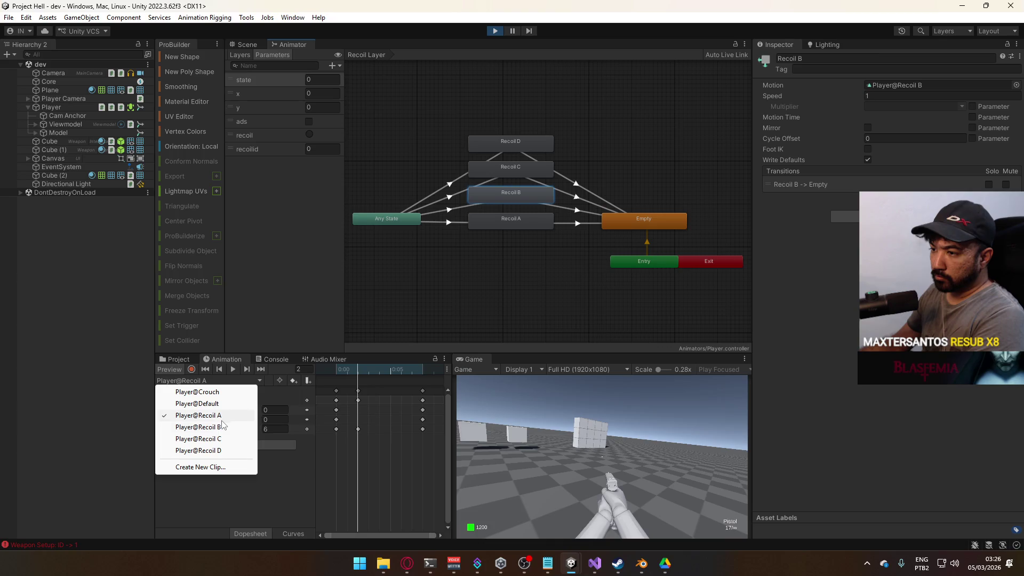
{"action": "left_click", "coordinate": [197, 427]}
{"action": "left_click_drag", "start_coordinate": [362, 370], "coordinate": [368, 369]}
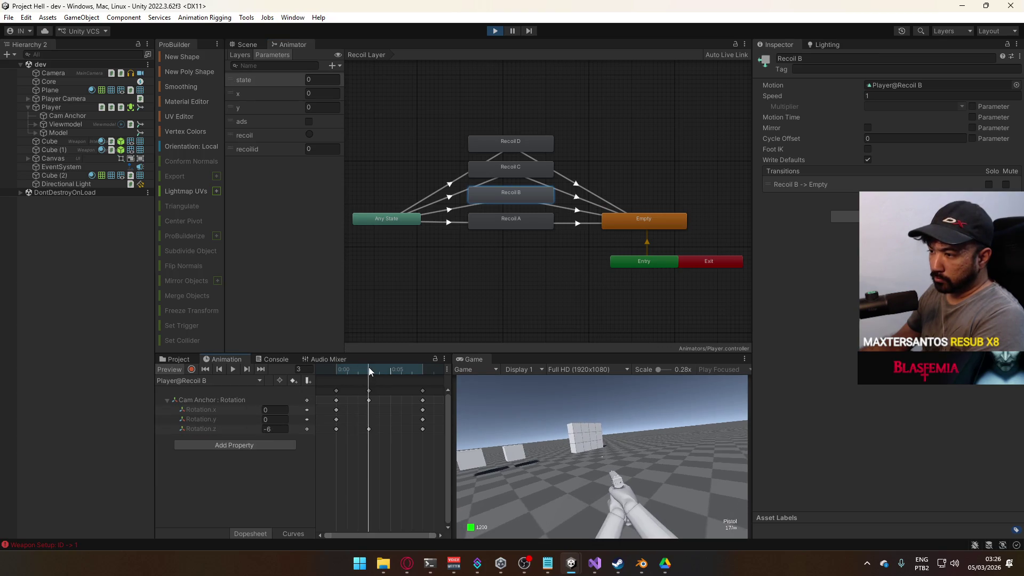
{"action": "left_click", "coordinate": [276, 429]}
{"action": "type", "text": "-6.75"}
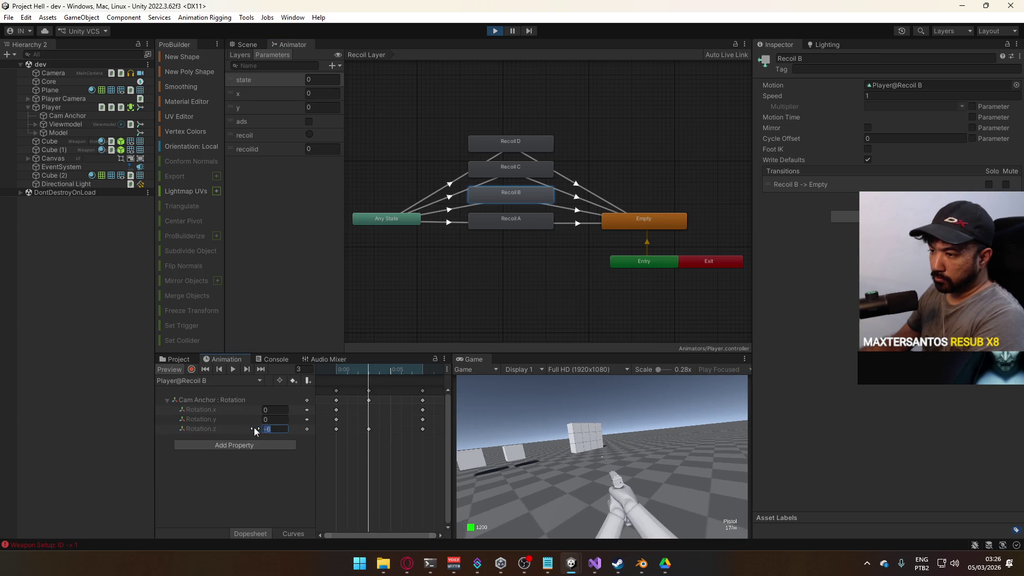
{"action": "left_click", "coordinate": [254, 427]}
{"action": "left_click_drag", "start_coordinate": [242, 431], "coordinate": [296, 435]}
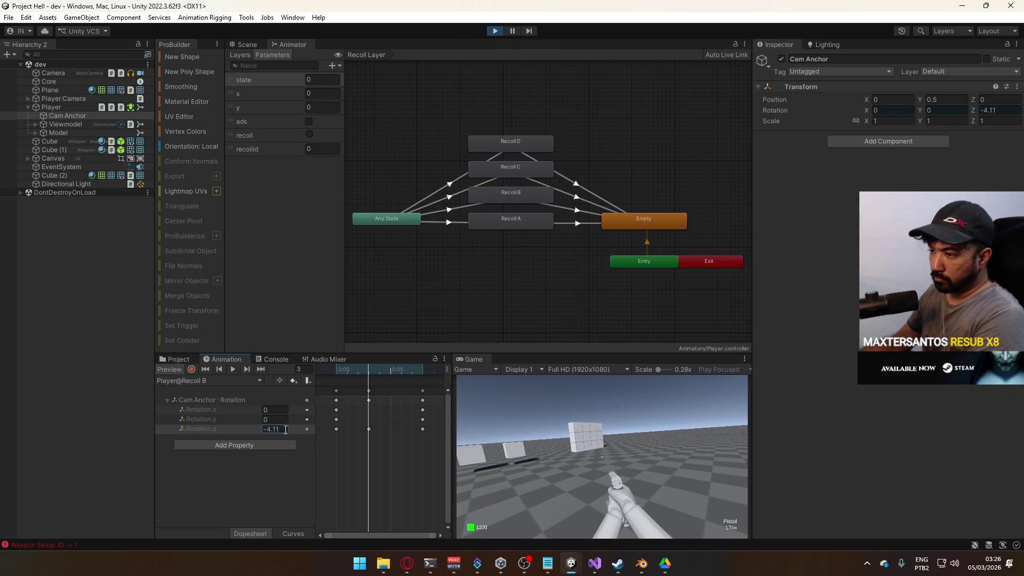
Set Player@Recoil C's frame 3 Rotation.z peak to 2.56
{"action": "left_click", "coordinate": [517, 190]}
{"action": "left_click", "coordinate": [208, 380]}
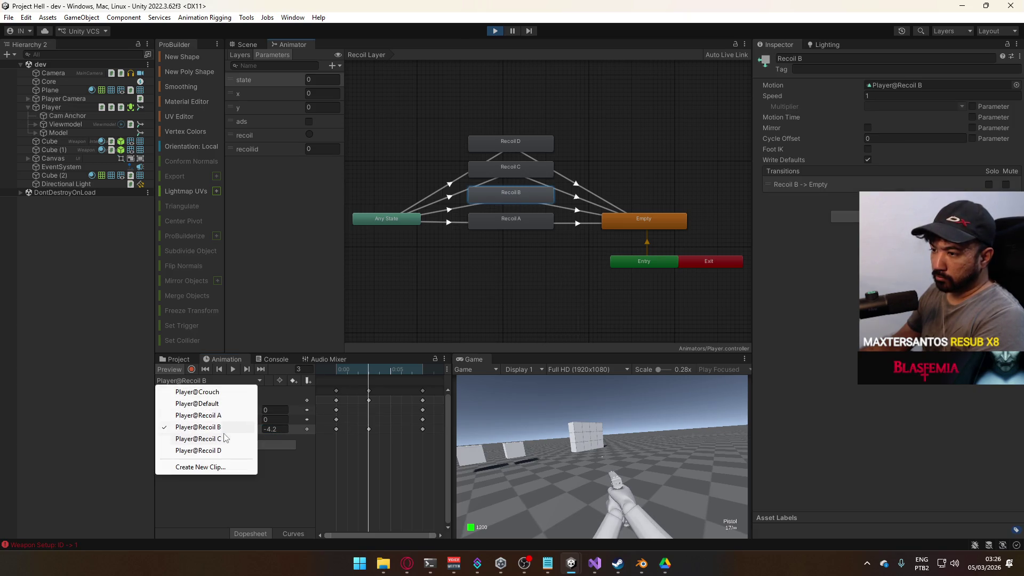
{"action": "left_click", "coordinate": [206, 430]}
{"action": "left_click_drag", "start_coordinate": [346, 367], "coordinate": [368, 373]}
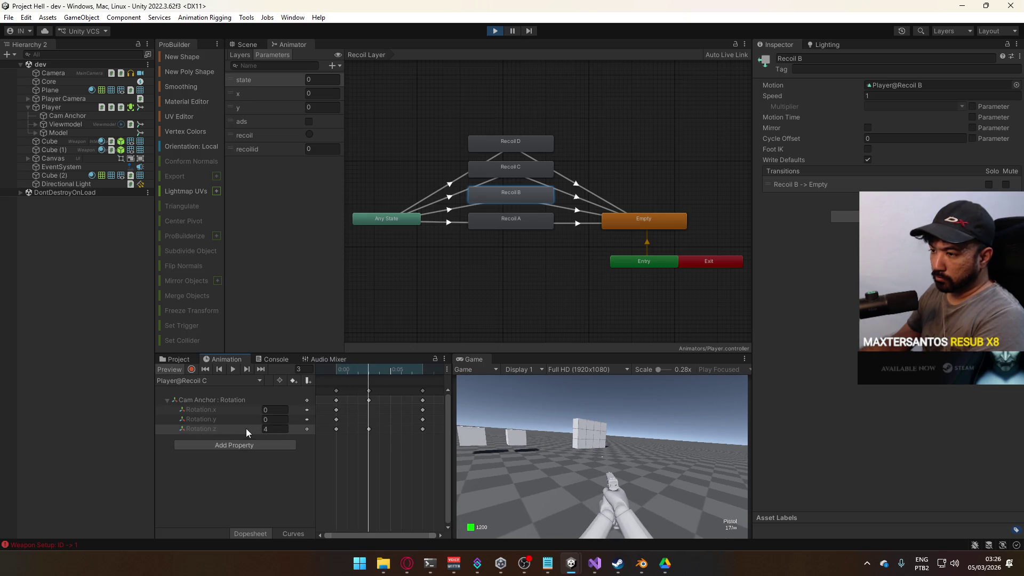
{"action": "type", "text": "1"}
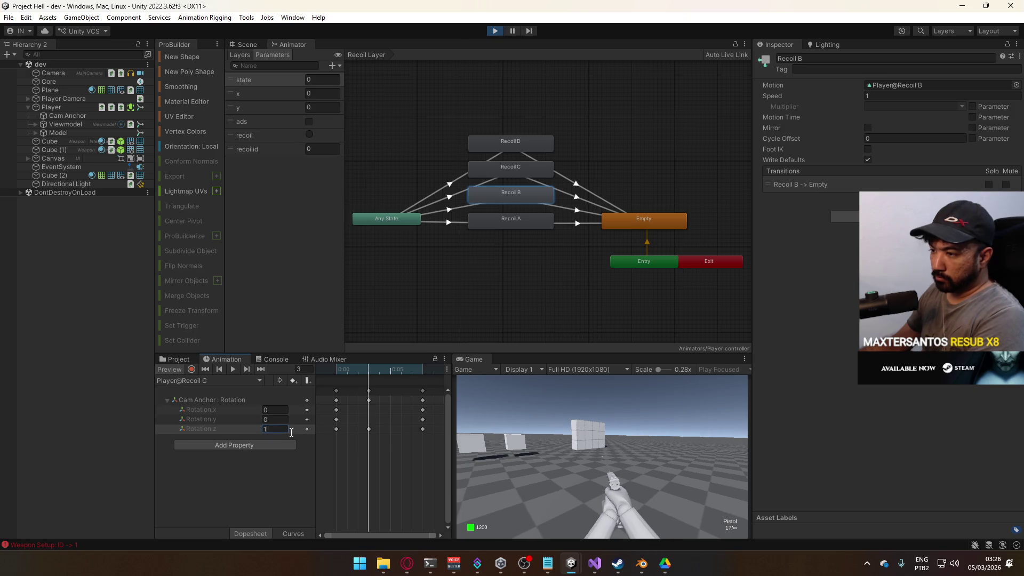
{"action": "type", "text": "2"}
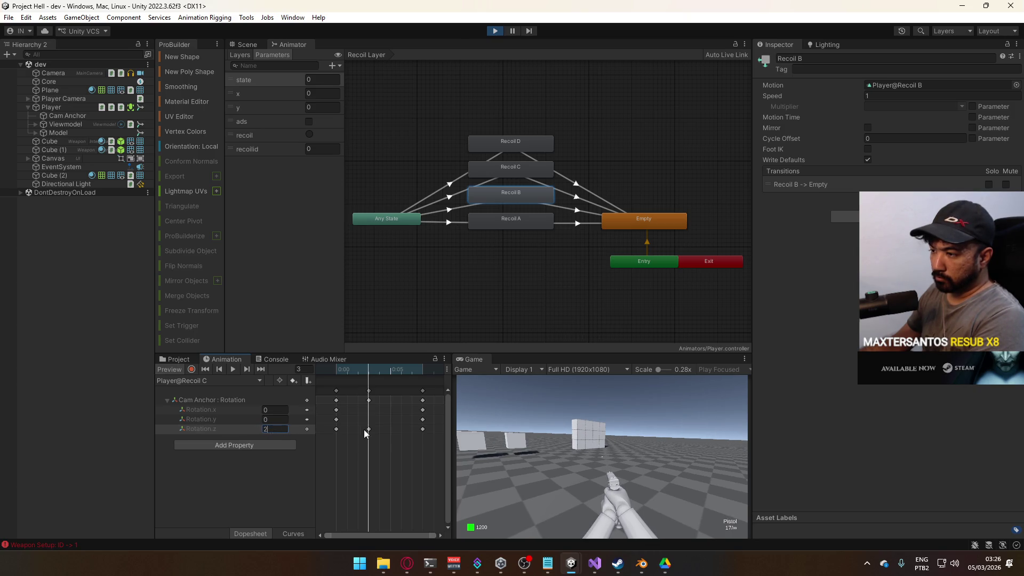
{"action": "type", "text": ".56"}
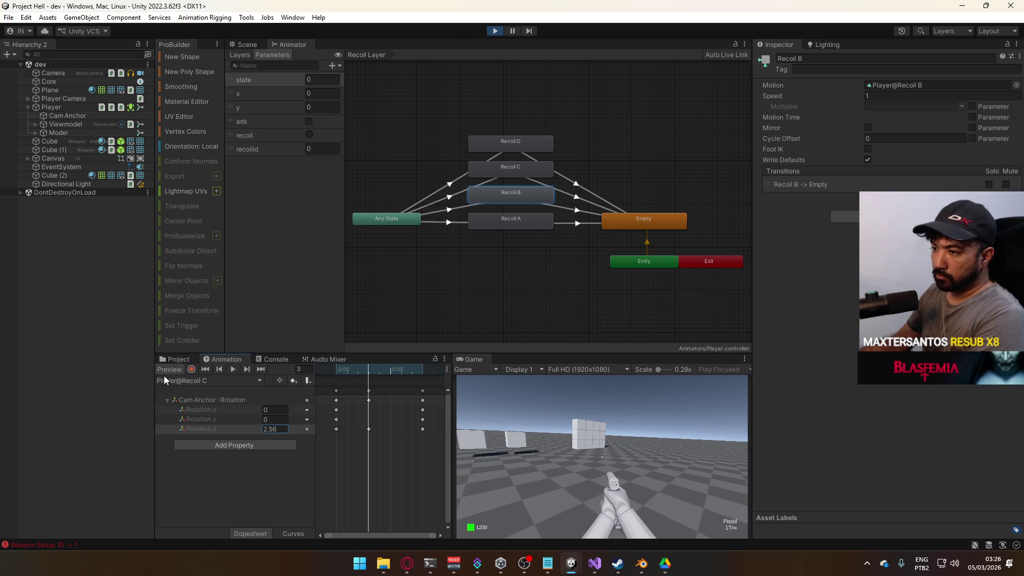
Reduce Player@Recoil D's frame 2 Rotation.z from -8 to -4.58
{"action": "left_click", "coordinate": [189, 381]}
{"action": "left_click", "coordinate": [205, 454]}
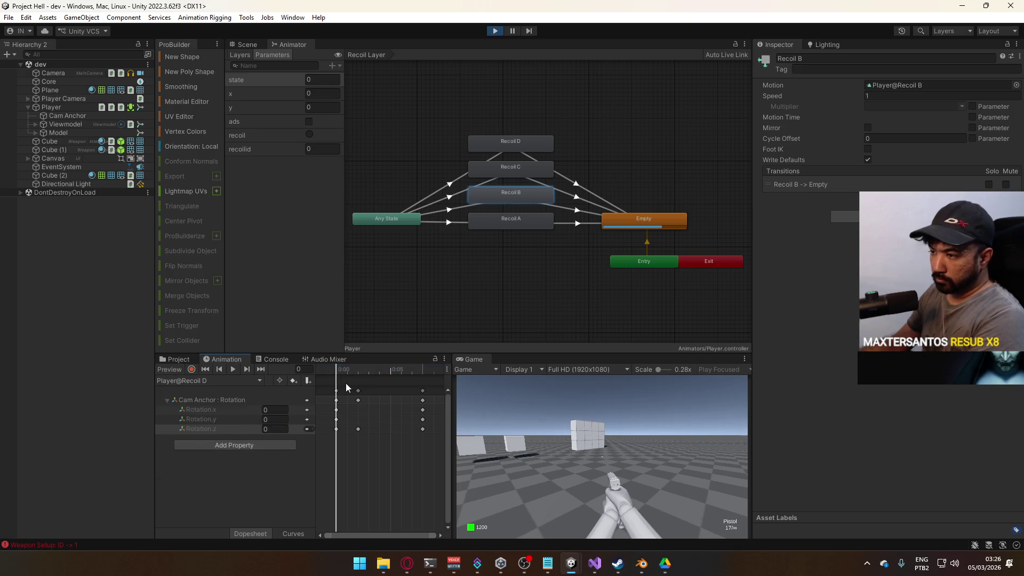
{"action": "left_click", "coordinate": [356, 370]}
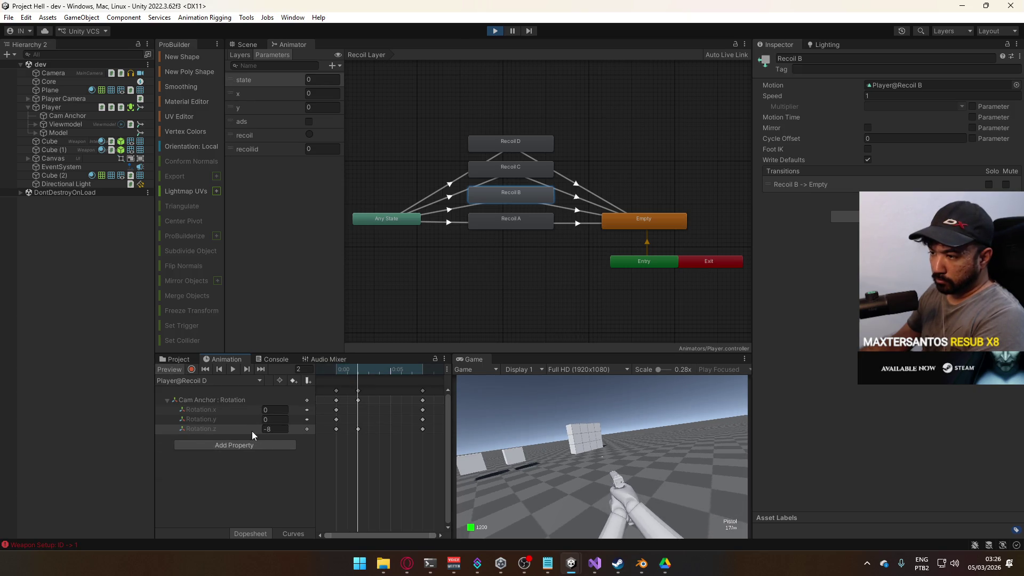
{"action": "mouse_move", "coordinate": [254, 428]}
{"action": "left_mouse_down"}
{"action": "mouse_move", "coordinate": [230, 428]}
{"action": "mouse_move", "coordinate": [299, 429]}
{"action": "left_mouse_up"}
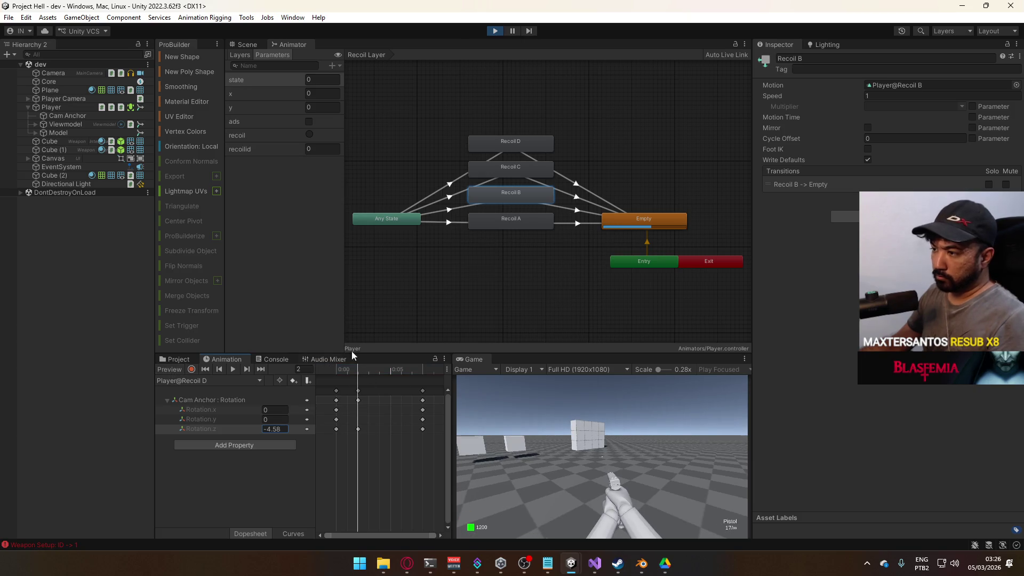
Maximize the Game view and fire six pistol shots to feel the new camera recoil
{"action": "right_click", "coordinate": [474, 357]}
{"action": "left_click", "coordinate": [563, 391]}
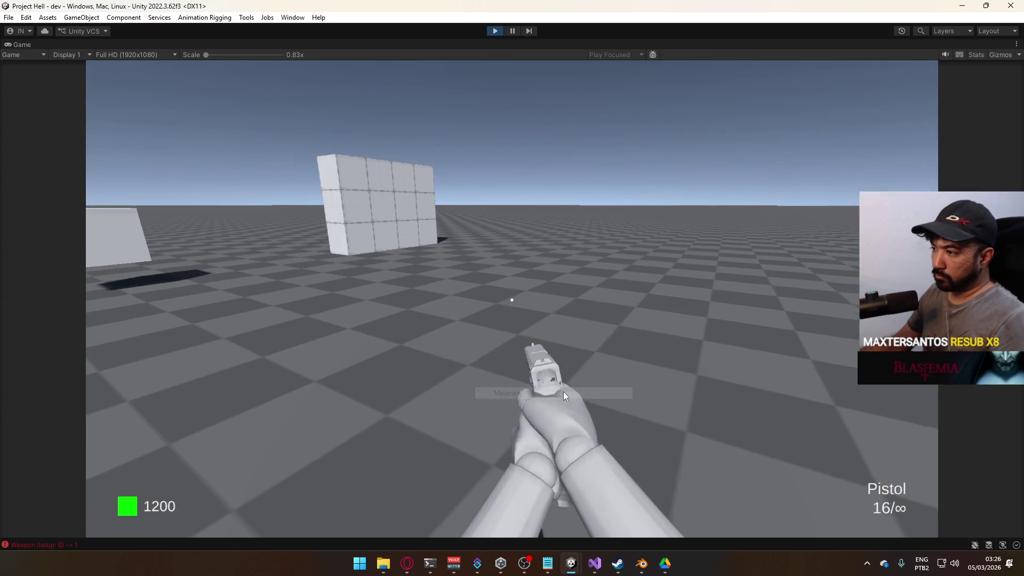
{"action": "left_click", "coordinate": [441, 289]}
{"action": "left_click", "coordinate": [441, 289]}
{"action": "left_click", "coordinate": [440, 289]}
{"action": "left_click", "coordinate": [440, 289]}
{"action": "left_click", "coordinate": [440, 289]}
{"action": "left_click", "coordinate": [440, 289]}
{"action": "left_click", "coordinate": [440, 289]}
{"action": "left_click", "coordinate": [440, 289]}
Reload the pistol, step back from the wall, and fire five more test shots
{"action": "key", "text": "r"}
{"action": "key", "text": "s"}
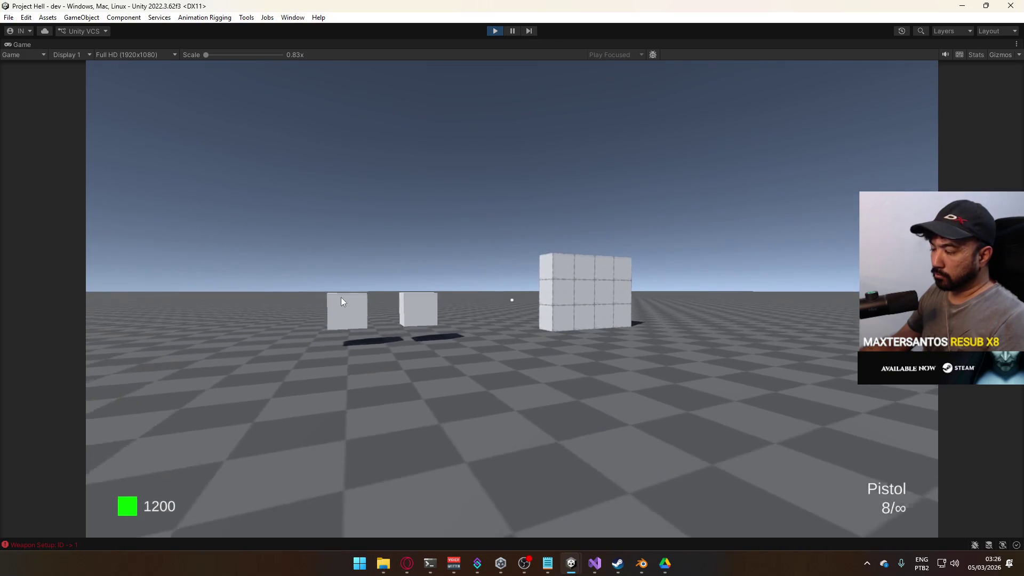
{"action": "left_click", "coordinate": [283, 304]}
{"action": "left_click", "coordinate": [287, 302]}
{"action": "left_click", "coordinate": [287, 302]}
{"action": "left_click", "coordinate": [287, 302]}
{"action": "left_click", "coordinate": [287, 302]}
{"action": "left_click", "coordinate": [287, 302]}
{"action": "left_click", "coordinate": [286, 299]}
{"action": "left_click", "coordinate": [286, 299]}
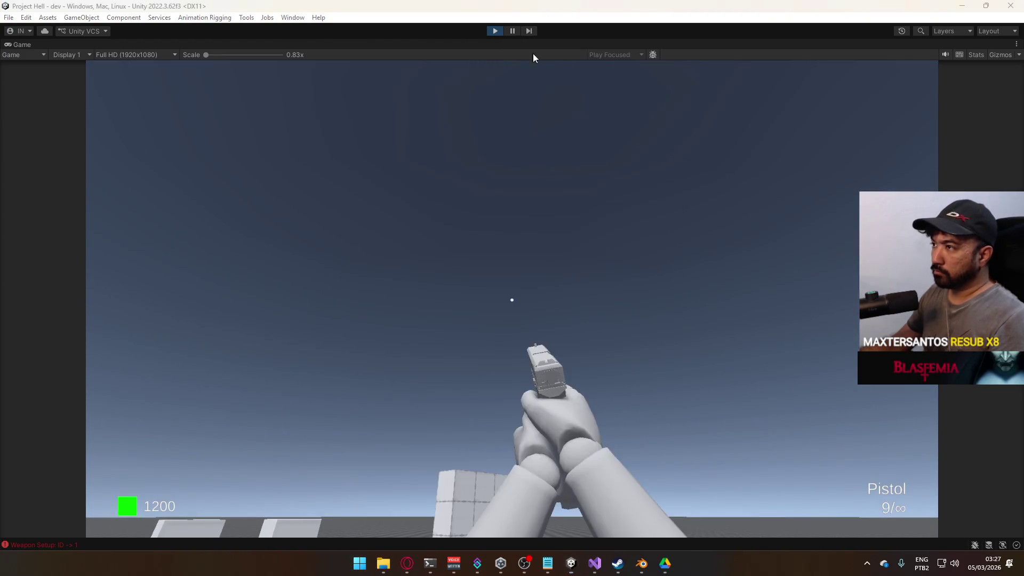
Un-maximize the Game view to return to the normal editor layout
{"action": "right_click", "coordinate": [542, 44]}
{"action": "left_click", "coordinate": [560, 75]}
{"action": "key", "text": "super"}
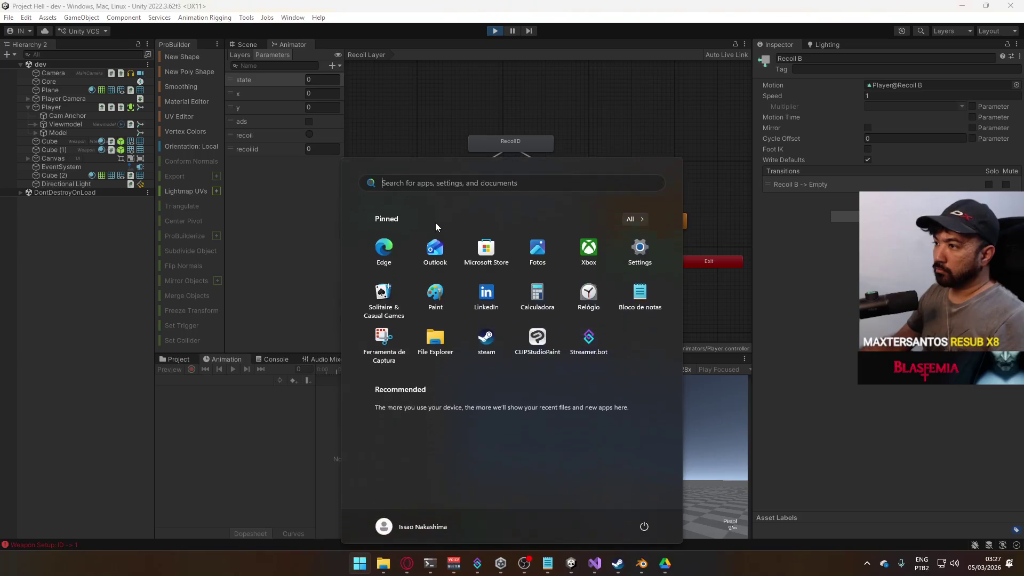
Set the Any State to Recoil A transition duration to 0.1
{"action": "left_click", "coordinate": [445, 207]}
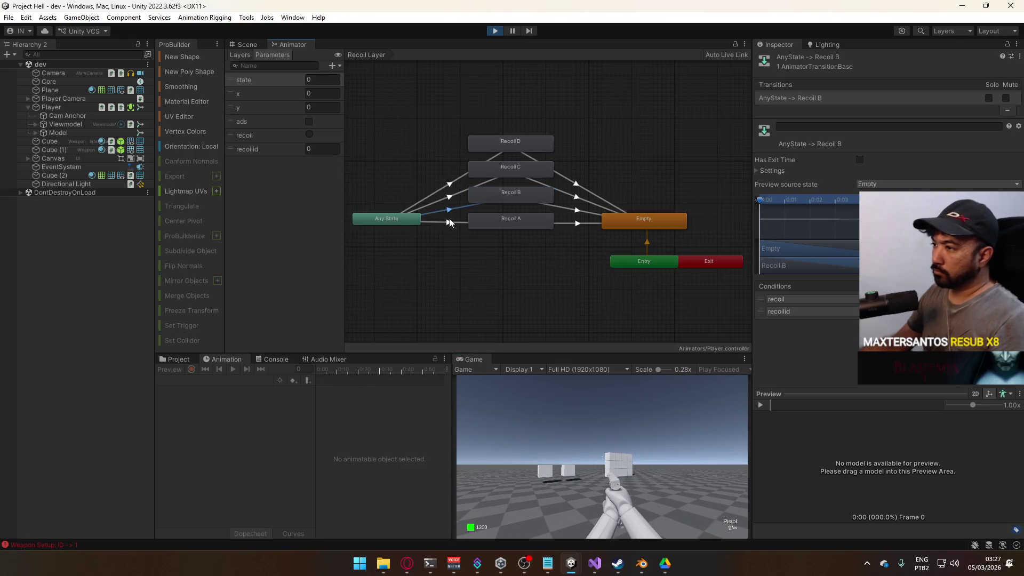
{"action": "left_click", "coordinate": [772, 170]}
{"action": "left_click", "coordinate": [866, 202]}
{"action": "type", "text": "0.1"}
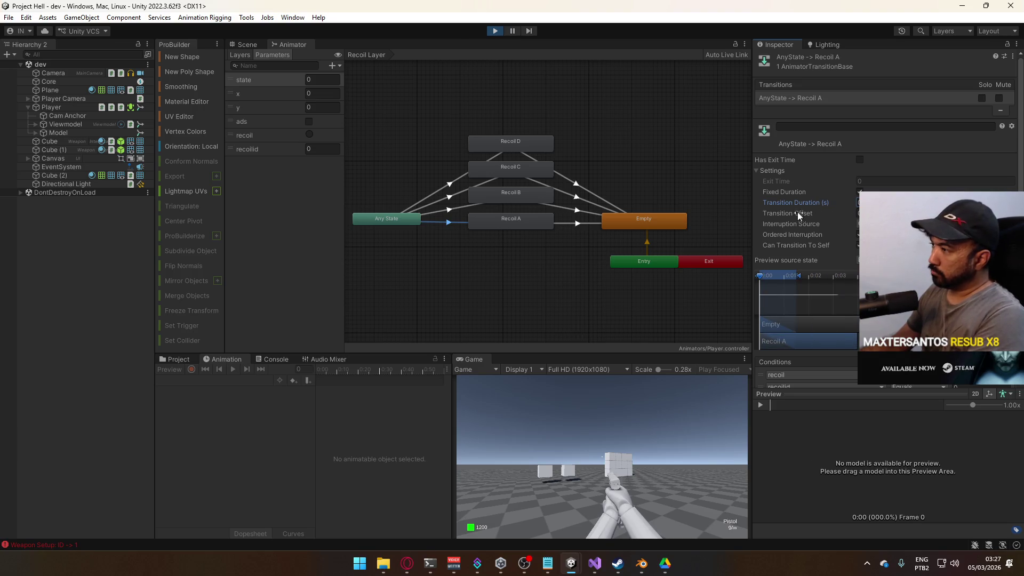
Review the Any State to Recoil B, C, D transitions and the Recoil D, C, A to Empty transitions
{"action": "left_click", "coordinate": [440, 211]}
{"action": "left_click", "coordinate": [450, 198]}
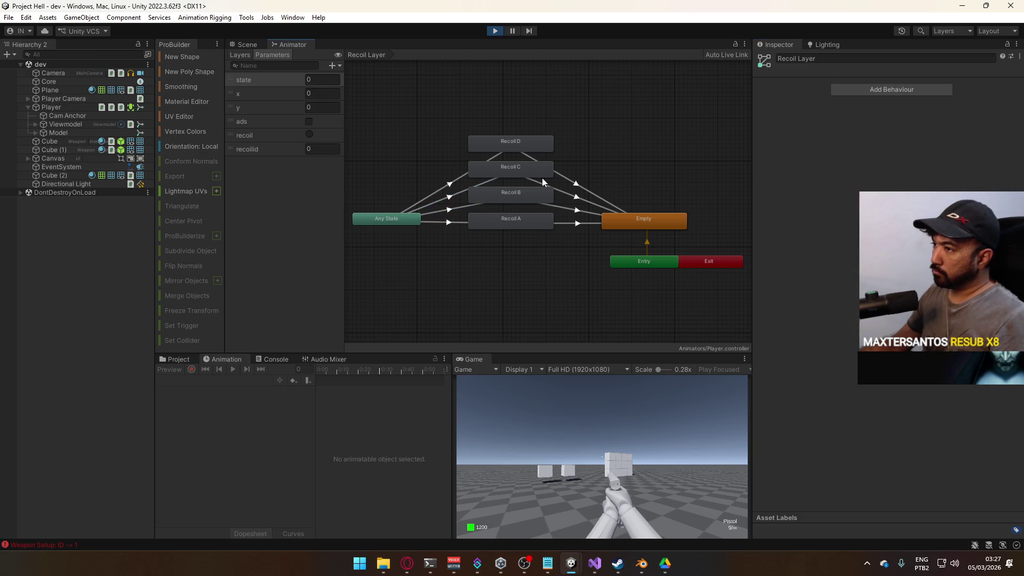
{"action": "left_click", "coordinate": [462, 179]}
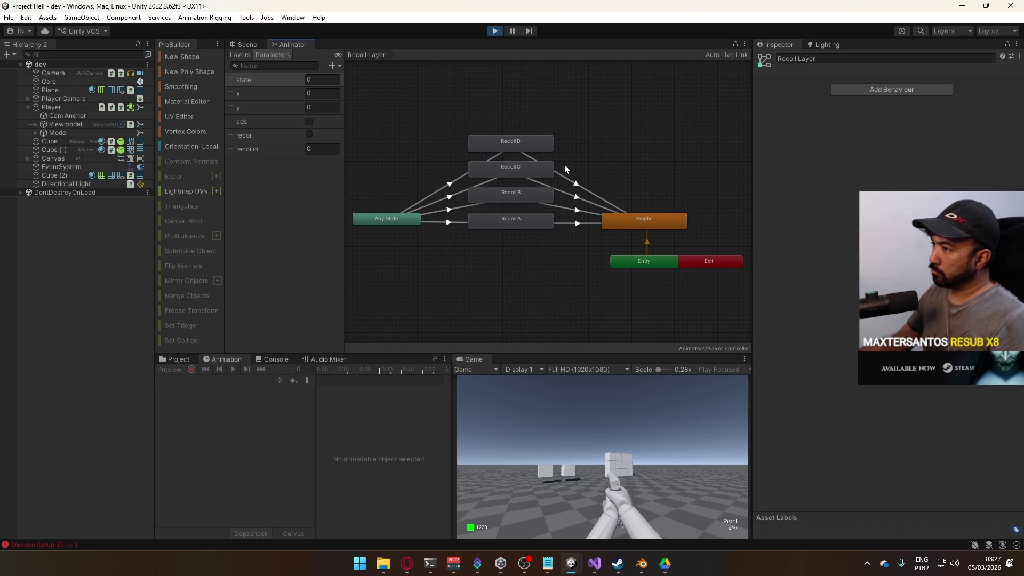
{"action": "left_click", "coordinate": [569, 186]}
{"action": "left_click", "coordinate": [573, 204]}
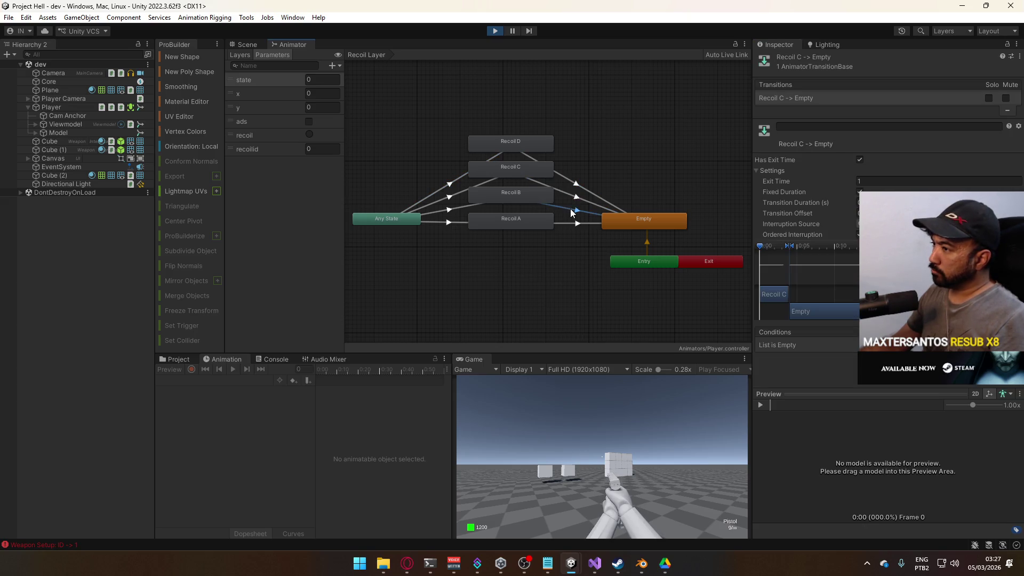
{"action": "left_click", "coordinate": [572, 224]}
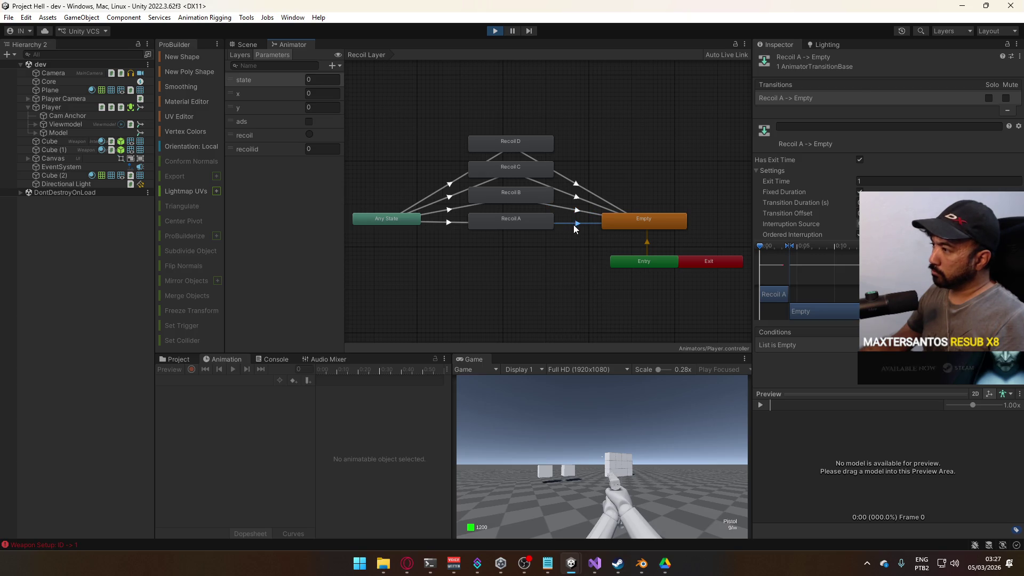
{"action": "left_click", "coordinate": [447, 222]}
Empty the pistol's magazine in the running game, then switch to the SMG and fire its full magazine
{"action": "left_click", "coordinate": [549, 410]}
{"action": "left_click", "coordinate": [555, 424]}
{"action": "left_click", "coordinate": [555, 424]}
{"action": "left_click", "coordinate": [556, 424]}
{"action": "left_click", "coordinate": [559, 429]}
{"action": "left_click", "coordinate": [565, 437]}
{"action": "left_click", "coordinate": [566, 437]}
{"action": "left_click", "coordinate": [565, 436]}
{"action": "left_click", "coordinate": [565, 437]}
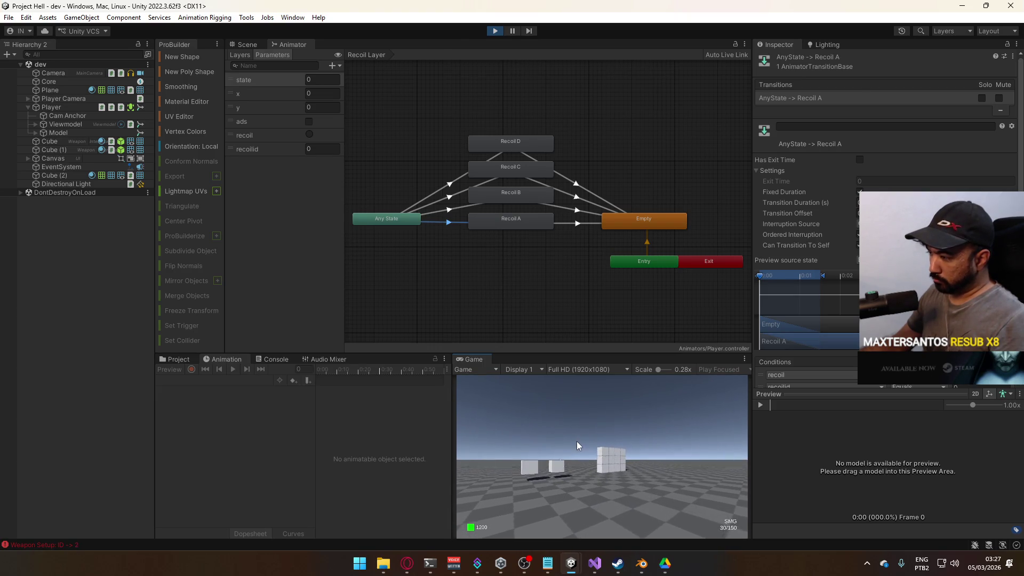
{"action": "key", "text": "2"}
{"action": "left_click_drag", "start_coordinate": [578, 464], "coordinate": [569, 478]}
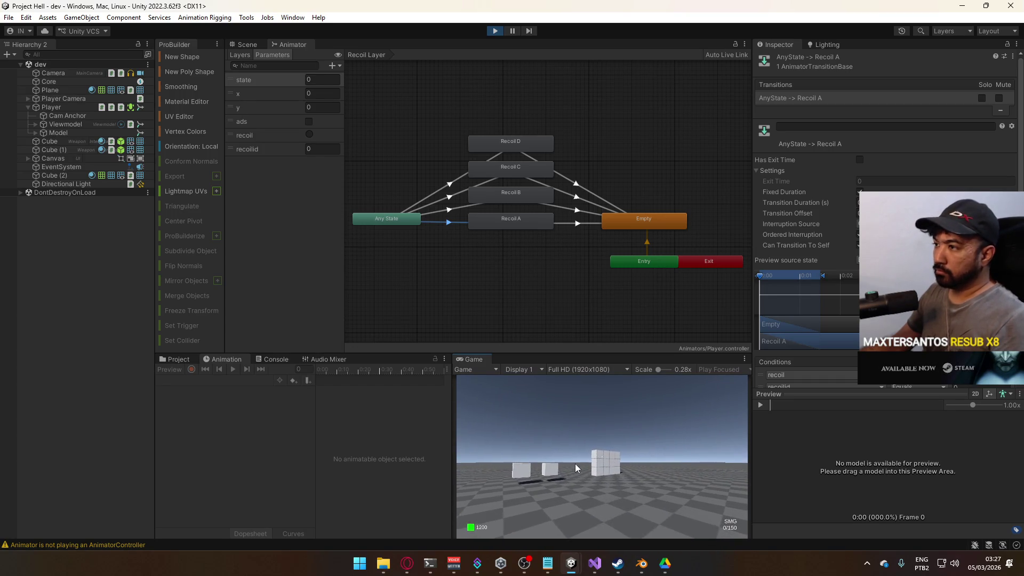
Release the game cursor and select the Recoil A state in the Animator
{"action": "key", "text": "super"}
{"action": "key", "text": "Escape"}
{"action": "left_click", "coordinate": [483, 217]}
{"action": "scroll", "coordinate": [464, 232], "scroll_direction": "up", "scroll_amount": 5}
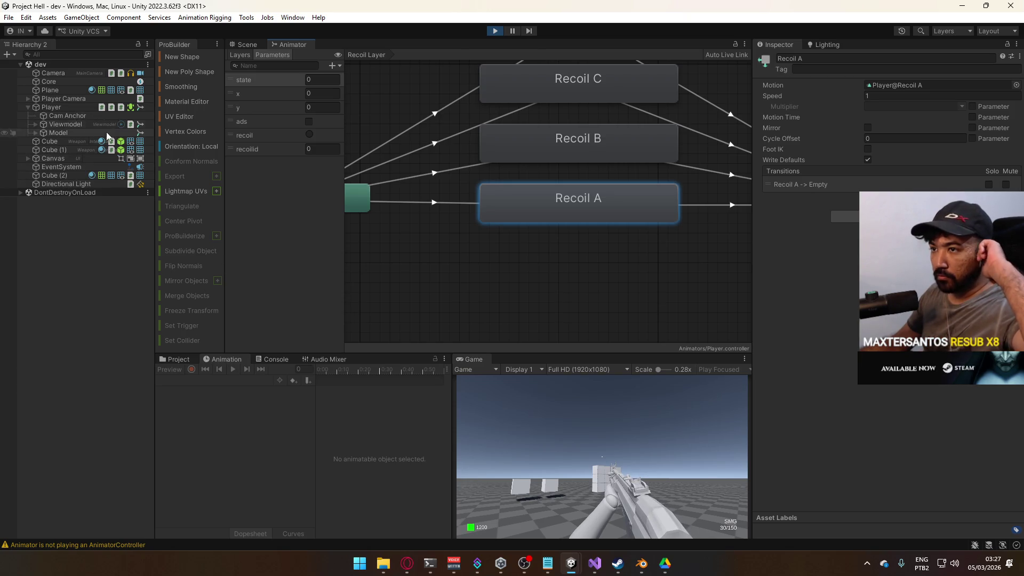
Open Player@Recoil A at frame 2 and enter 2 for the Cam Anchor rotation
{"action": "left_click", "coordinate": [61, 107]}
{"action": "left_click", "coordinate": [214, 380]}
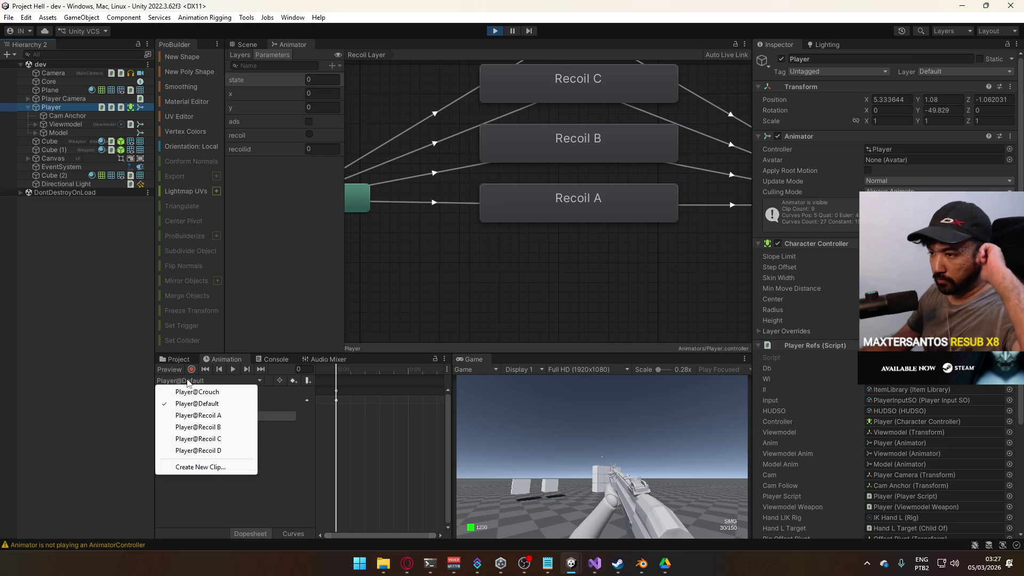
{"action": "left_click", "coordinate": [251, 415]}
{"action": "left_click", "coordinate": [355, 364]}
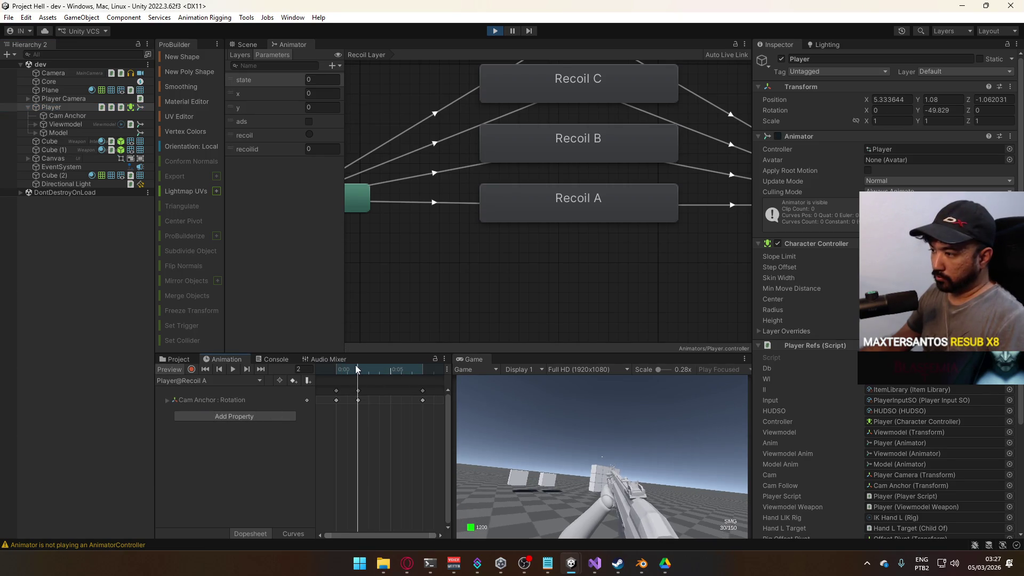
{"action": "left_click", "coordinate": [168, 399]}
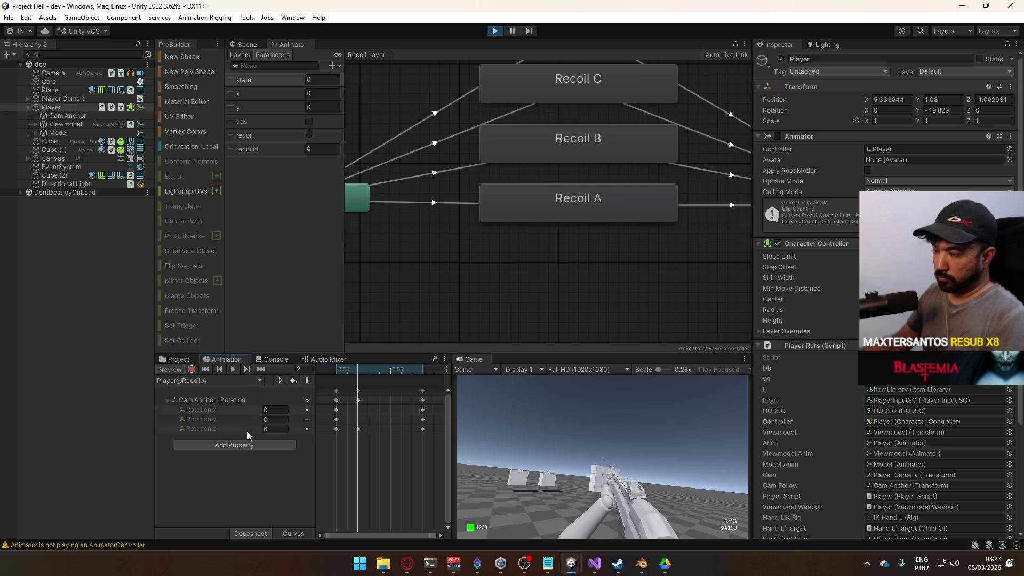
{"action": "type", "text": "2"}
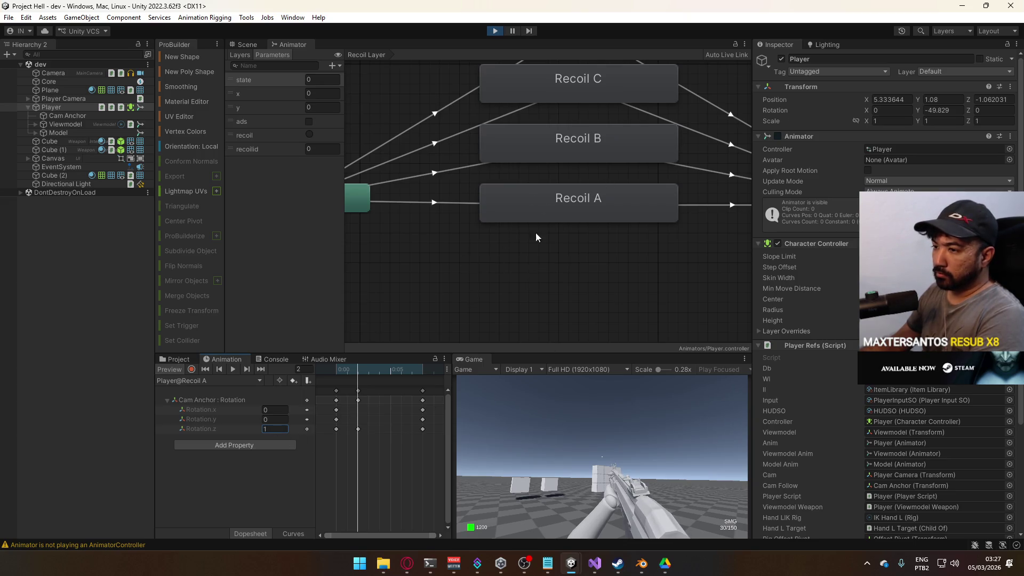
{"action": "scroll", "coordinate": [586, 160], "scroll_direction": "up", "scroll_amount": 3}
Set Player@Recoil D's Cam Anchor Rotation.z peak to -1.2
{"action": "left_click", "coordinate": [567, 104]}
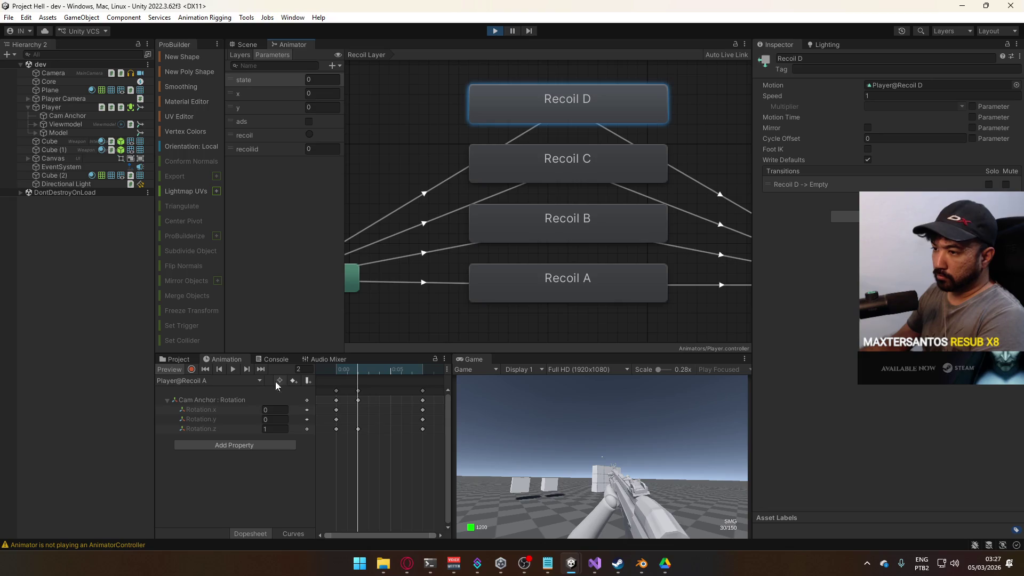
{"action": "left_click", "coordinate": [228, 380]}
{"action": "left_click", "coordinate": [226, 451]}
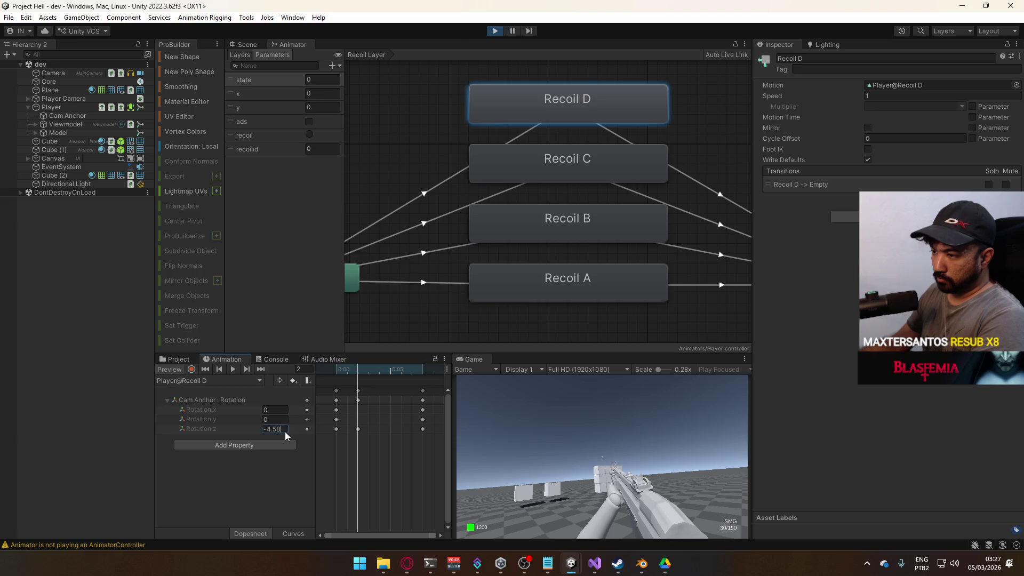
{"action": "type", "text": "-1"}
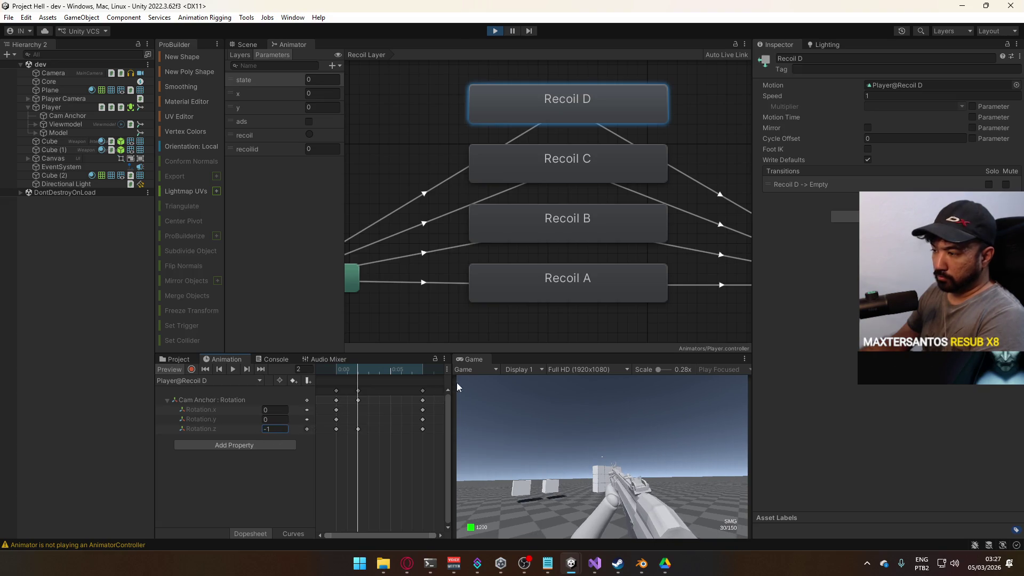
{"action": "type", "text": ".2"}
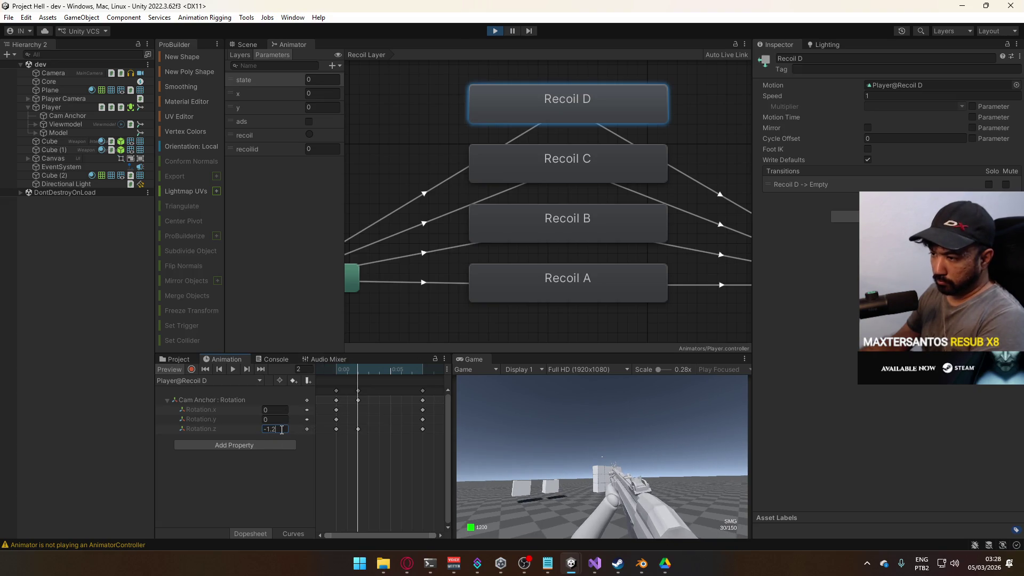
Set Player@Recoil C's Cam Anchor Rotation.z peak at frame 3 to 0.8
{"action": "left_click", "coordinate": [194, 379]}
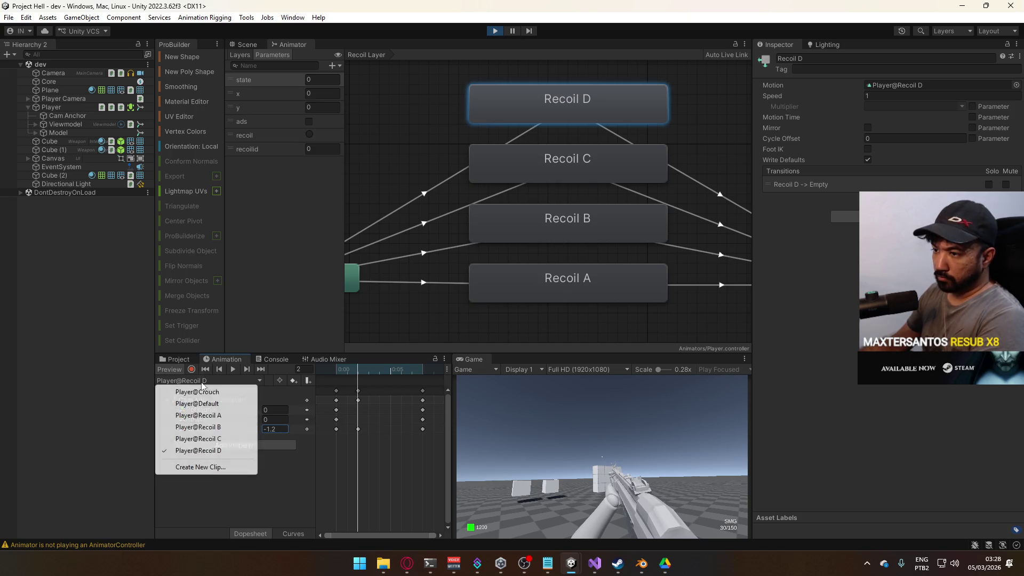
{"action": "left_click", "coordinate": [233, 441]}
{"action": "left_click_drag", "start_coordinate": [344, 373], "coordinate": [372, 373]}
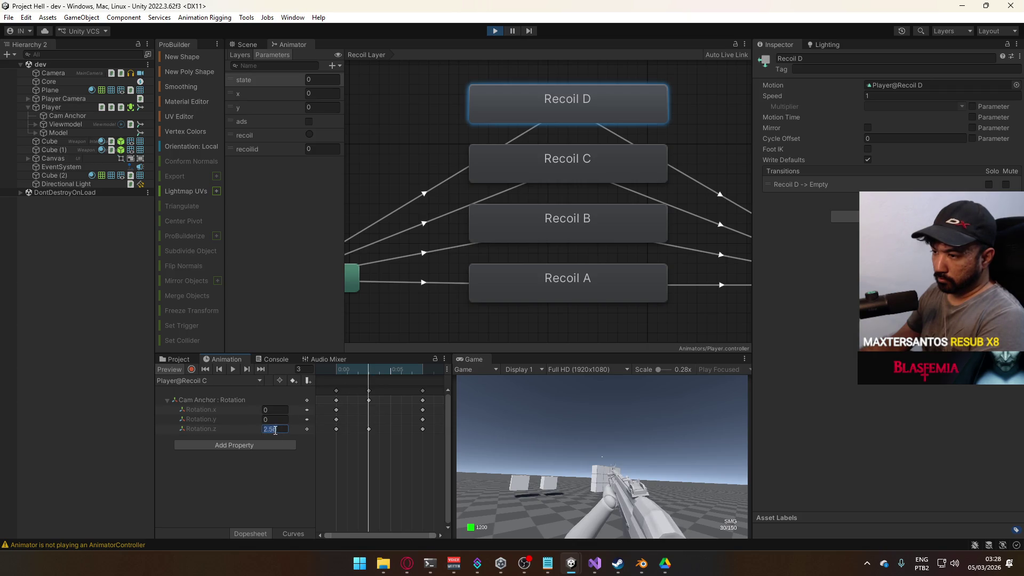
{"action": "type", "text": "-8"}
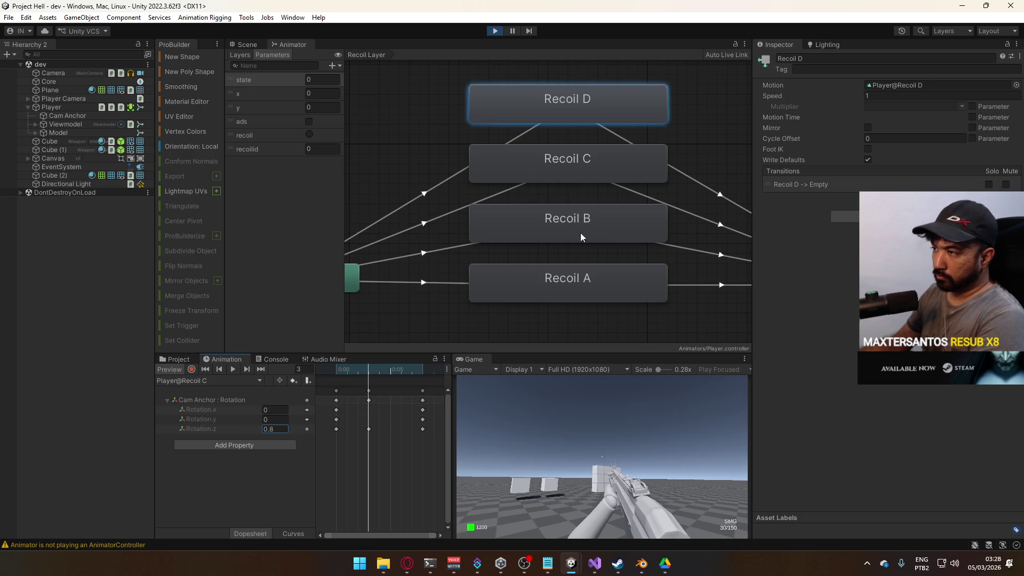
{"action": "left_click", "coordinate": [582, 164]}
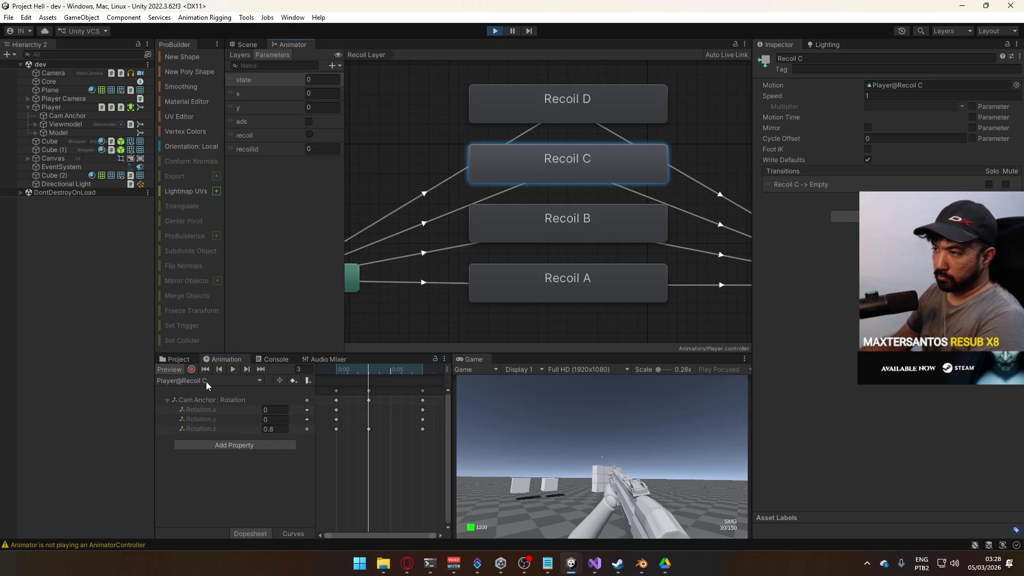
Set Player@Recoil B's frame 3 Rotation.z peak to -1 and test-fire the SMG
{"action": "left_click", "coordinate": [219, 380]}
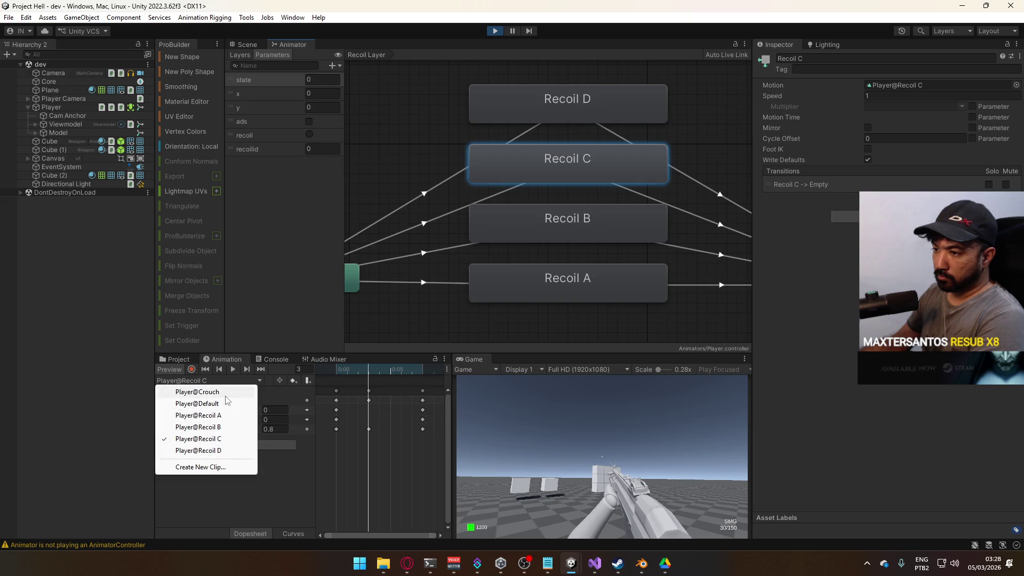
{"action": "left_click", "coordinate": [218, 428]}
{"action": "left_click_drag", "start_coordinate": [367, 369], "coordinate": [368, 369]}
{"action": "left_click", "coordinate": [265, 429]}
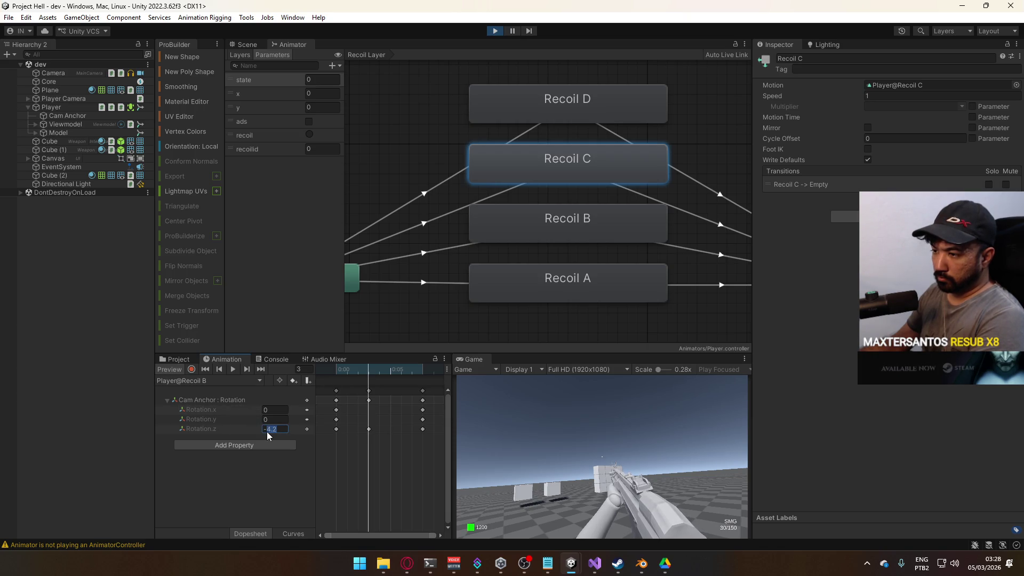
{"action": "type", "text": "-1"}
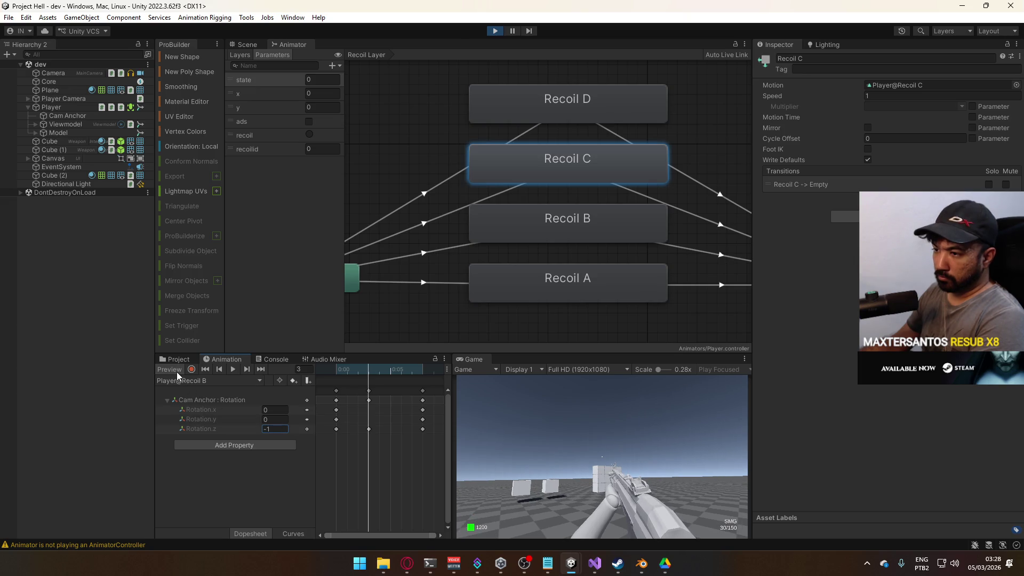
{"action": "left_click", "coordinate": [592, 434]}
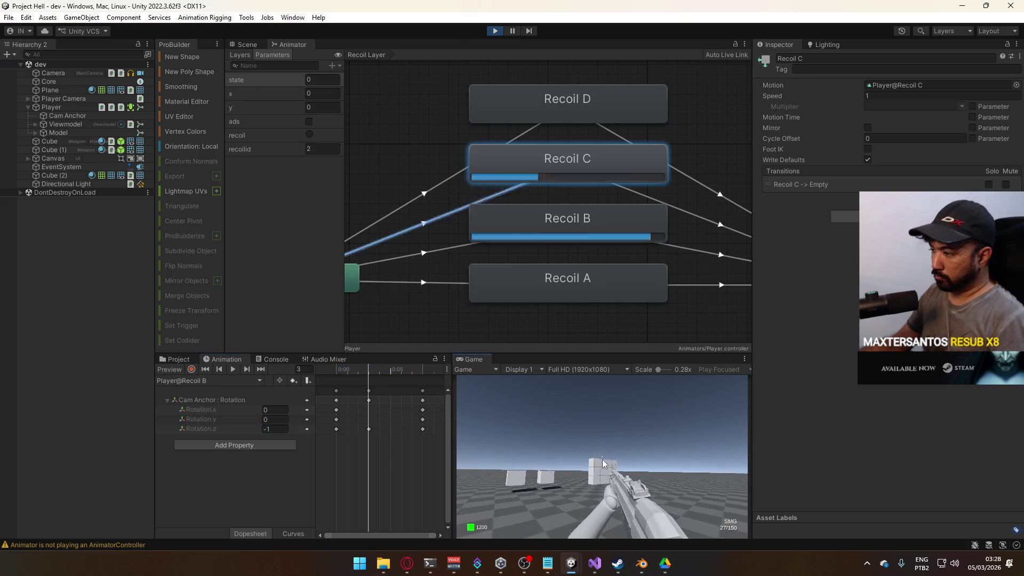
{"action": "right_click", "coordinate": [482, 363]}
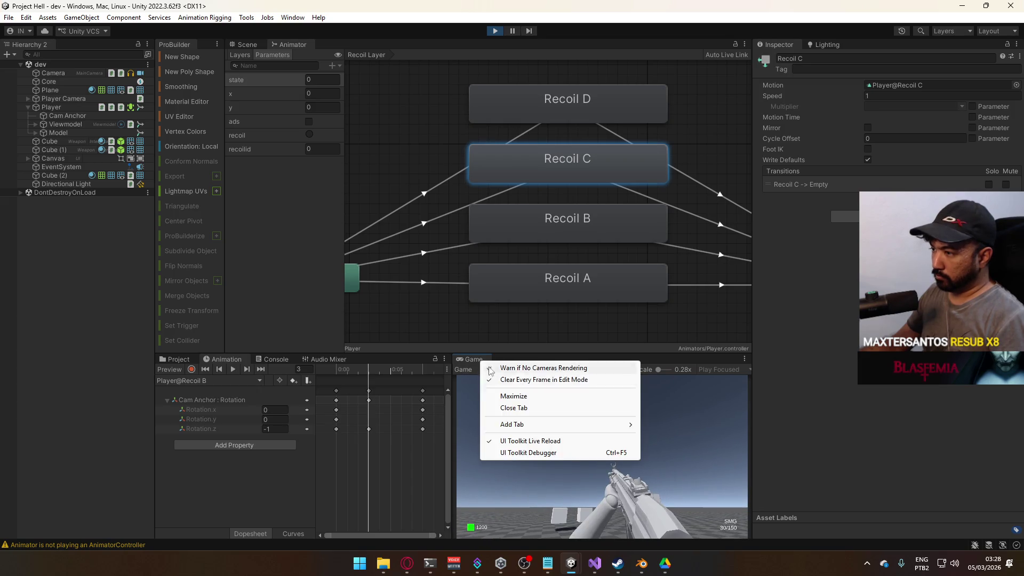
Maximize the Game view, hold fire on the SMG, reload, and fire single SMG shots
{"action": "left_click", "coordinate": [514, 396]}
{"action": "key", "text": "super"}
{"action": "key", "text": "super"}
{"action": "mouse_move", "coordinate": [550, 345]}
{"action": "left_mouse_down"}
{"action": "mouse_move", "coordinate": [544, 322]}
{"action": "mouse_move", "coordinate": [543, 338]}
{"action": "mouse_move", "coordinate": [565, 326]}
{"action": "mouse_move", "coordinate": [541, 369]}
{"action": "left_mouse_up"}
{"action": "key", "text": "r"}
{"action": "key", "text": "r"}
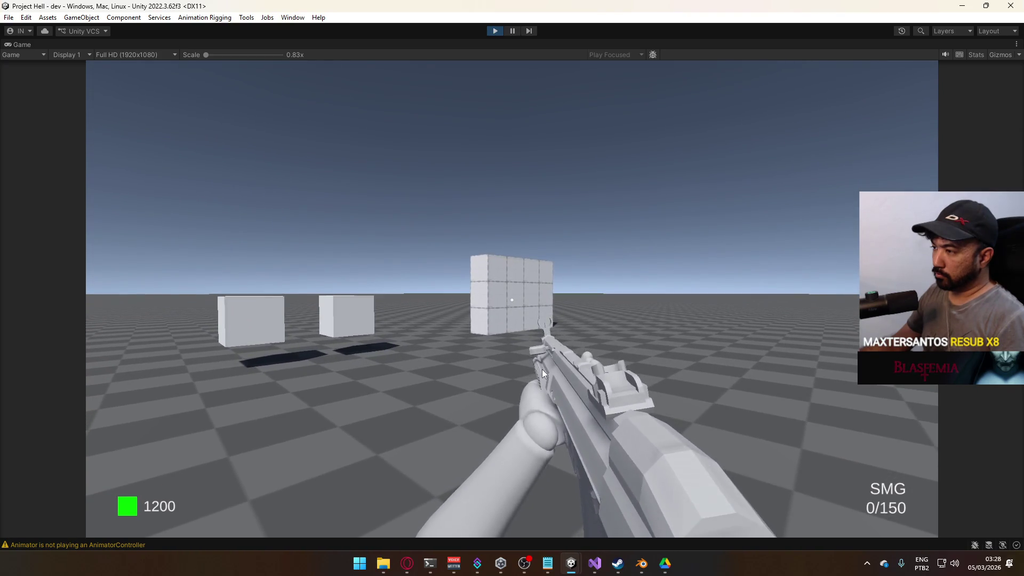
{"action": "key", "text": "r"}
{"action": "left_click", "coordinate": [521, 366]}
{"action": "left_click", "coordinate": [517, 367]}
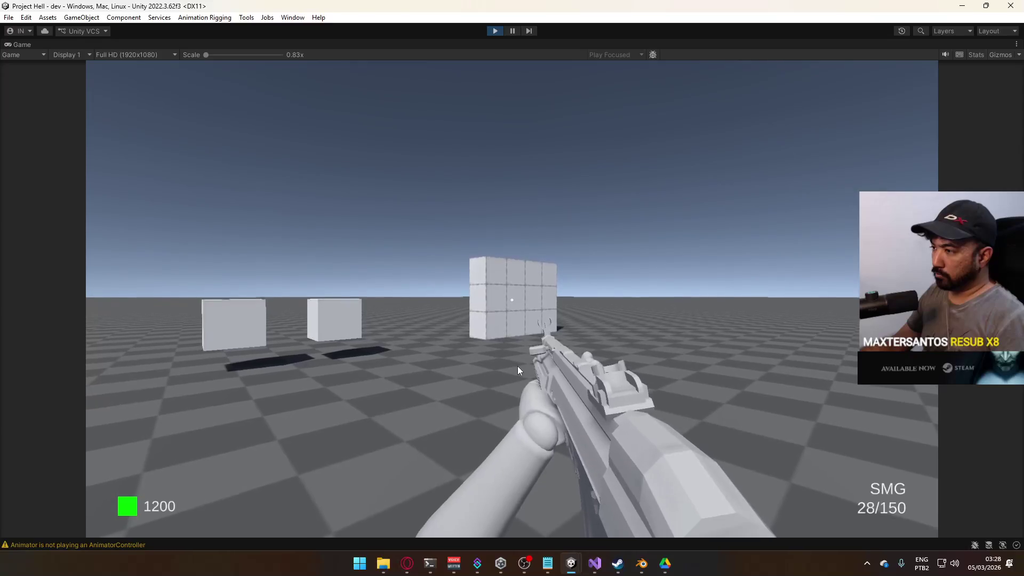
Switch to the pistol, reload, fire twelve shots to empty it, then reload again
{"action": "key", "text": "1"}
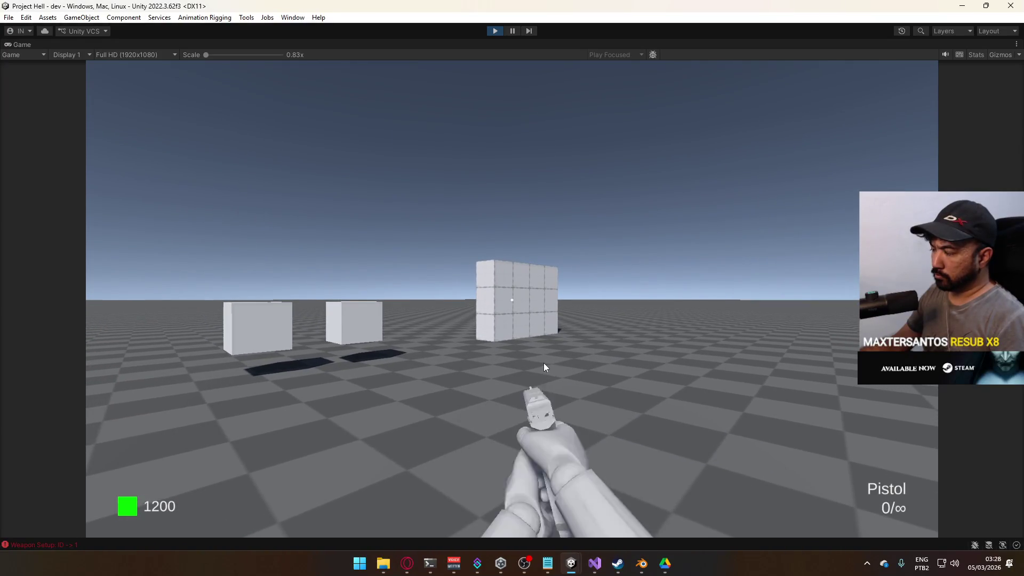
{"action": "key", "text": "r"}
{"action": "left_click", "coordinate": [538, 367]}
{"action": "left_click", "coordinate": [539, 363]}
{"action": "left_click", "coordinate": [539, 362]}
{"action": "left_click", "coordinate": [539, 362]}
{"action": "left_click", "coordinate": [539, 363]}
{"action": "left_click", "coordinate": [539, 362]}
{"action": "left_click", "coordinate": [538, 363]}
{"action": "left_click", "coordinate": [536, 365]}
{"action": "left_click", "coordinate": [537, 365]}
{"action": "left_click", "coordinate": [536, 365]}
{"action": "left_click", "coordinate": [536, 365]}
{"action": "left_click", "coordinate": [536, 365]}
{"action": "left_click", "coordinate": [536, 364]}
{"action": "left_click", "coordinate": [535, 365]}
{"action": "left_click", "coordinate": [536, 365]}
{"action": "left_click", "coordinate": [536, 364]}
{"action": "left_click", "coordinate": [536, 365]}
{"action": "key", "text": "r"}
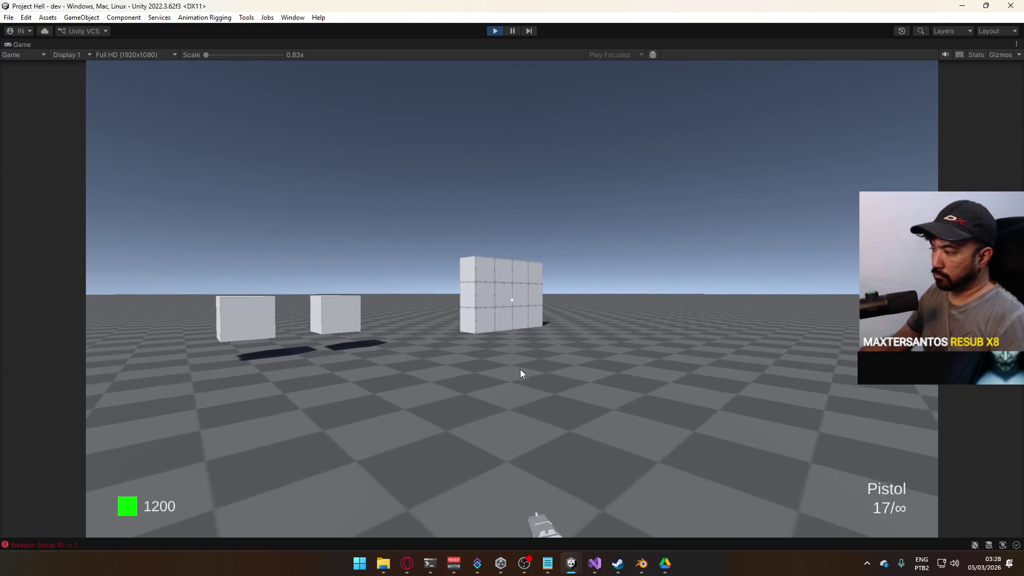
Switch back to the SMG and fire nine shots to empty its magazine
{"action": "key", "text": "2"}
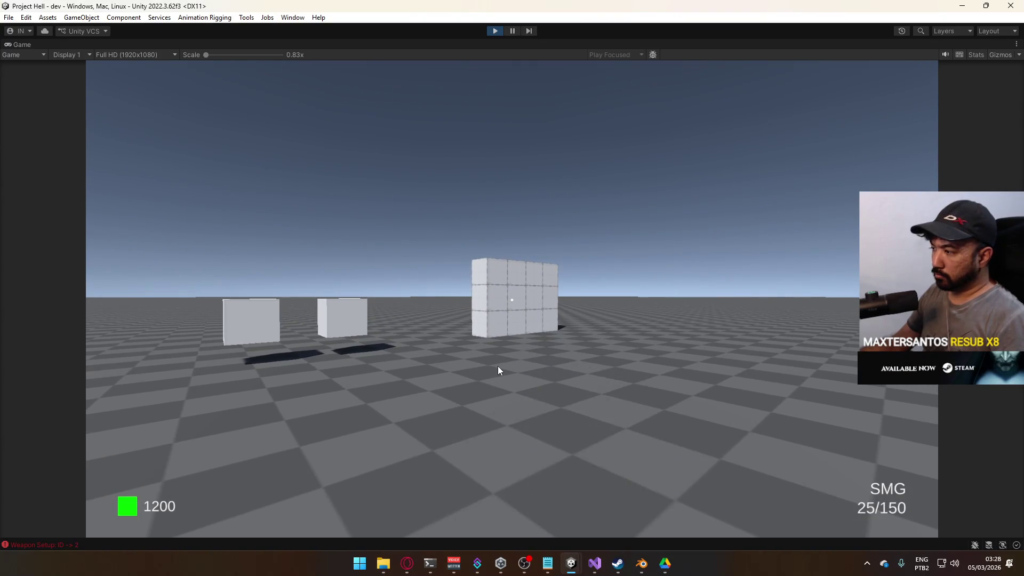
{"action": "left_click", "coordinate": [496, 367]}
{"action": "left_click", "coordinate": [493, 367]}
{"action": "left_click", "coordinate": [493, 367]}
{"action": "left_click", "coordinate": [492, 367]}
{"action": "left_click", "coordinate": [493, 367]}
{"action": "left_click", "coordinate": [492, 366]}
{"action": "left_click", "coordinate": [492, 366]}
{"action": "left_click", "coordinate": [491, 367]}
{"action": "left_click", "coordinate": [491, 367]}
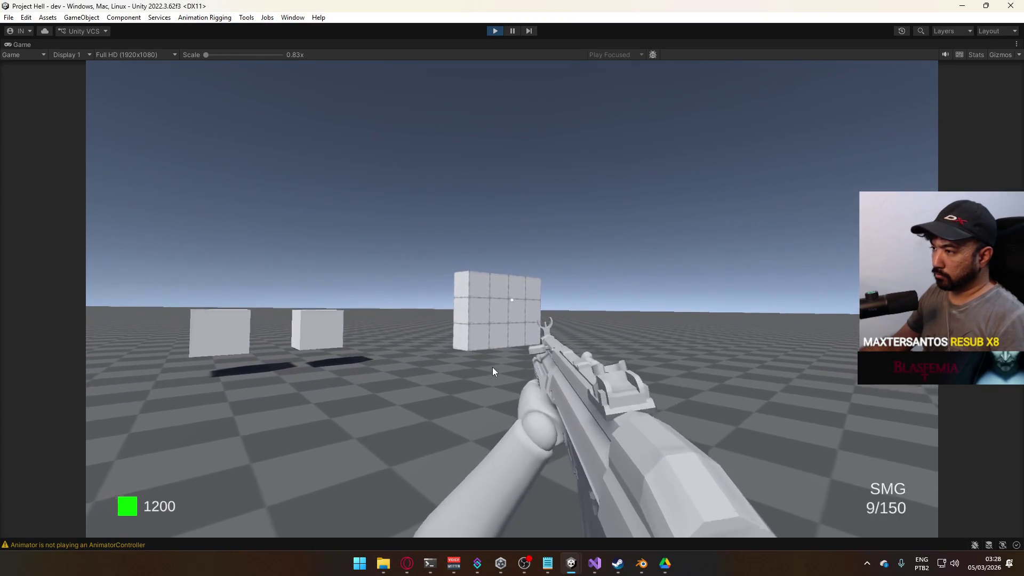
{"action": "left_click", "coordinate": [491, 367]}
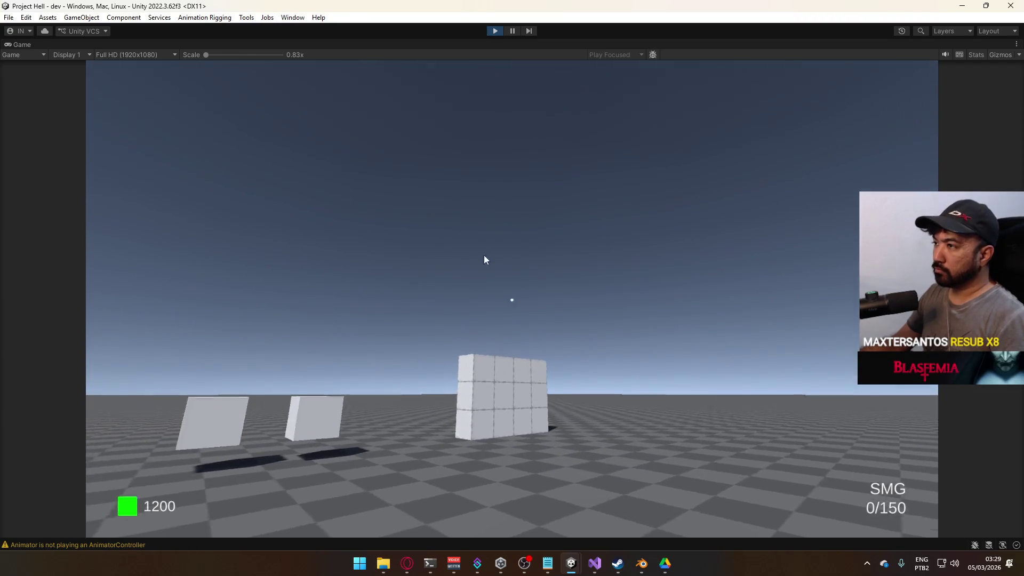
{"action": "key", "text": "super"}
Restore the Game view to the normal layout and select the Recoil A state
{"action": "right_click", "coordinate": [529, 40]}
{"action": "left_click", "coordinate": [560, 46]}
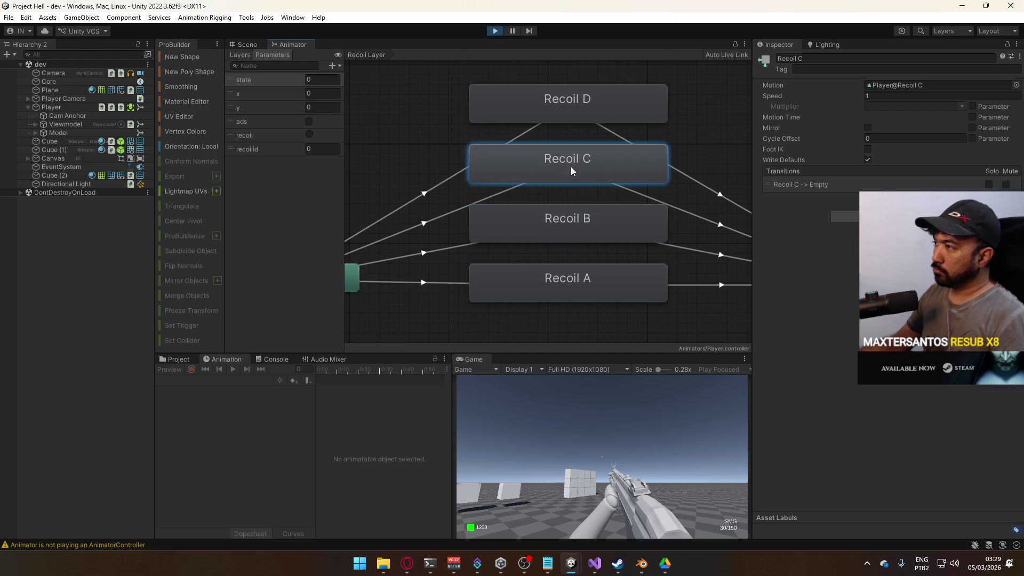
{"action": "left_click", "coordinate": [541, 267]}
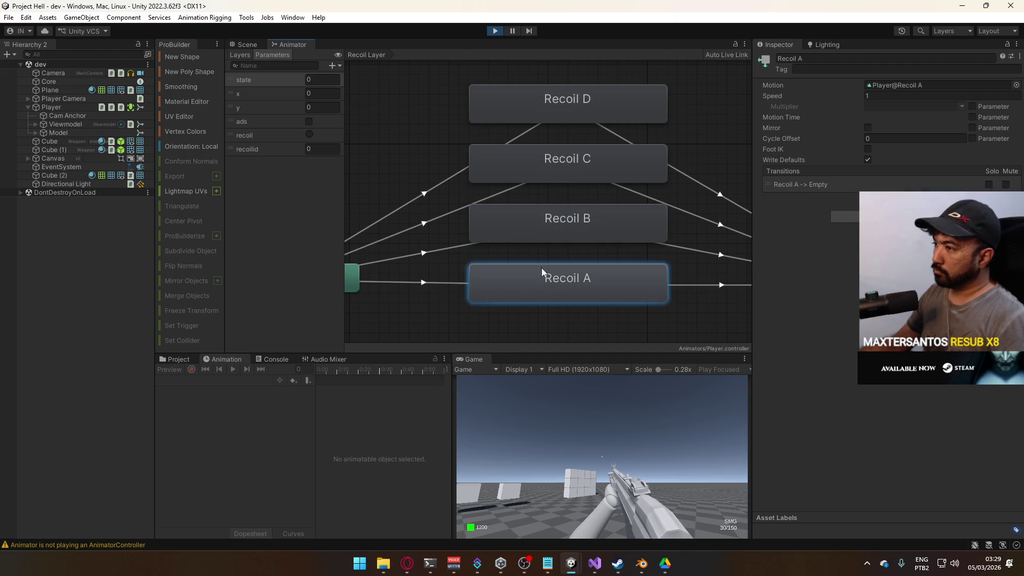
Open the Recoil A clip at frame 2 and expand the Cam Anchor rotation axes
{"action": "double_click", "coordinate": [595, 283]}
{"action": "left_click_drag", "start_coordinate": [340, 368], "coordinate": [356, 368]}
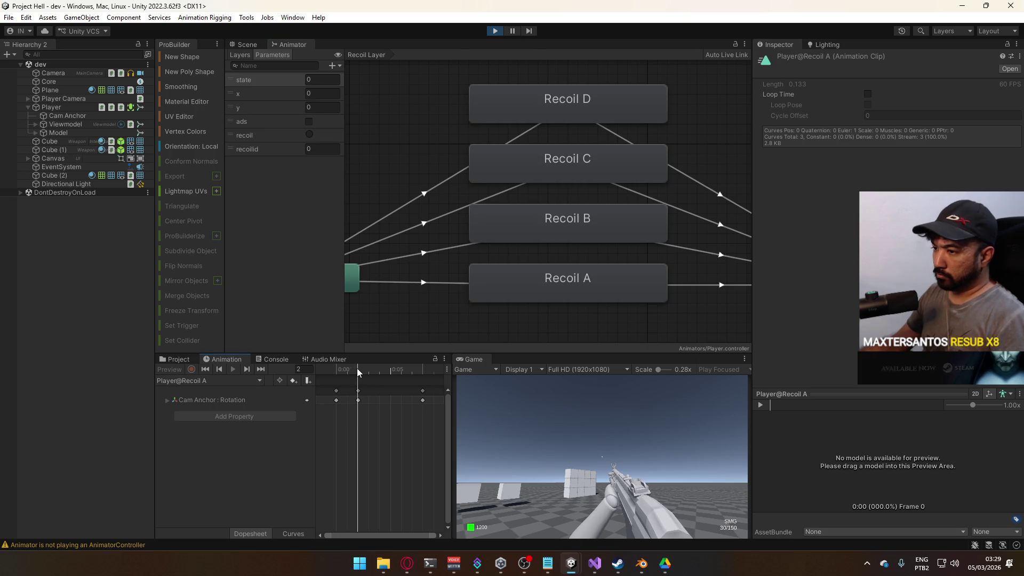
{"action": "left_click", "coordinate": [561, 288]}
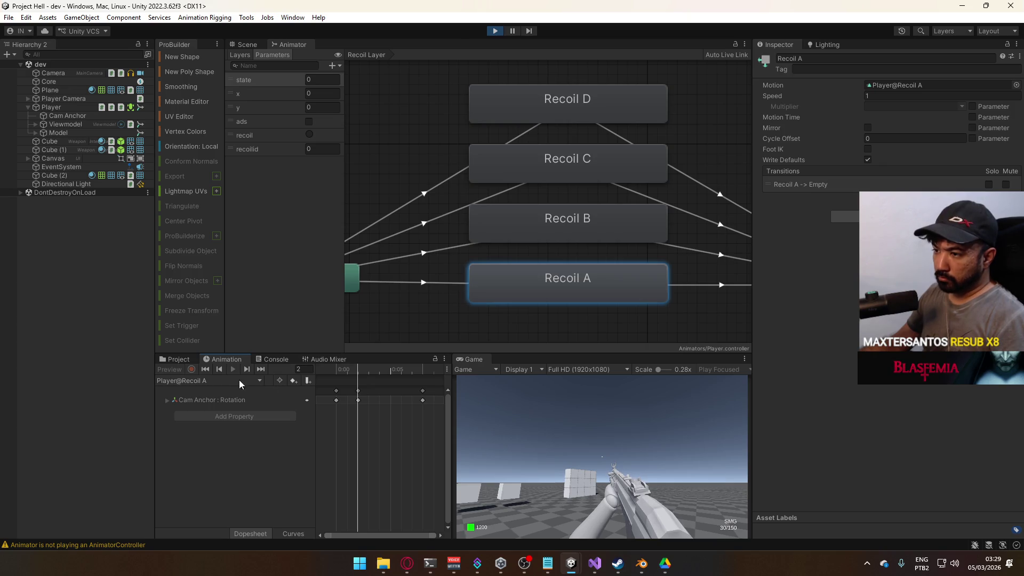
{"action": "left_click", "coordinate": [358, 390]}
{"action": "left_click", "coordinate": [167, 401]}
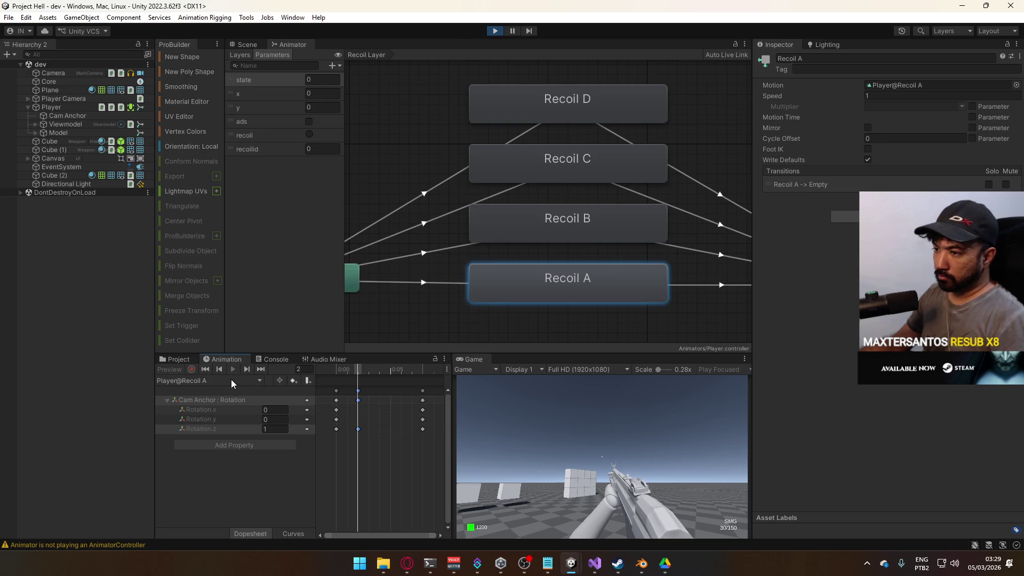
Select the Player and switch the Animation window from Recoil A to Recoil B
{"action": "left_click", "coordinate": [53, 106]}
{"action": "left_click", "coordinate": [191, 379]}
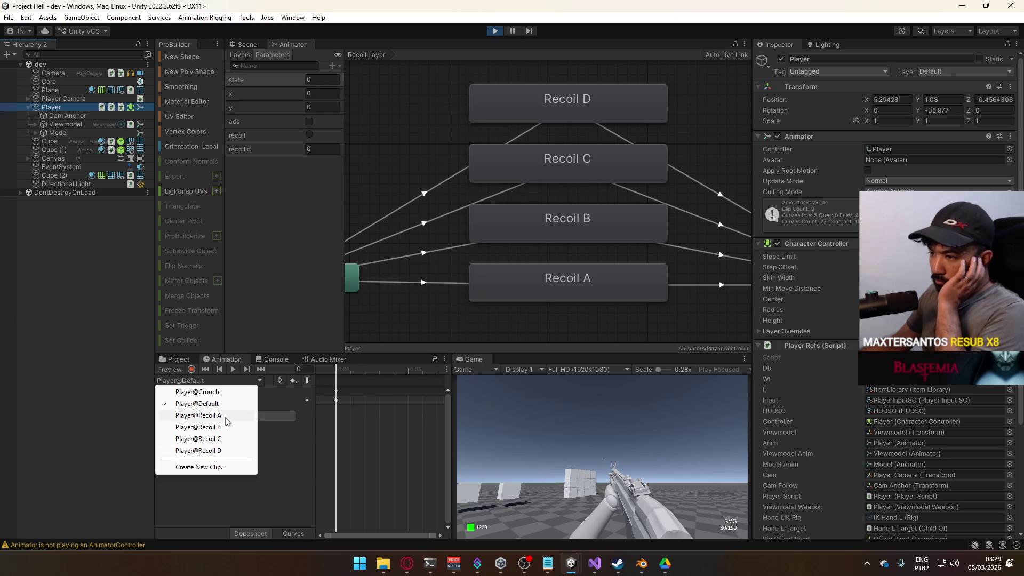
{"action": "left_click", "coordinate": [197, 415]}
{"action": "left_click", "coordinate": [202, 381]}
{"action": "left_click", "coordinate": [198, 426]}
Browse the Recoil B and Recoil C clips and their peak frames in the Animation window
{"action": "left_click", "coordinate": [366, 374]}
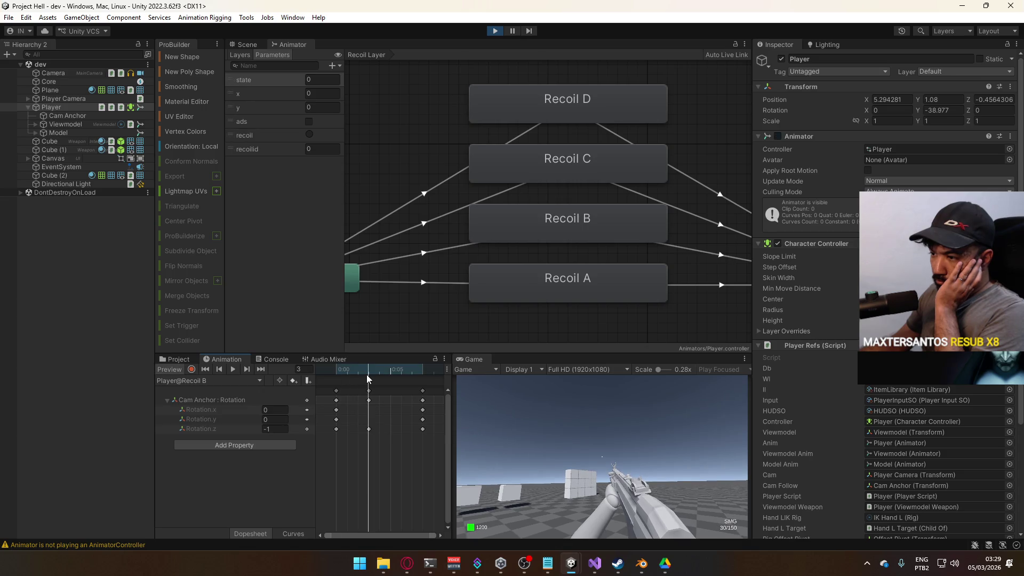
{"action": "left_click", "coordinate": [220, 380]}
{"action": "left_click", "coordinate": [197, 438]}
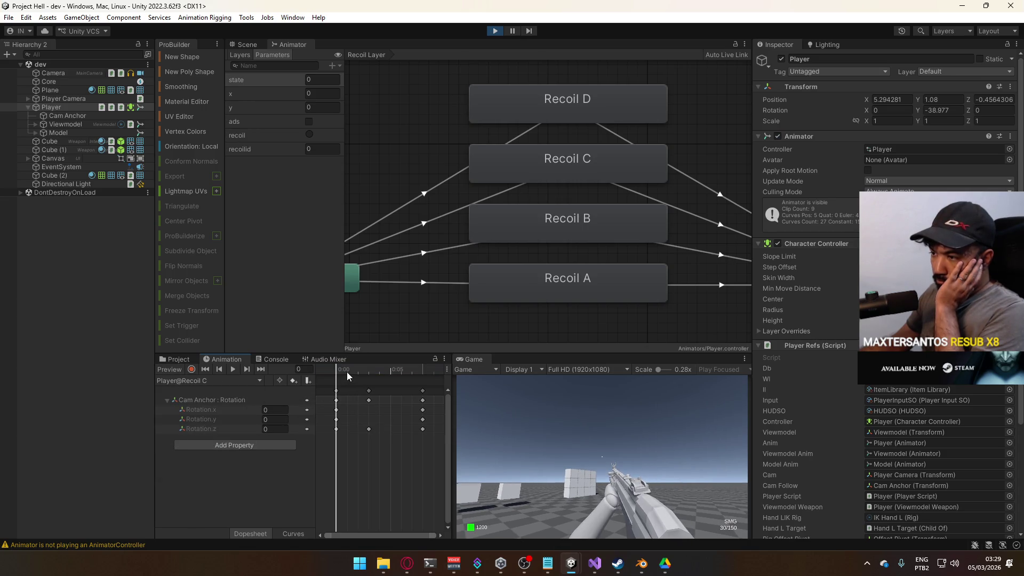
{"action": "left_click", "coordinate": [211, 380]}
{"action": "left_click", "coordinate": [219, 438]}
{"action": "left_click", "coordinate": [347, 363]}
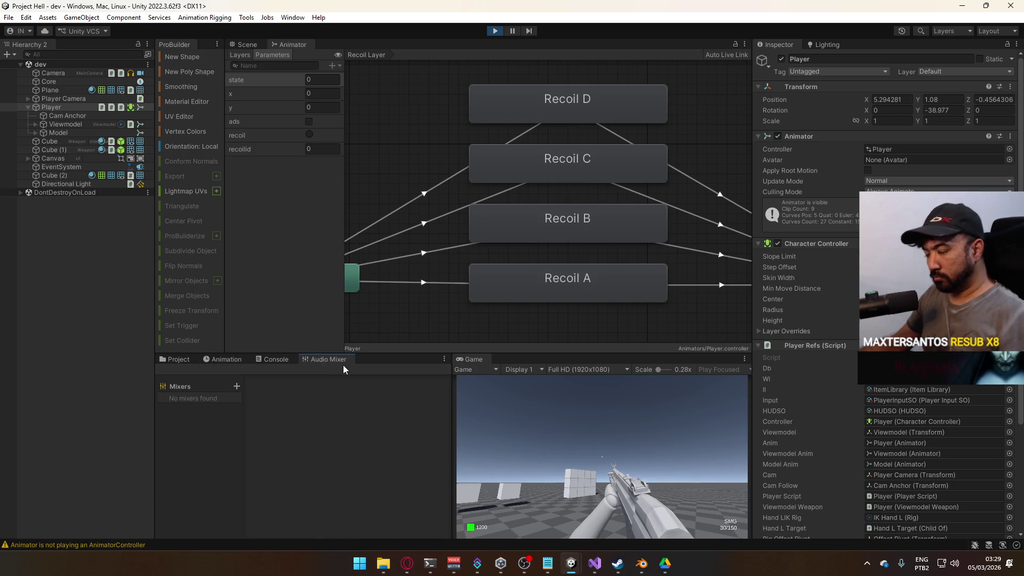
{"action": "left_click", "coordinate": [213, 359]}
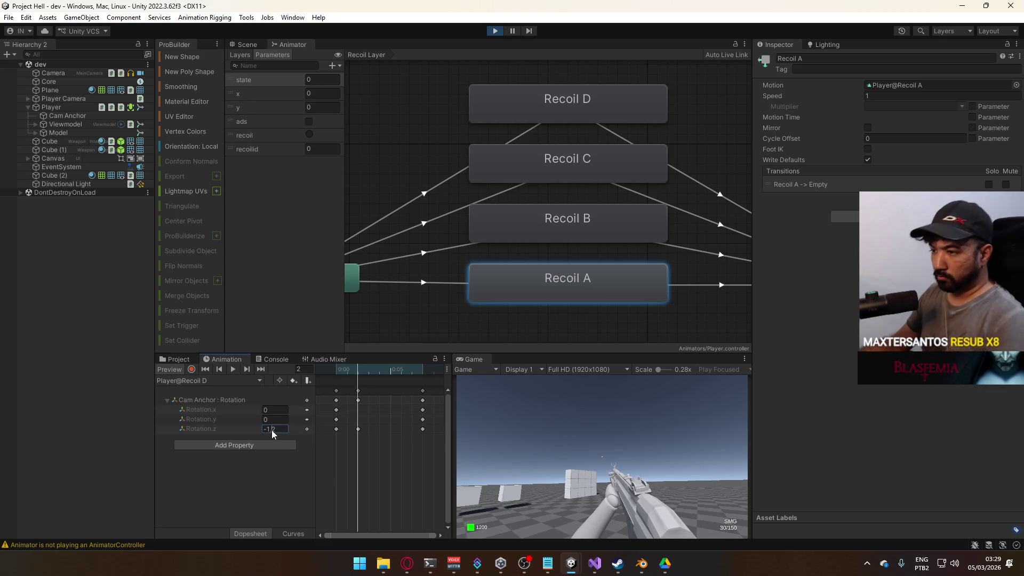
{"action": "type", "text": "-68"}
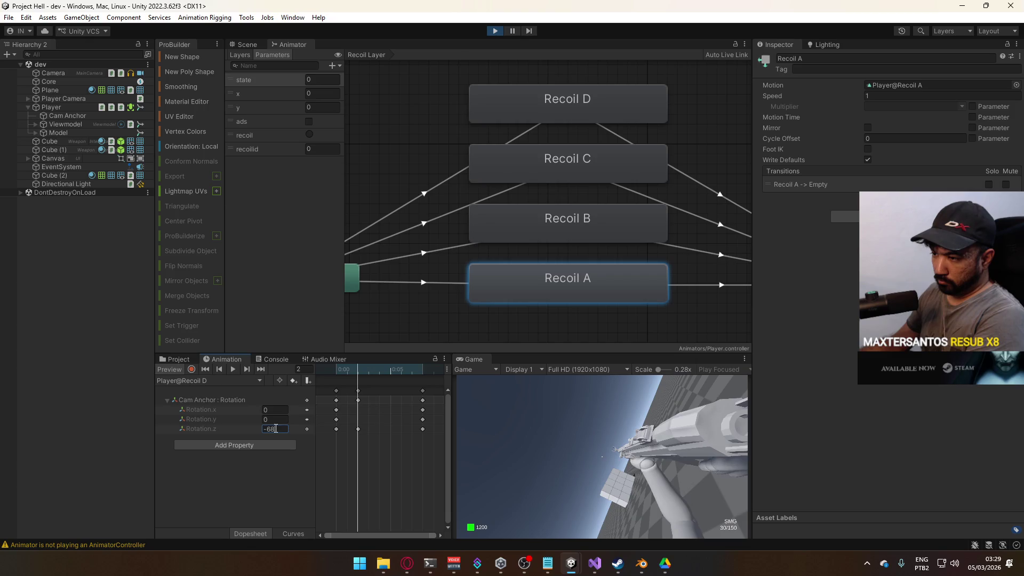
{"action": "type", "text": "-6"}
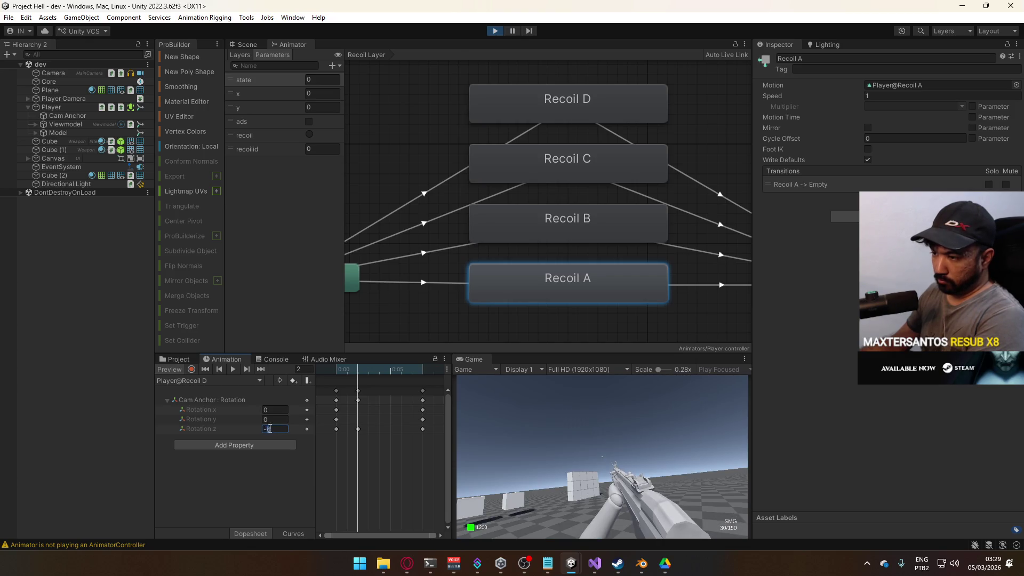
{"action": "type", "text": "0.8"}
Check Recoil A's frame-2 peak, then set Recoil B's frame-3 Rotation.z key to -0.4
{"action": "left_click", "coordinate": [266, 384]}
{"action": "left_click", "coordinate": [206, 415]}
{"action": "left_click", "coordinate": [358, 371]}
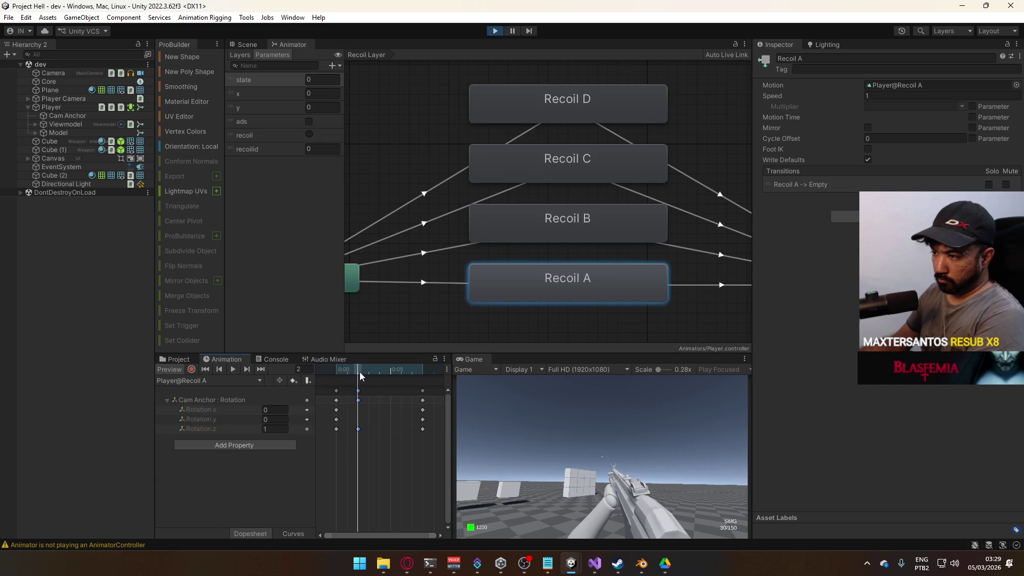
{"action": "left_click", "coordinate": [213, 380]}
{"action": "left_click", "coordinate": [208, 427]}
{"action": "left_click", "coordinate": [363, 371]}
{"action": "left_click", "coordinate": [273, 429]}
{"action": "type", "text": "-"}
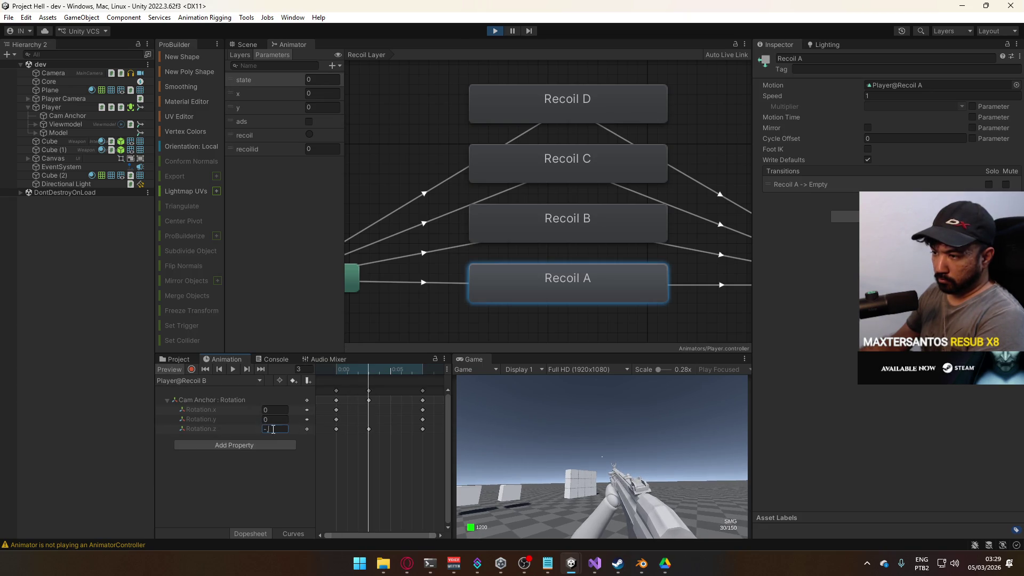
{"action": "type", "text": "0.4"}
Scrub Player@Recoil C to its peak frame and set its Rotation.z key to 0.5
{"action": "left_click", "coordinate": [213, 381]}
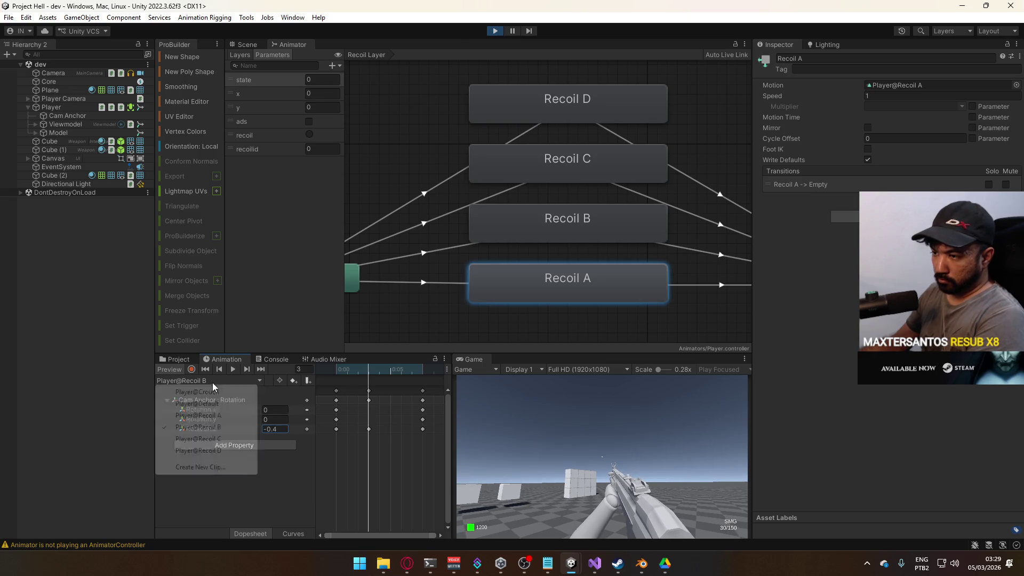
{"action": "left_click", "coordinate": [213, 437]}
{"action": "left_click_drag", "start_coordinate": [322, 358], "coordinate": [352, 369]}
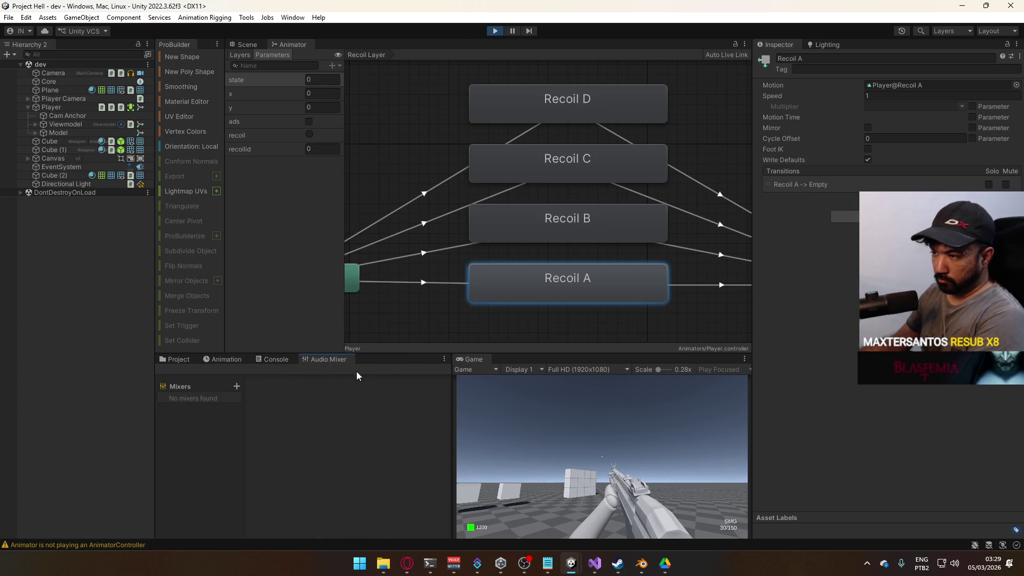
{"action": "left_click", "coordinate": [219, 359]}
{"action": "left_click_drag", "start_coordinate": [373, 370], "coordinate": [370, 379]}
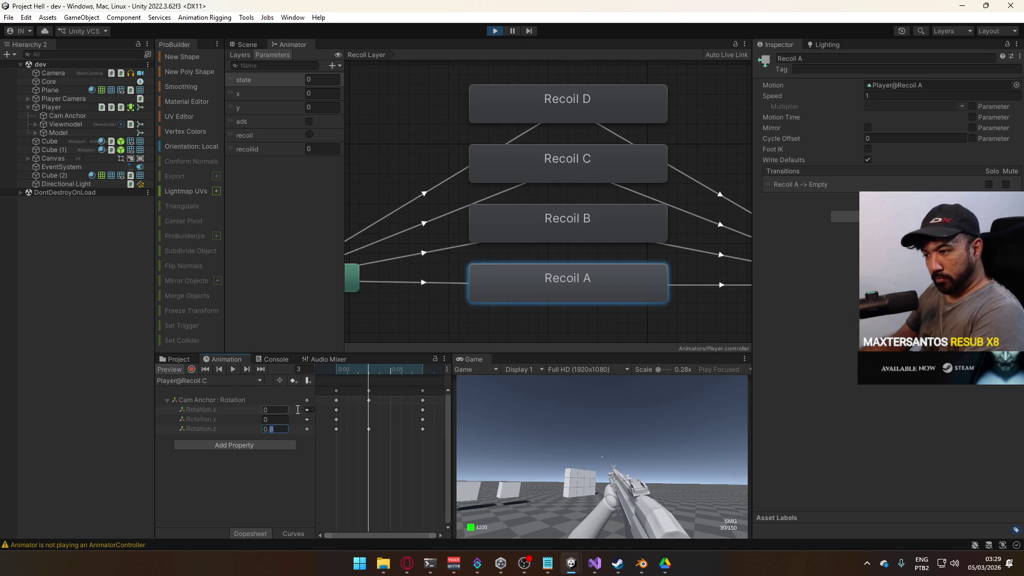
{"action": "left_click", "coordinate": [198, 380]}
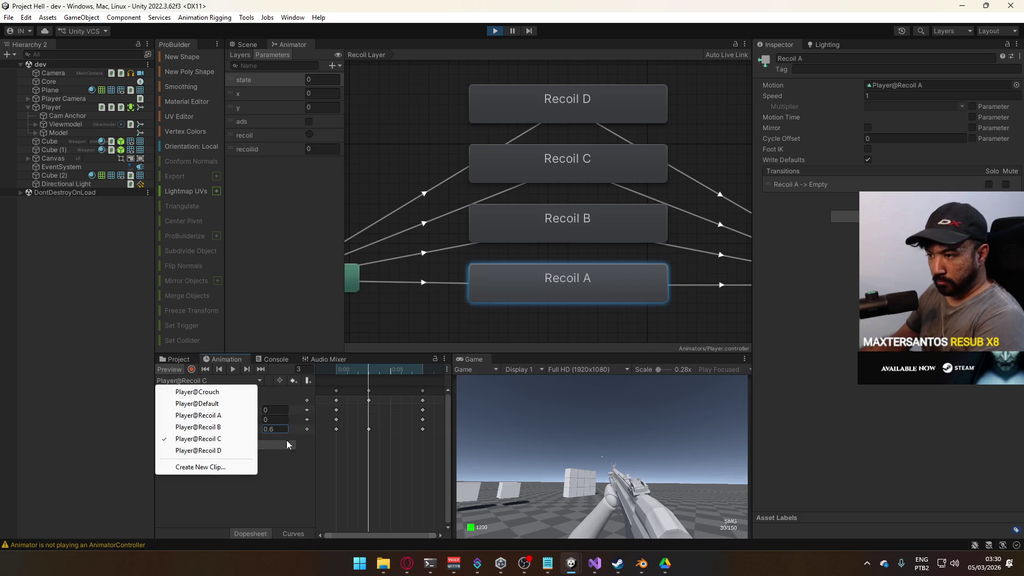
{"action": "left_click", "coordinate": [274, 428]}
Set Player@Recoil D's frame-2 Rotation.z key to -0.42
{"action": "left_click", "coordinate": [205, 380]}
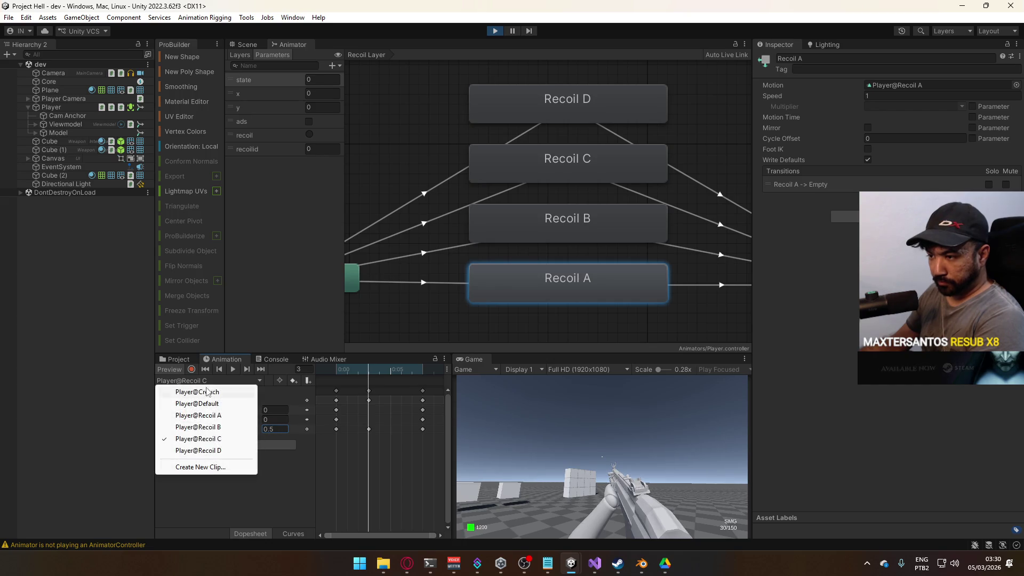
{"action": "left_click", "coordinate": [217, 451]}
{"action": "left_click_drag", "start_coordinate": [343, 369], "coordinate": [357, 370]}
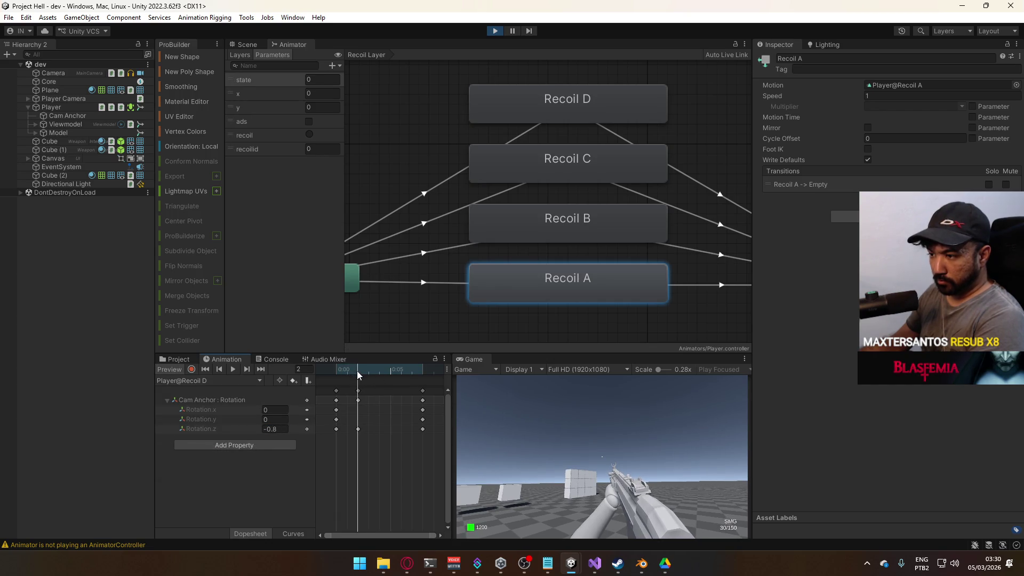
{"action": "left_click", "coordinate": [279, 430]}
{"action": "type", "text": "42"}
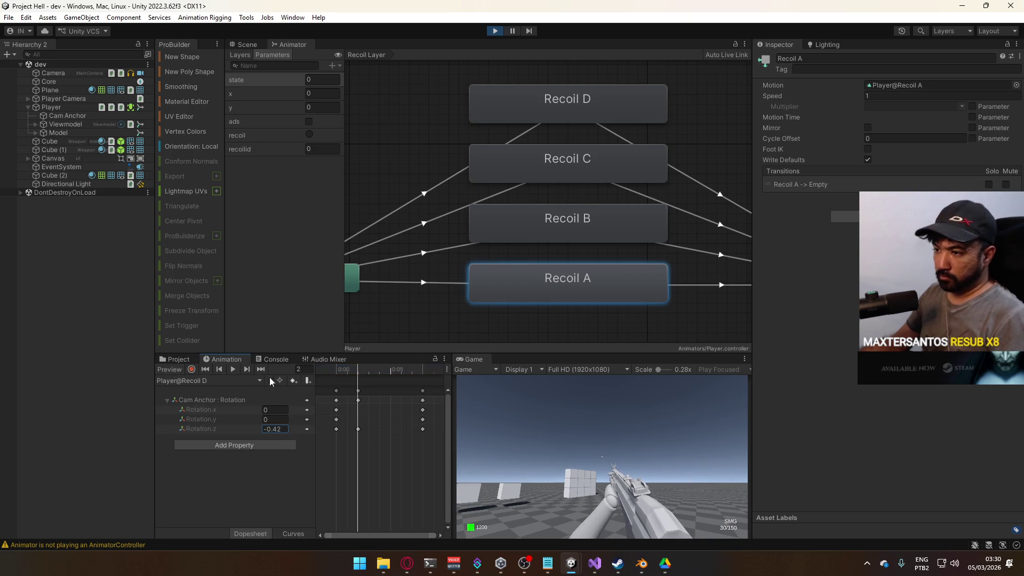
Maximize the running Game view to fill the editor
{"action": "left_click", "coordinate": [647, 448]}
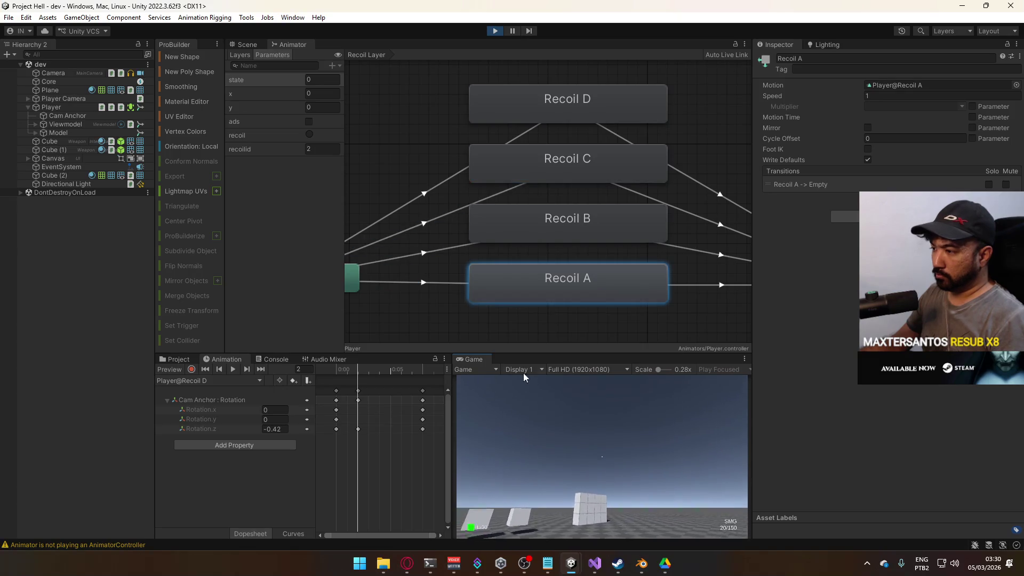
{"action": "right_click", "coordinate": [481, 360]}
{"action": "left_click", "coordinate": [575, 389]}
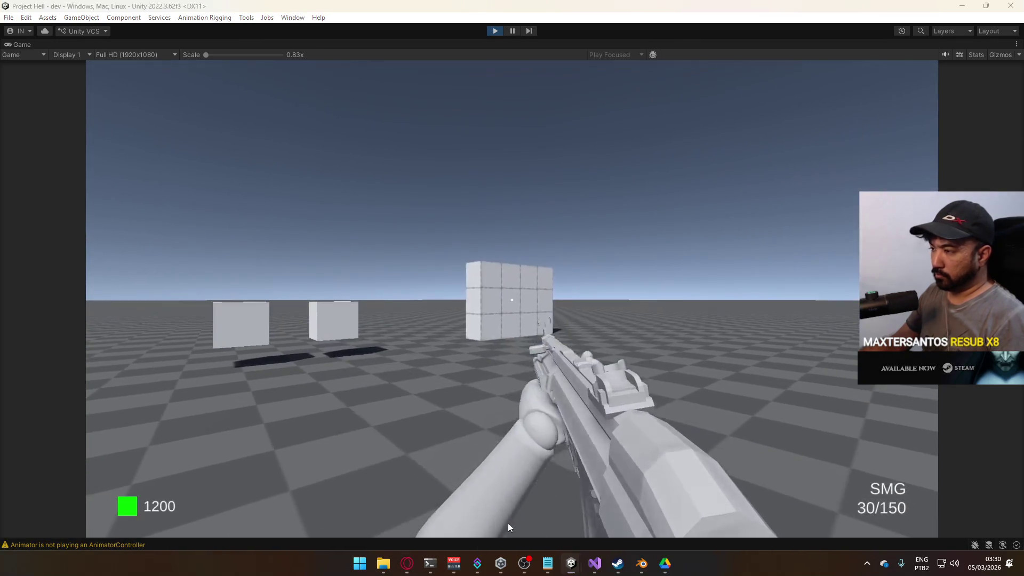
Fire the SMG continuously at the wall, reload, and take single shots
{"action": "key", "text": "super"}
{"action": "key", "text": "super"}
{"action": "mouse_move", "coordinate": [635, 356]}
{"action": "left_mouse_down"}
{"action": "mouse_move", "coordinate": [622, 348]}
{"action": "mouse_move", "coordinate": [652, 340]}
{"action": "left_mouse_up"}
{"action": "key", "text": "r"}
{"action": "left_click", "coordinate": [652, 340]}
{"action": "left_click", "coordinate": [652, 340]}
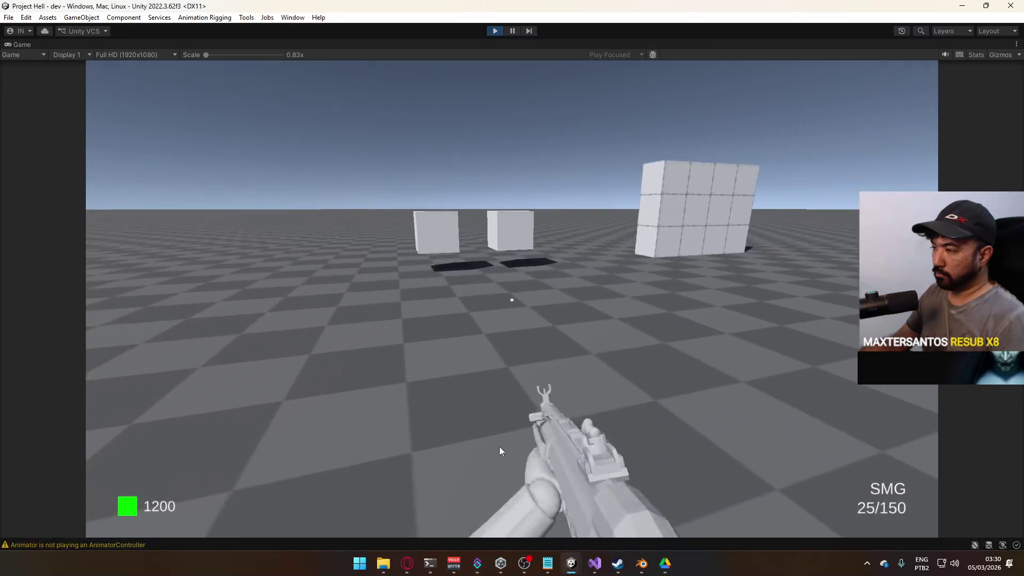
Walk to the purchase spot, buy the AK, fire test shots and reload
{"action": "key", "text": "w"}
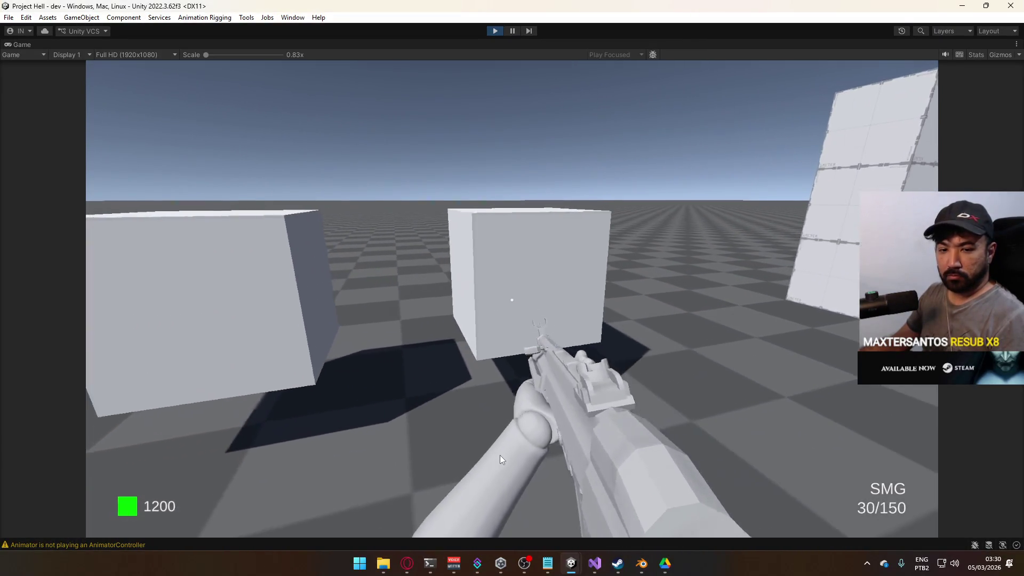
{"action": "key", "text": "s"}
{"action": "key", "text": "e"}
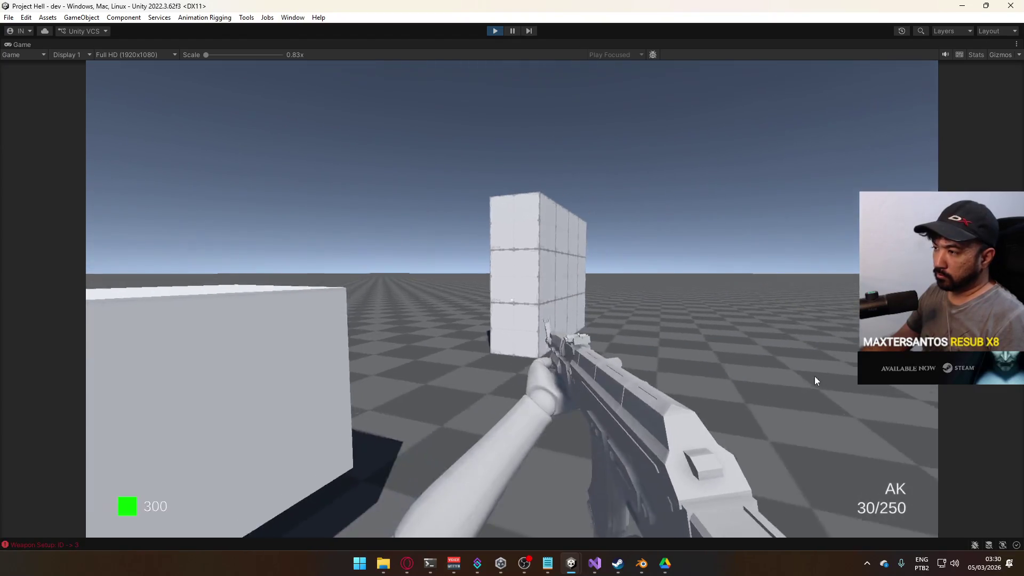
{"action": "left_click", "coordinate": [762, 362]}
{"action": "left_click", "coordinate": [663, 346]}
{"action": "left_click", "coordinate": [664, 351]}
{"action": "left_click", "coordinate": [664, 350]}
{"action": "left_click", "coordinate": [663, 350]}
{"action": "left_click", "coordinate": [663, 350]}
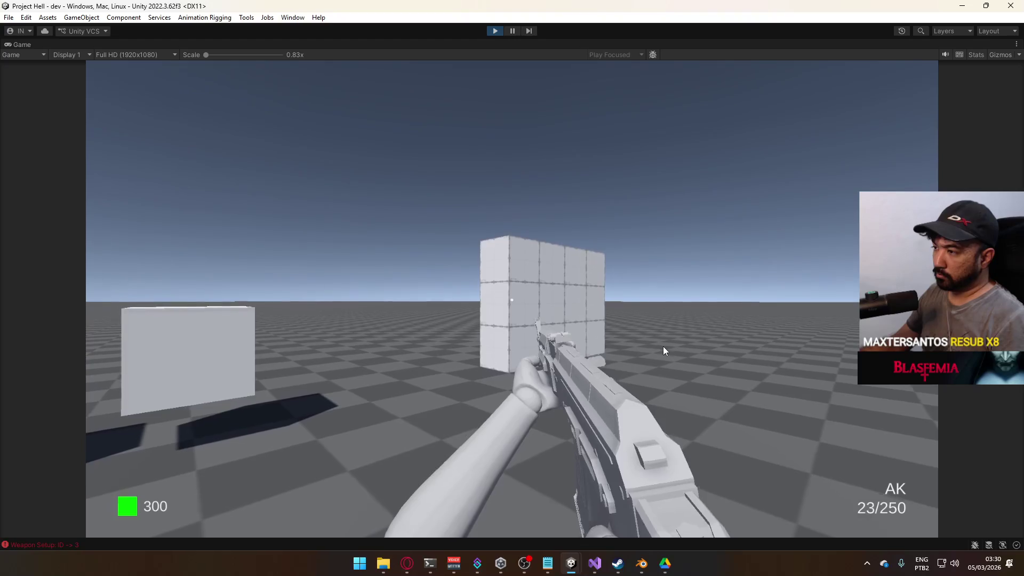
{"action": "left_click", "coordinate": [659, 354]}
{"action": "key", "text": "r"}
Fire AK shots in quick succession, then reload
{"action": "left_click", "coordinate": [636, 350]}
{"action": "left_click", "coordinate": [636, 349]}
{"action": "left_click", "coordinate": [635, 349]}
{"action": "left_click", "coordinate": [636, 349]}
{"action": "left_click", "coordinate": [636, 349]}
{"action": "left_click", "coordinate": [635, 349]}
{"action": "left_click", "coordinate": [635, 350]}
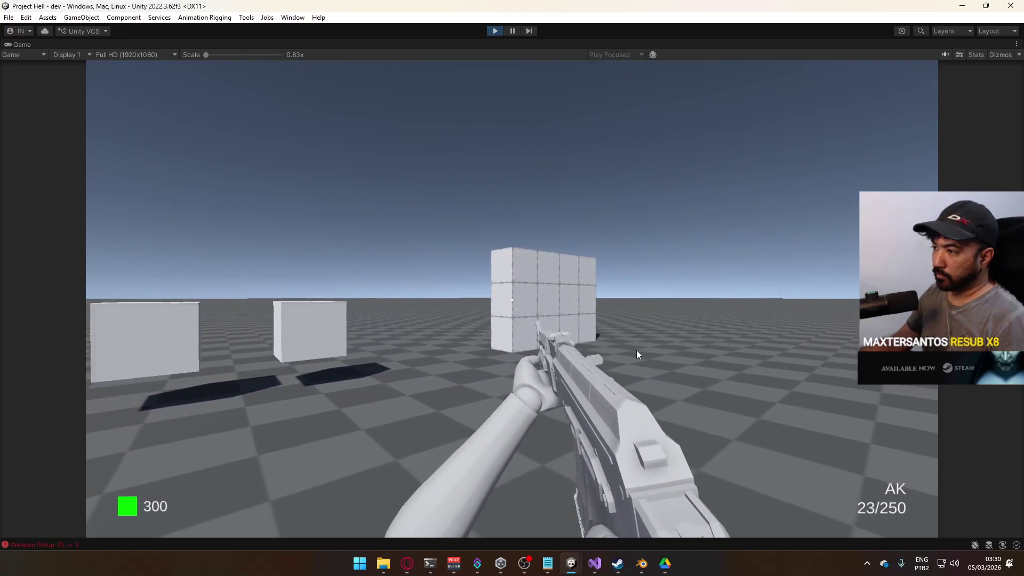
{"action": "left_click", "coordinate": [635, 349]}
{"action": "left_click", "coordinate": [635, 350]}
{"action": "key", "text": "r"}
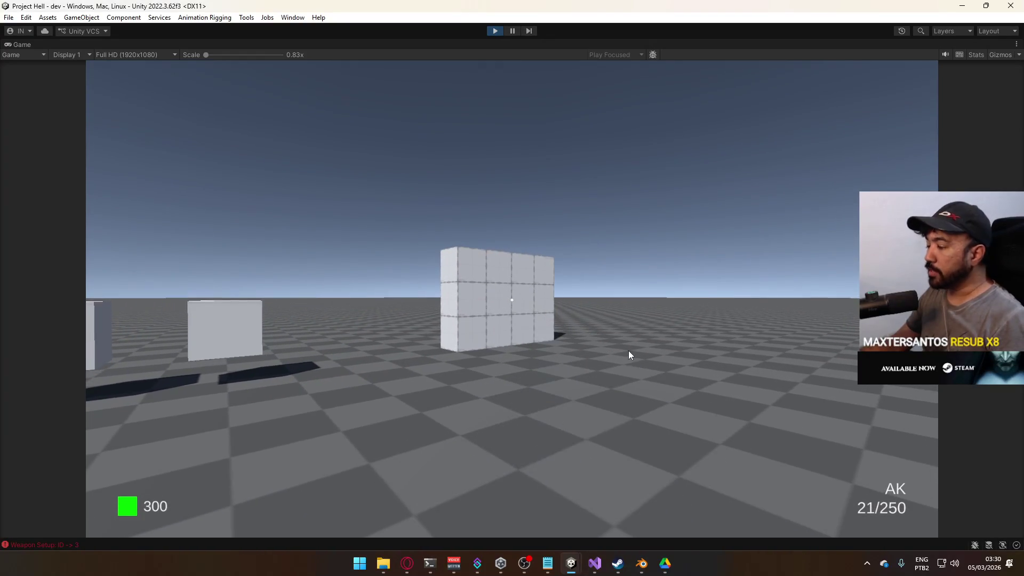
Fire rapid AK shots, spray on full auto, and reload the empty magazine
{"action": "left_click", "coordinate": [551, 347]}
{"action": "left_click", "coordinate": [548, 347]}
{"action": "left_click", "coordinate": [549, 347]}
{"action": "left_click", "coordinate": [549, 348]}
{"action": "left_click", "coordinate": [548, 347]}
{"action": "left_click", "coordinate": [548, 348]}
{"action": "left_click", "coordinate": [548, 348]}
{"action": "left_click", "coordinate": [548, 348]}
{"action": "left_click", "coordinate": [548, 347]}
{"action": "left_click", "coordinate": [548, 348]}
{"action": "left_click", "coordinate": [548, 348]}
{"action": "left_click", "coordinate": [547, 350]}
{"action": "left_click", "coordinate": [545, 352]}
{"action": "left_click", "coordinate": [543, 355]}
{"action": "left_click_drag", "start_coordinate": [543, 355], "coordinate": [530, 382]}
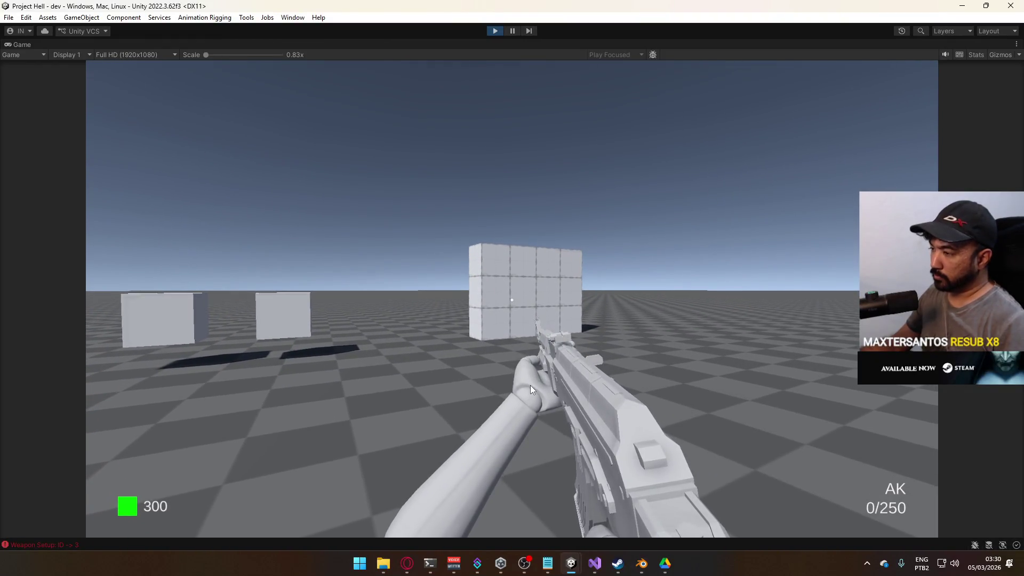
{"action": "key", "text": "r"}
Spray the AK on full auto, reload, then fire single shots and another spray
{"action": "left_click", "coordinate": [492, 376]}
{"action": "left_click_drag", "start_coordinate": [492, 376], "coordinate": [467, 424]}
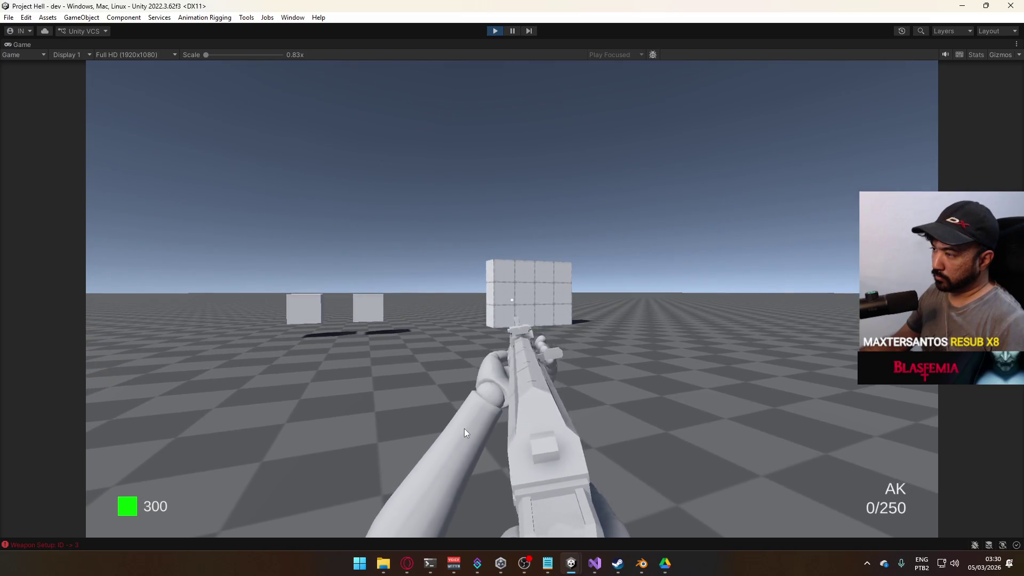
{"action": "key", "text": "r"}
{"action": "left_click", "coordinate": [427, 423]}
{"action": "left_click", "coordinate": [427, 424]}
{"action": "left_click", "coordinate": [427, 423]}
{"action": "left_click", "coordinate": [427, 423]}
{"action": "left_click", "coordinate": [427, 423]}
{"action": "left_click", "coordinate": [427, 423]}
{"action": "left_click", "coordinate": [427, 424]}
{"action": "left_click", "coordinate": [427, 423]}
{"action": "left_click_drag", "start_coordinate": [427, 426], "coordinate": [390, 507]}
{"action": "key", "text": "super"}
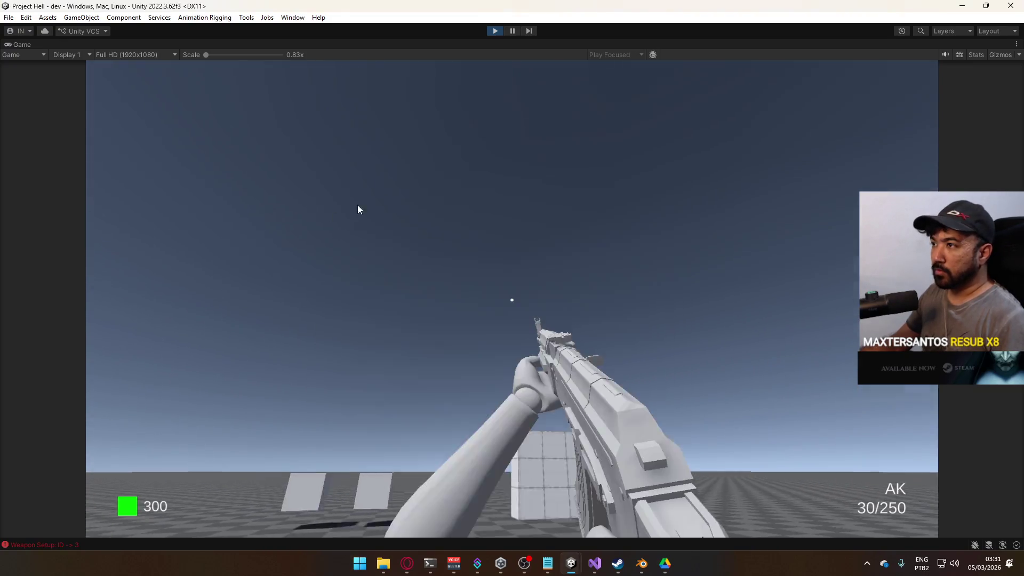
Un-maximize the Game view to restore the full editor layout
{"action": "left_click", "coordinate": [462, 65]}
{"action": "right_click", "coordinate": [461, 66]}
{"action": "left_click", "coordinate": [511, 80]}
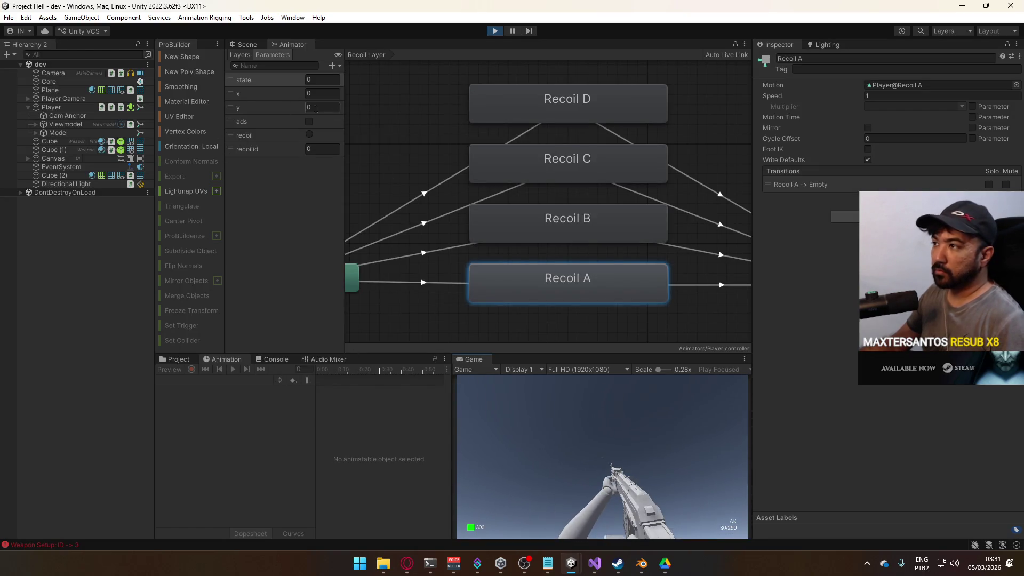
Inspect the Any State to Recoil A transition and the Recoil A and Recoil B states
{"action": "left_click", "coordinate": [436, 280]}
{"action": "left_click", "coordinate": [542, 283]}
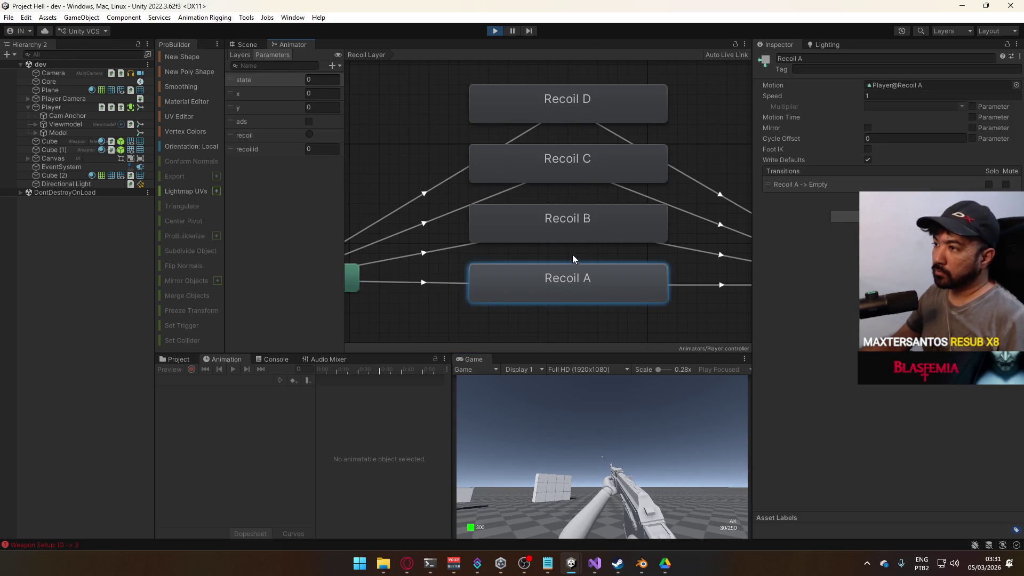
{"action": "left_click", "coordinate": [439, 286]}
{"action": "left_click", "coordinate": [567, 284]}
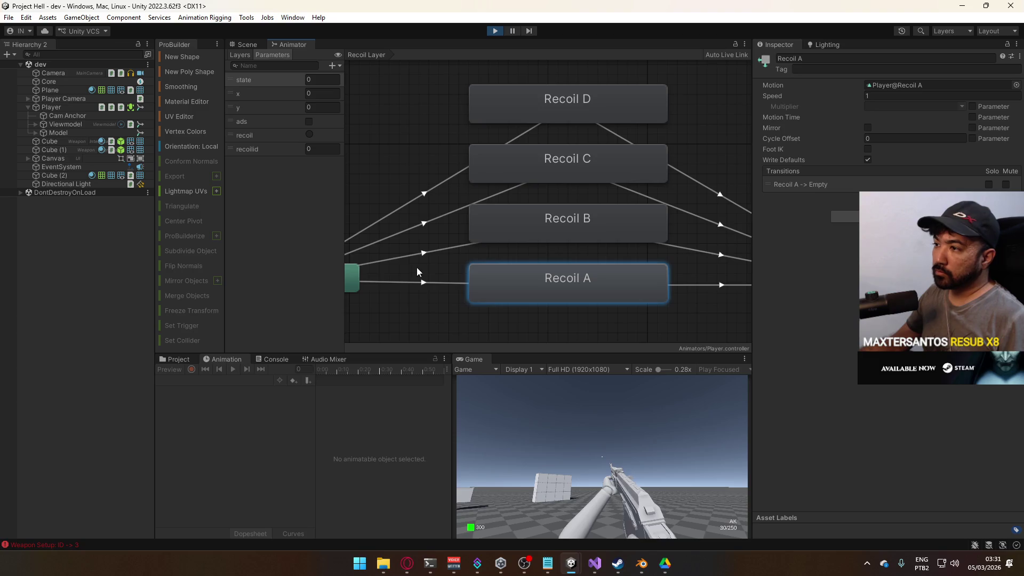
{"action": "left_click_drag", "start_coordinate": [420, 267], "coordinate": [478, 229]}
{"action": "left_click", "coordinate": [599, 207]}
{"action": "left_click", "coordinate": [586, 258]}
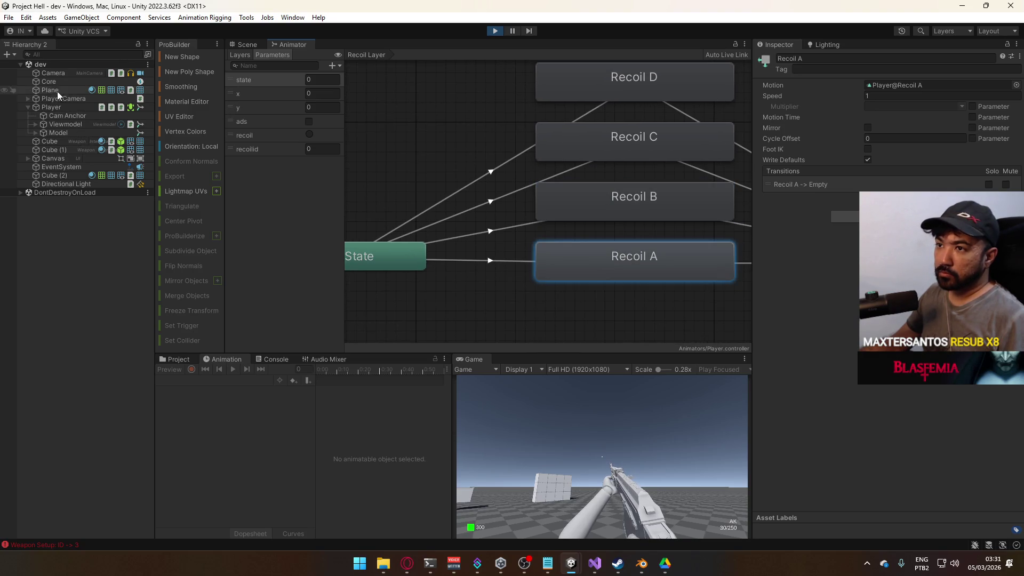
Select Player, preview Player@Recoil A's Cam Anchor rotation track, then switch to Player@Recoil D
{"action": "left_click", "coordinate": [52, 107]}
{"action": "left_click", "coordinate": [599, 260]}
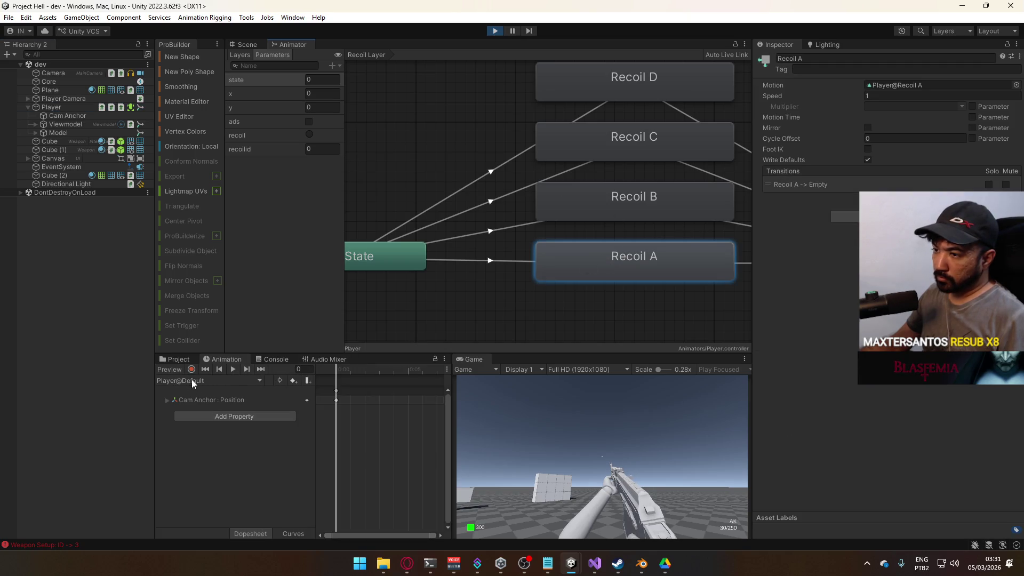
{"action": "left_click", "coordinate": [216, 381]}
{"action": "left_click", "coordinate": [208, 415]}
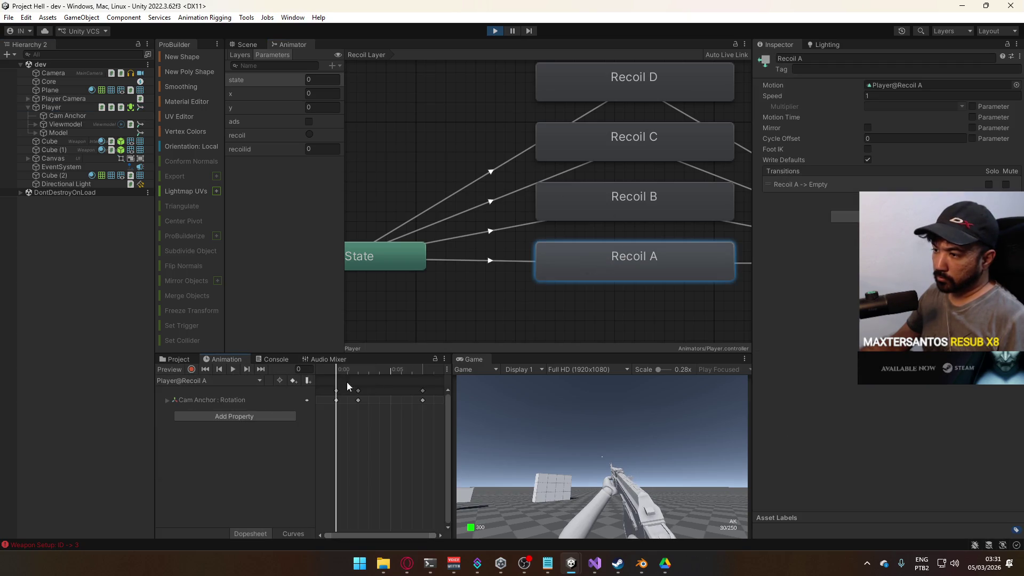
{"action": "left_click", "coordinate": [166, 400]}
{"action": "left_click", "coordinate": [347, 369]}
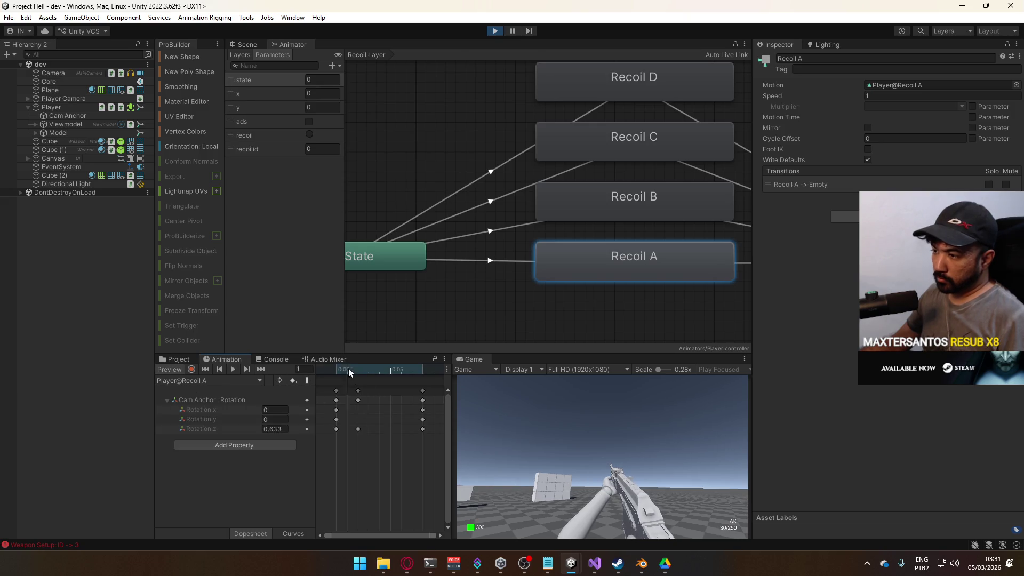
{"action": "left_click", "coordinate": [214, 382]}
{"action": "left_click", "coordinate": [228, 451]}
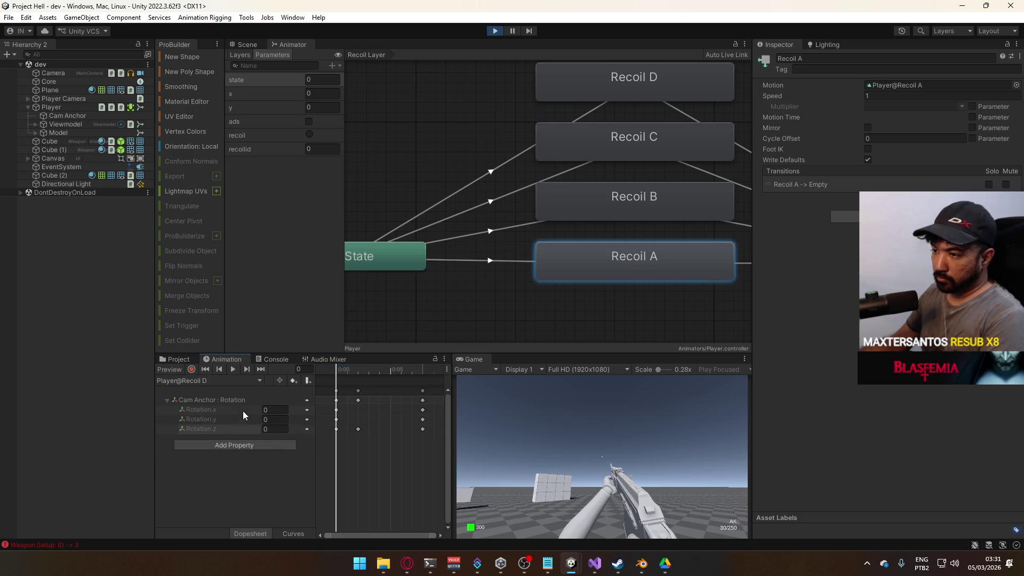